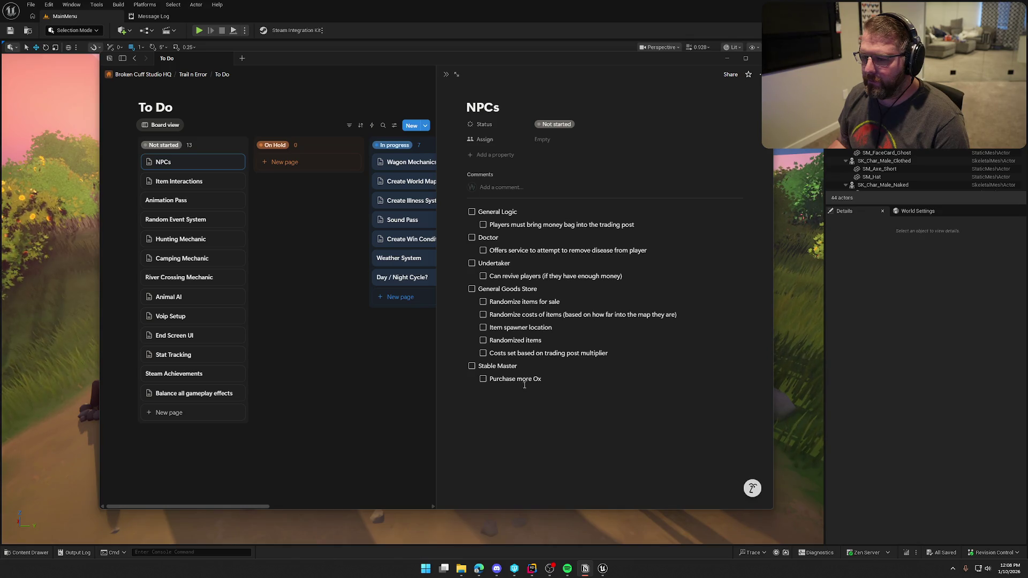
- Open the Animal AI task page and add an empty indented sub-item under Ox
click(178, 300)
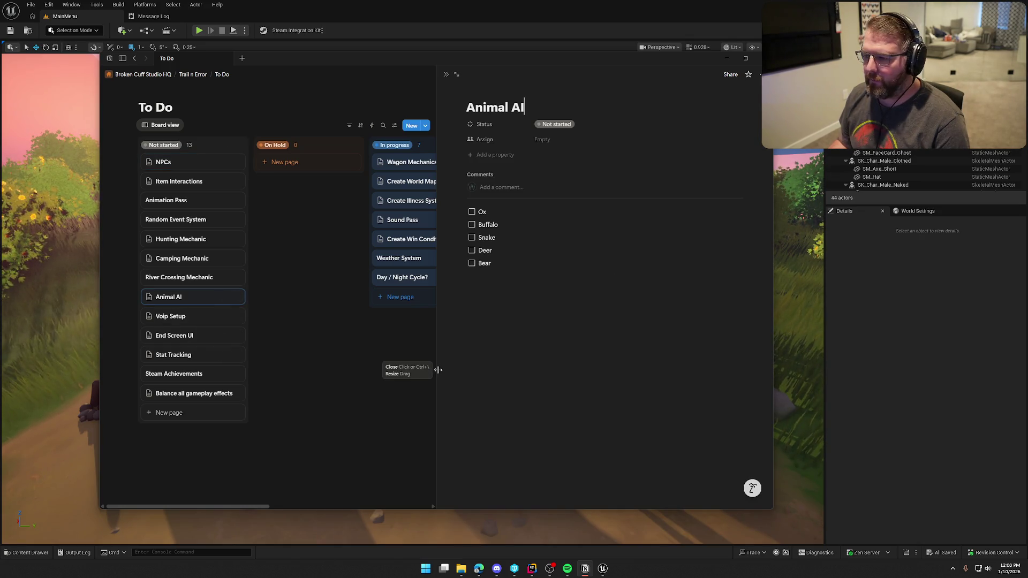
key(Return)
key(Tab)
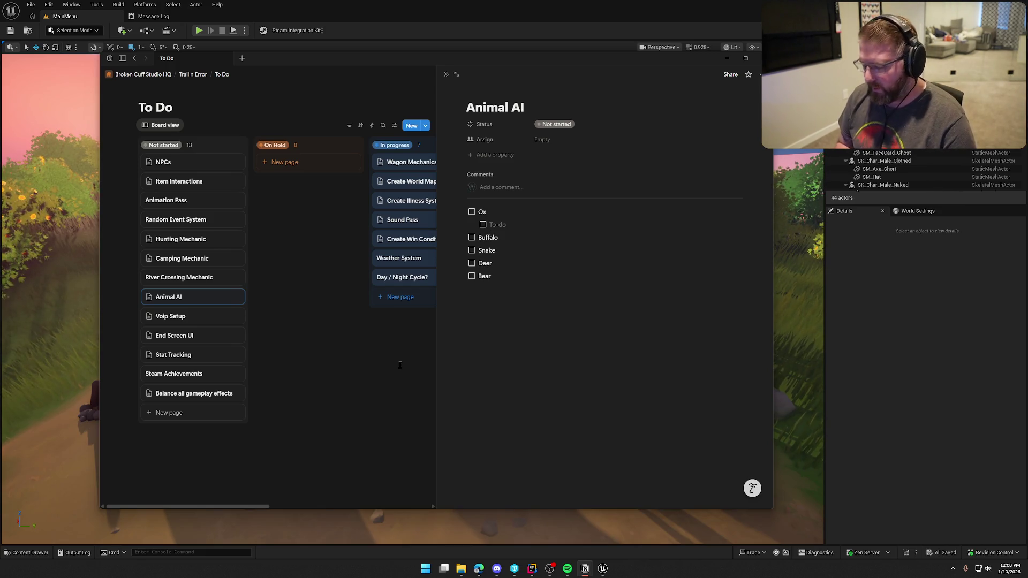
- Give Buffalo the sub-items '3 shots to kill' and 'Drops 8-10 pieces of meat'
key(Return)
key(Tab)
text(3 shots to kil)
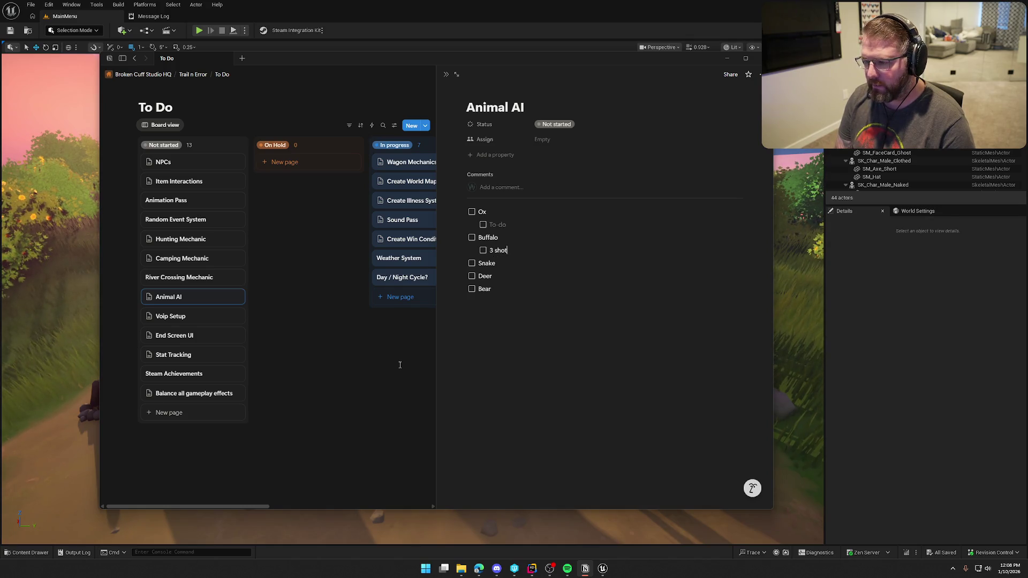
text(l)
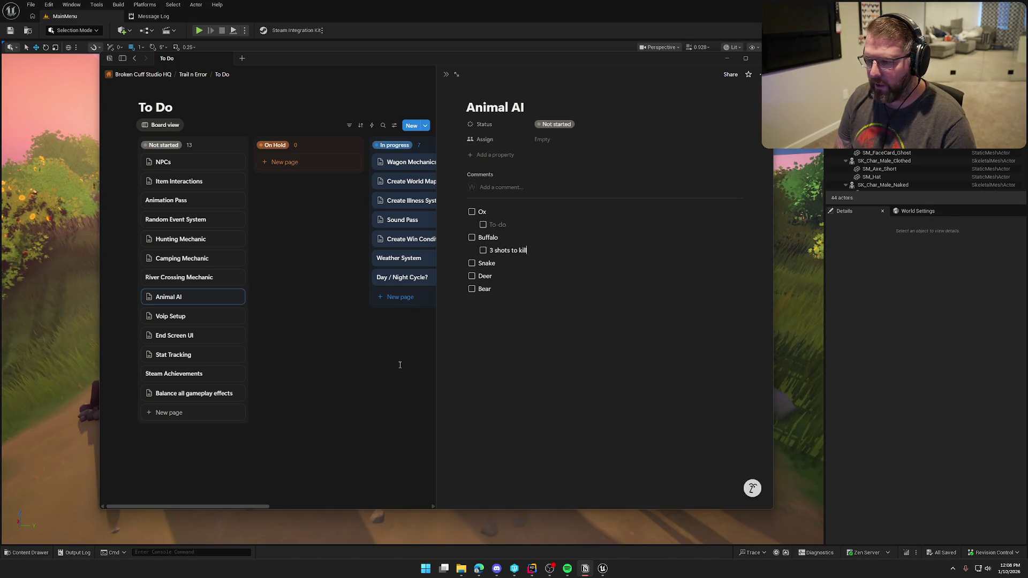
key(Return)
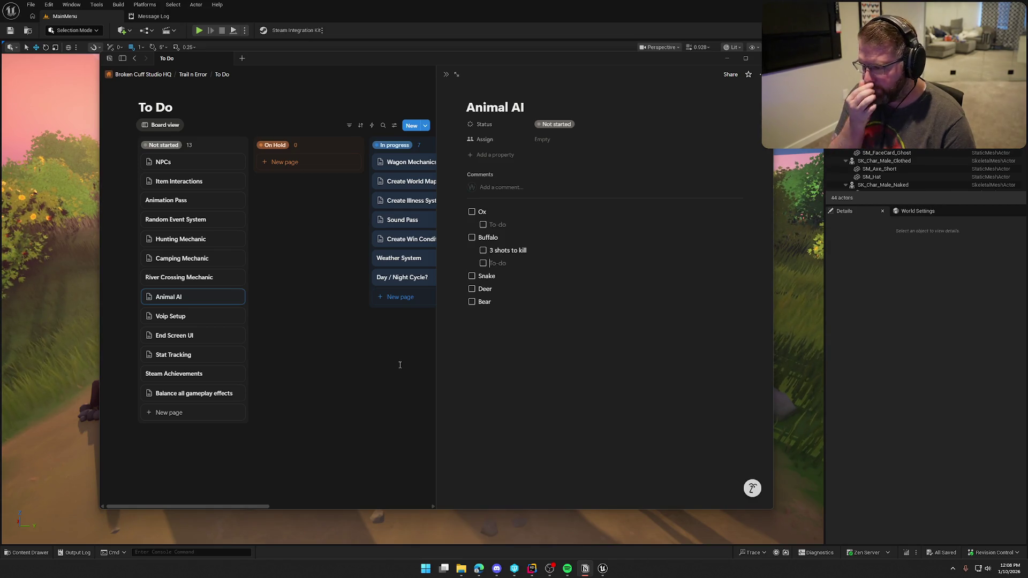
text(Drops)
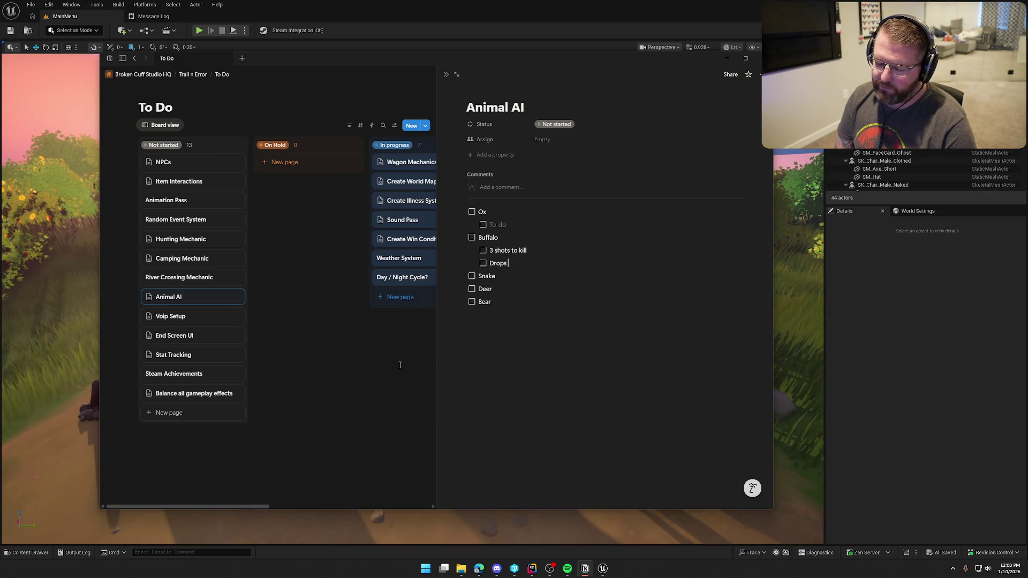
text( 8—1)
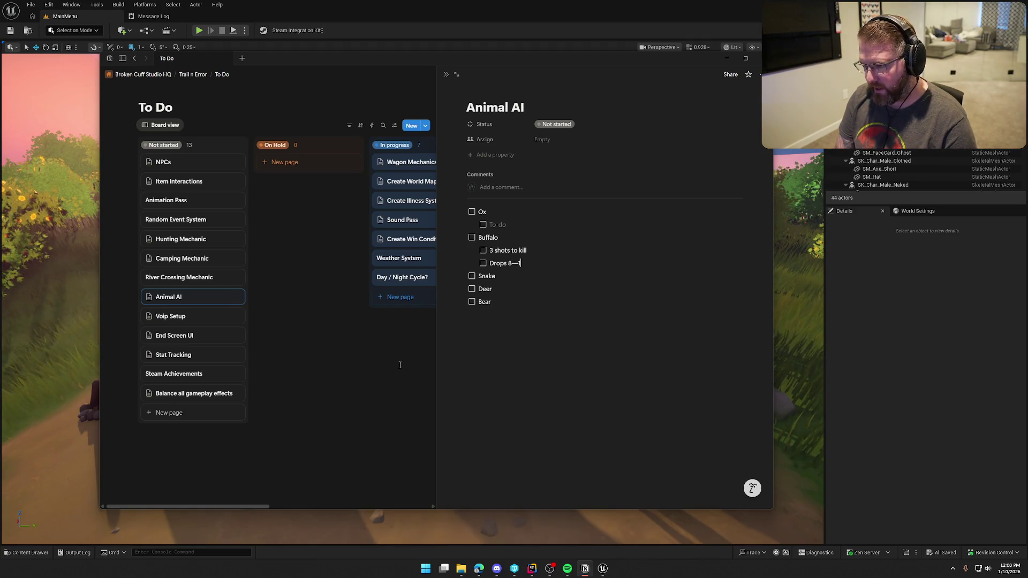
key(BackSpace)
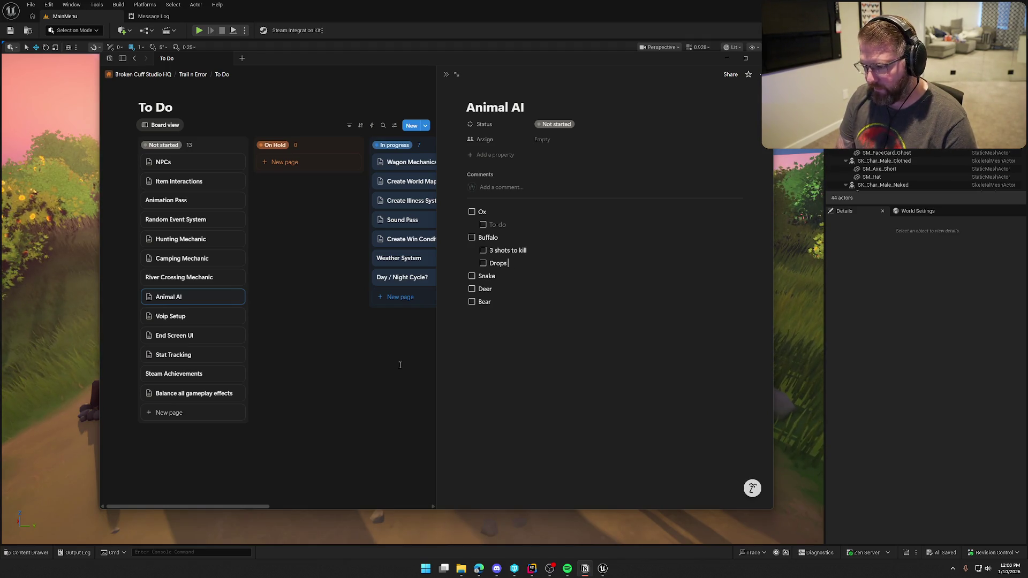
text(8-10)
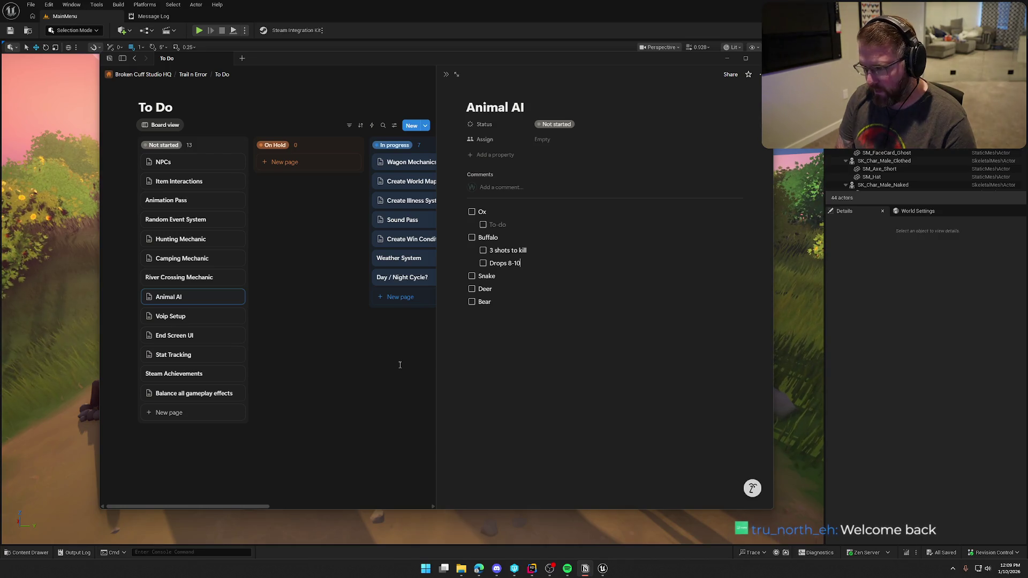
text( p)
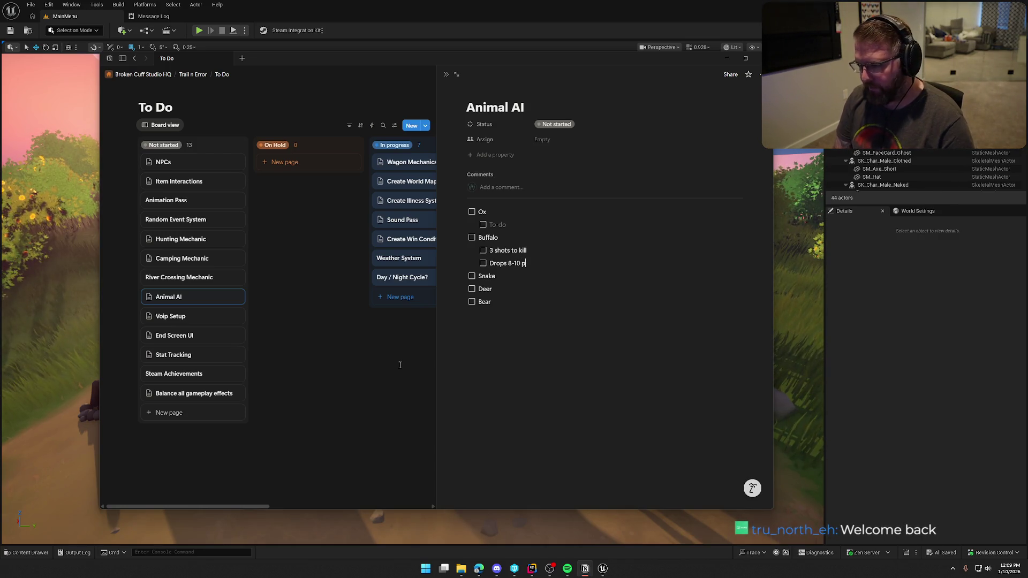
text(ieces of meat)
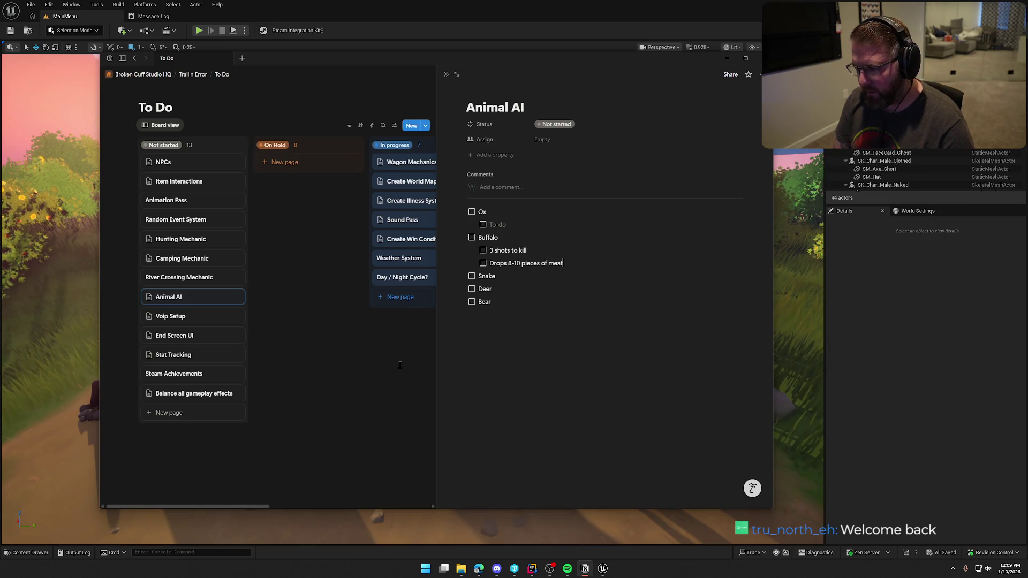
- Add an empty indented sub-item under Snake and start another Buffalo line
key(Return)
key(Tab)
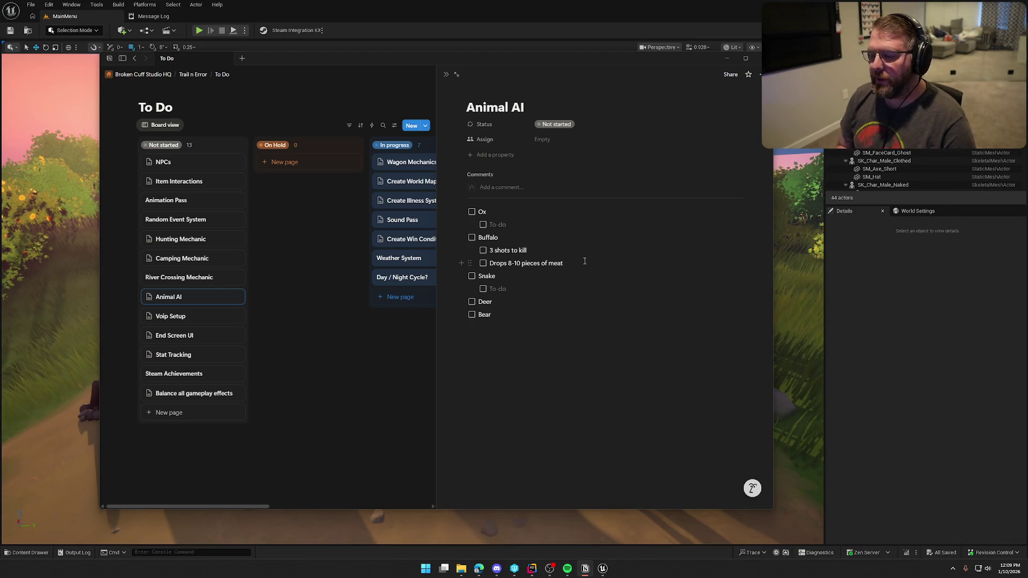
key(Return)
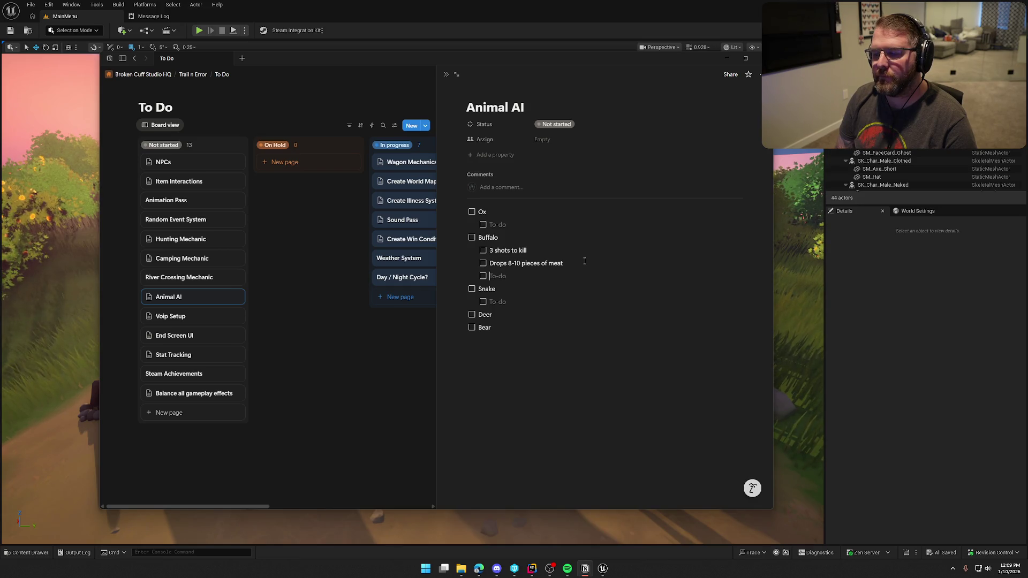
- Add 'Attack does 20-30 damage' to Buffalo and 'Attack does 10-15 damage' to Snake, then begin a 'Chance for' line
text(Attack does)
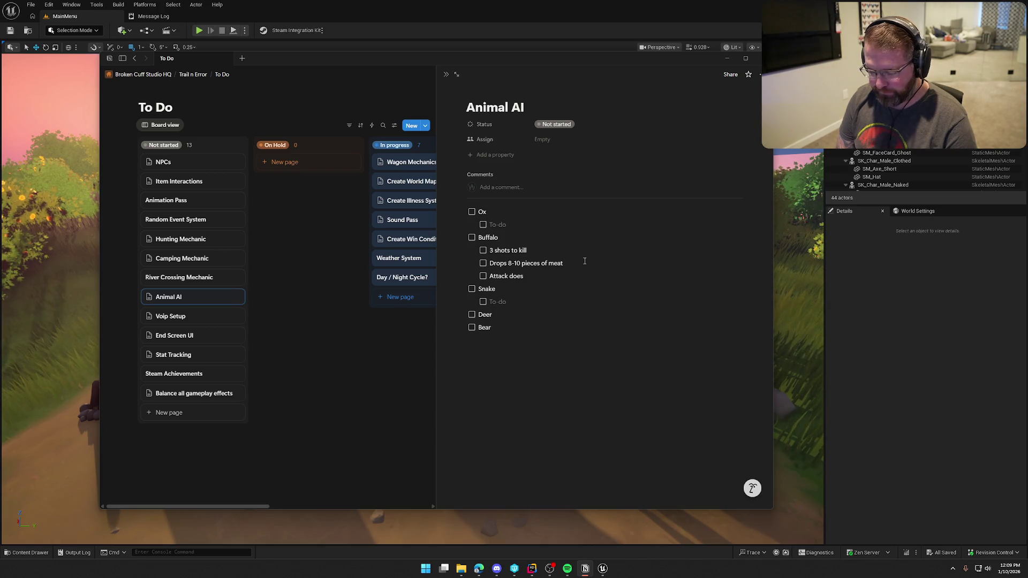
text(20-30)
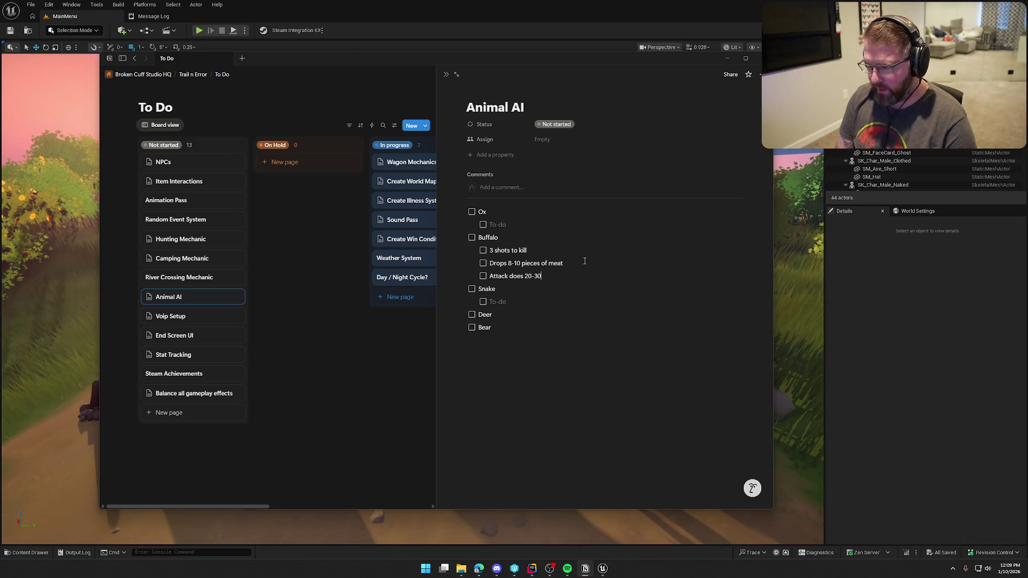
text( damage)
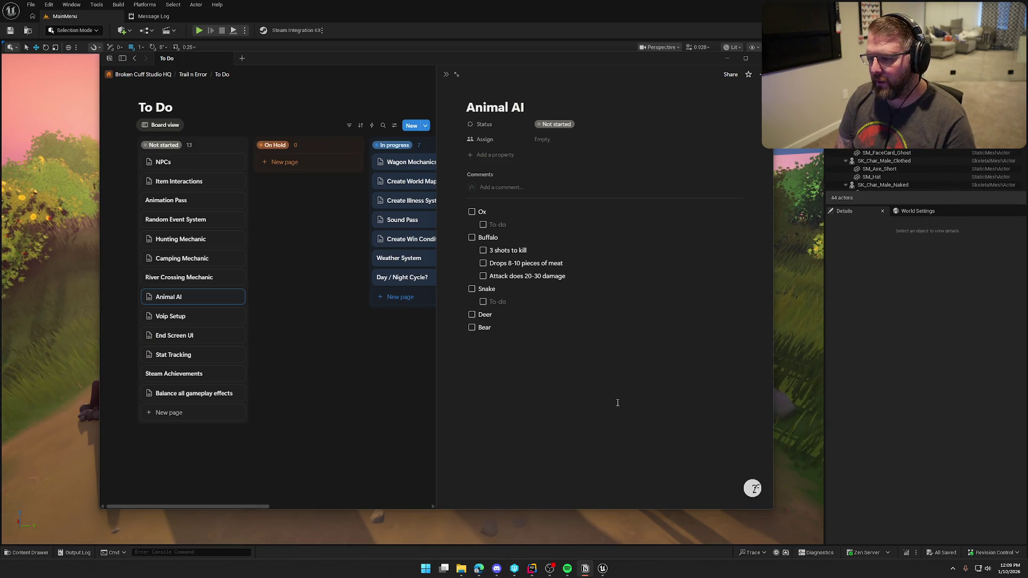
text(Attack does)
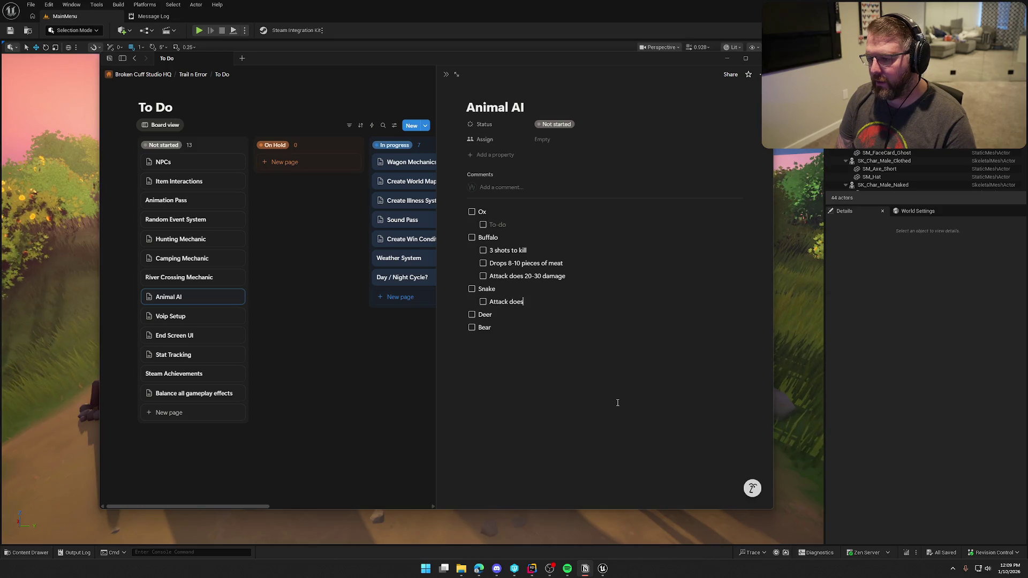
text( 10-)
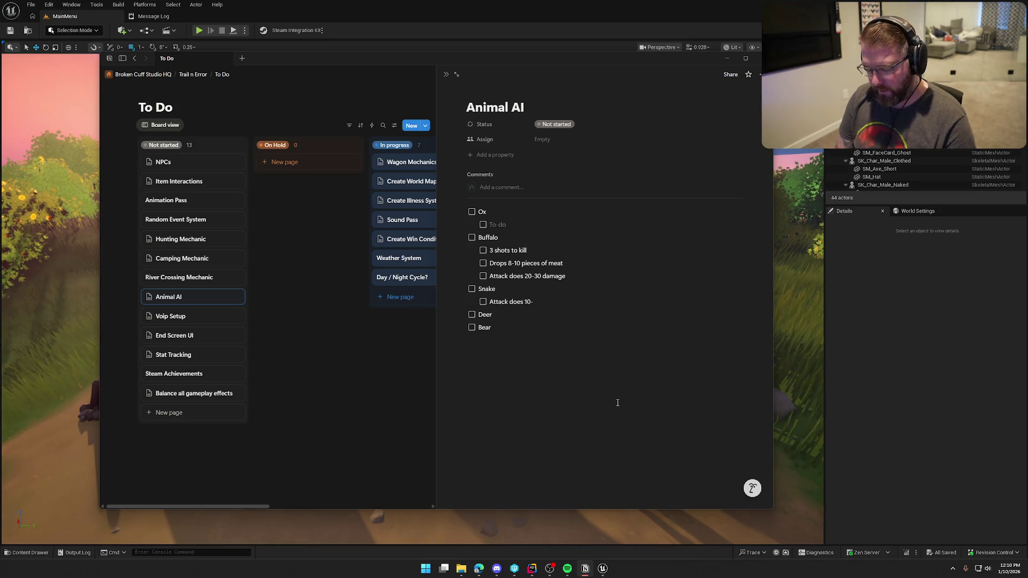
text(15 damage)
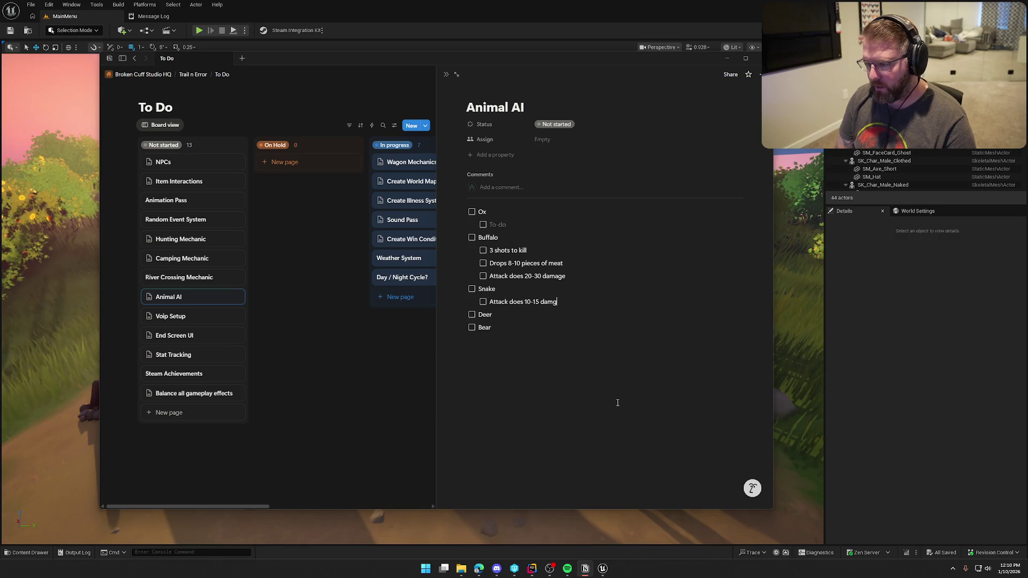
key(Return)
text(Cha)
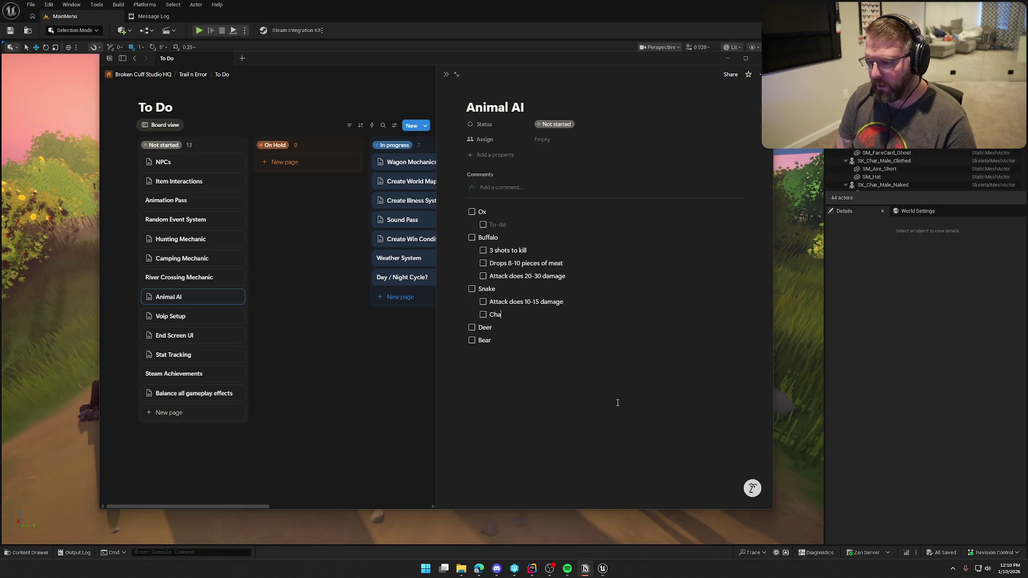
text(nce for)
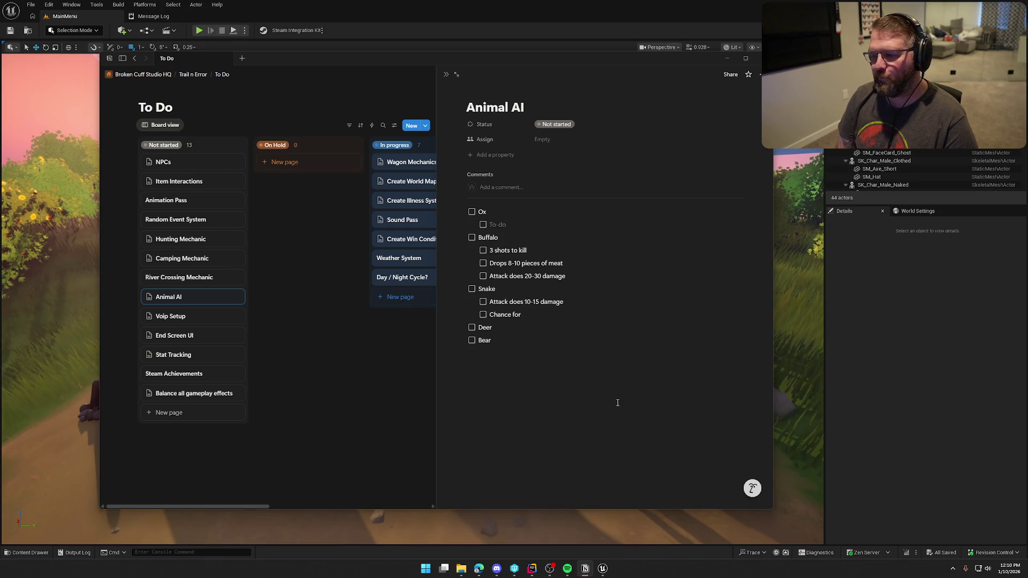
- Delete the Chance line and give Deer 'Does not attack', '1 shot to kill' and 'Drops 4-5 meat'
key(BackSpace)
key(BackSpace)
key(BackSpace)
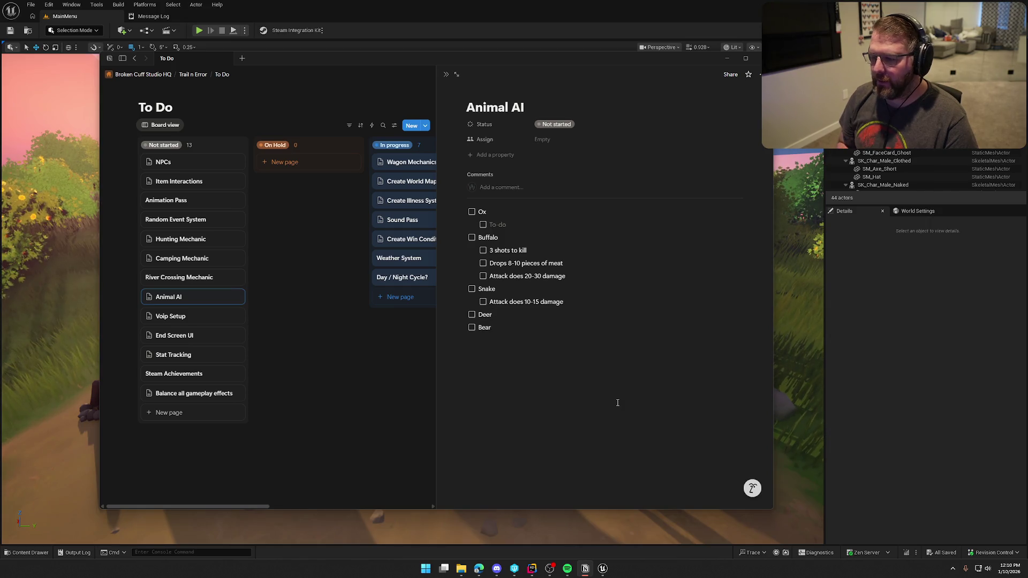
key(Return)
key(Tab)
text(Does not attack)
key(Return)
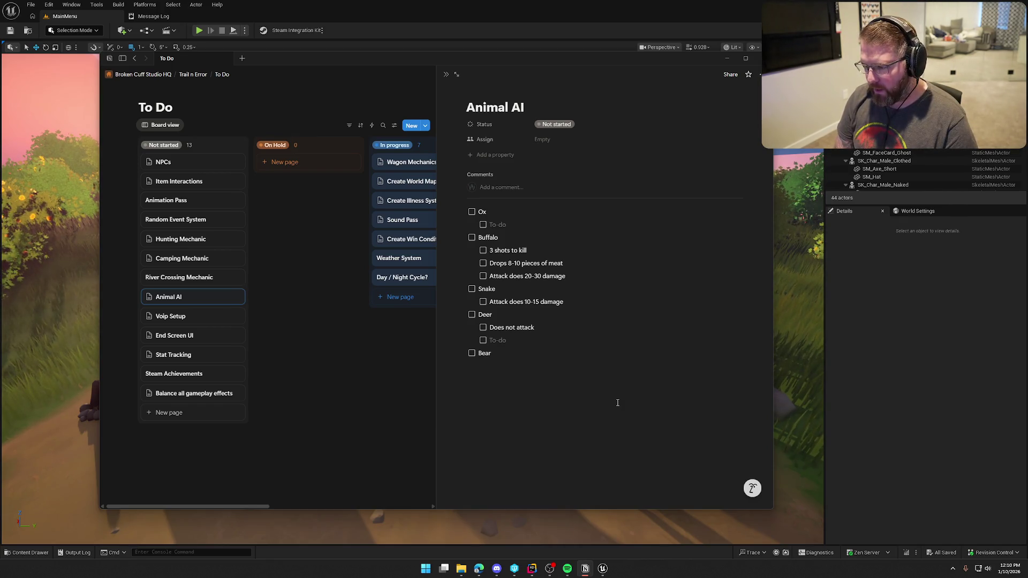
text(1)
text(shot to )
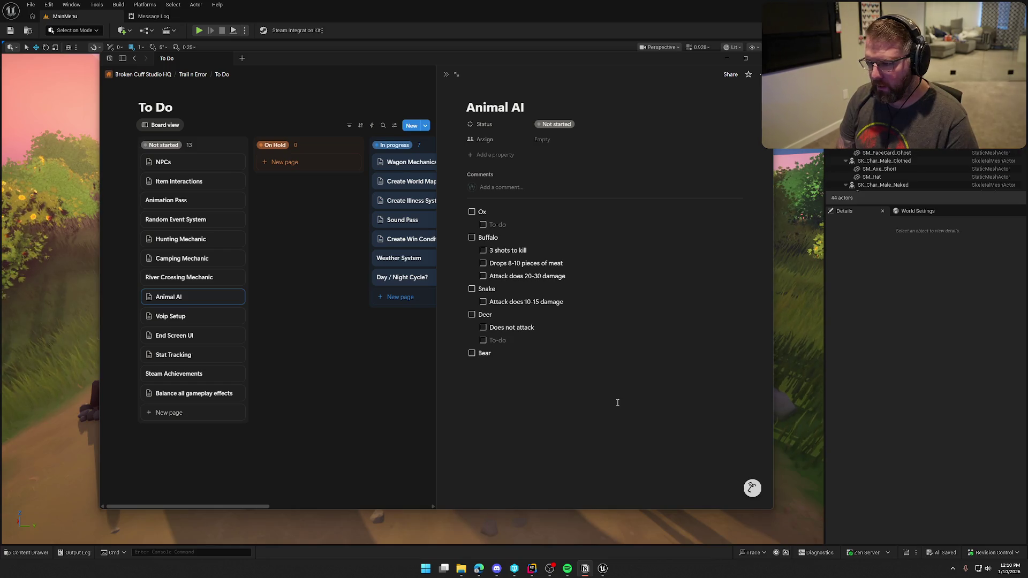
text(kill)
key(Return)
text(Drops)
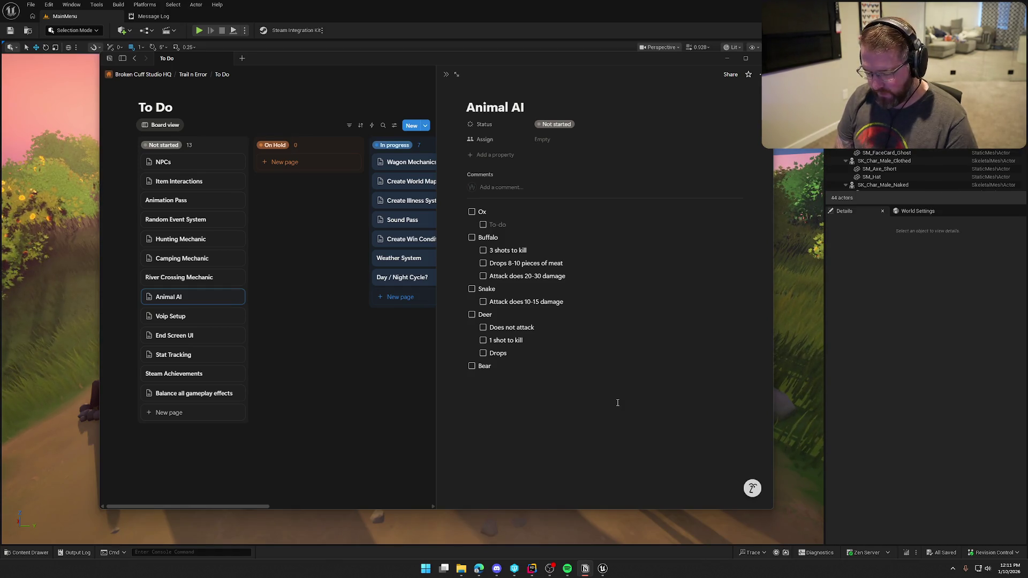
text(4-5 meat)
key(Return)
- Give Bear '5 shots to kill', 'Drops 12-15 meat' and 'Attack does 40-50 damage', then type 'Does not attack'
key(Tab)
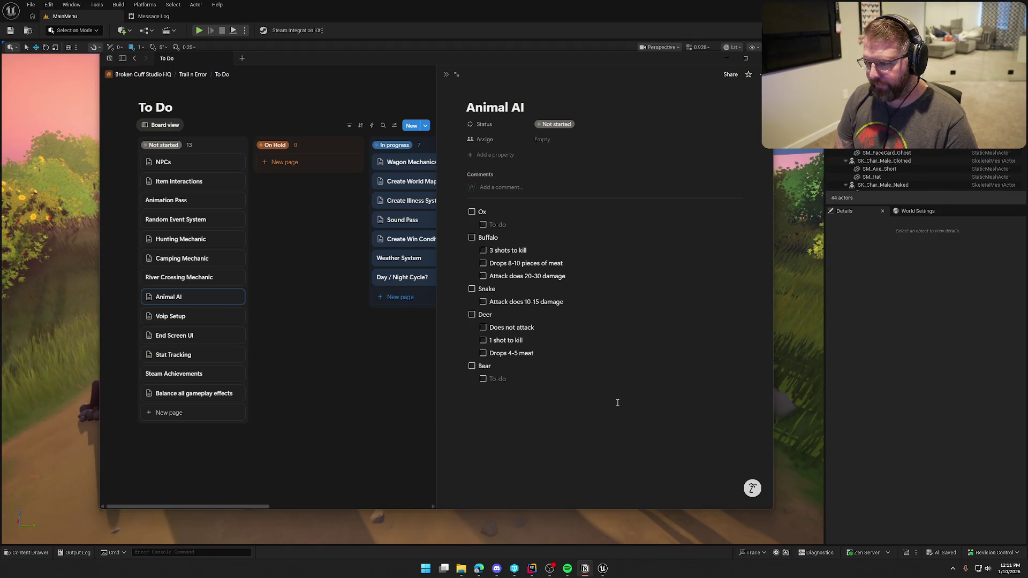
text(5)
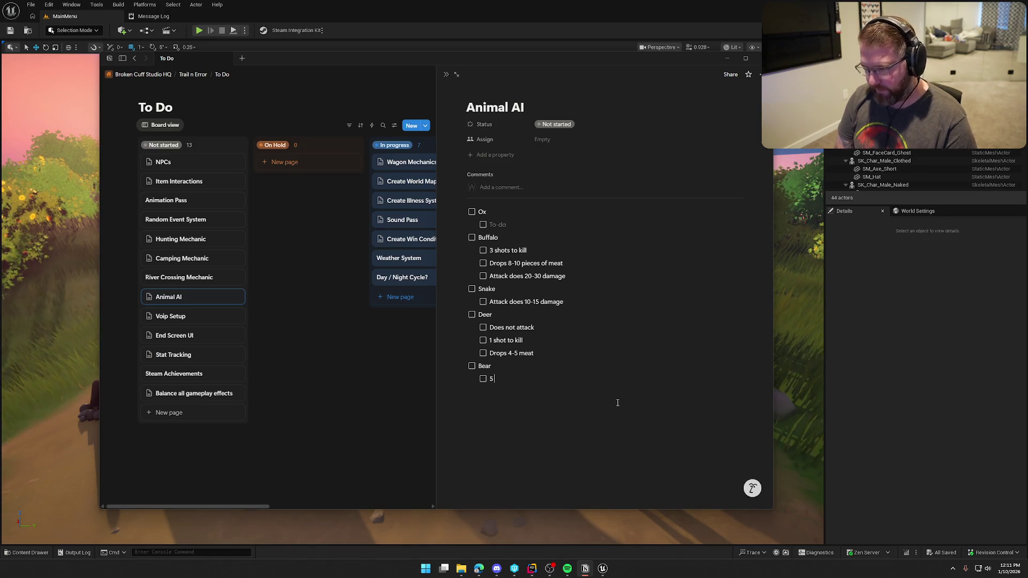
text( shots to kill)
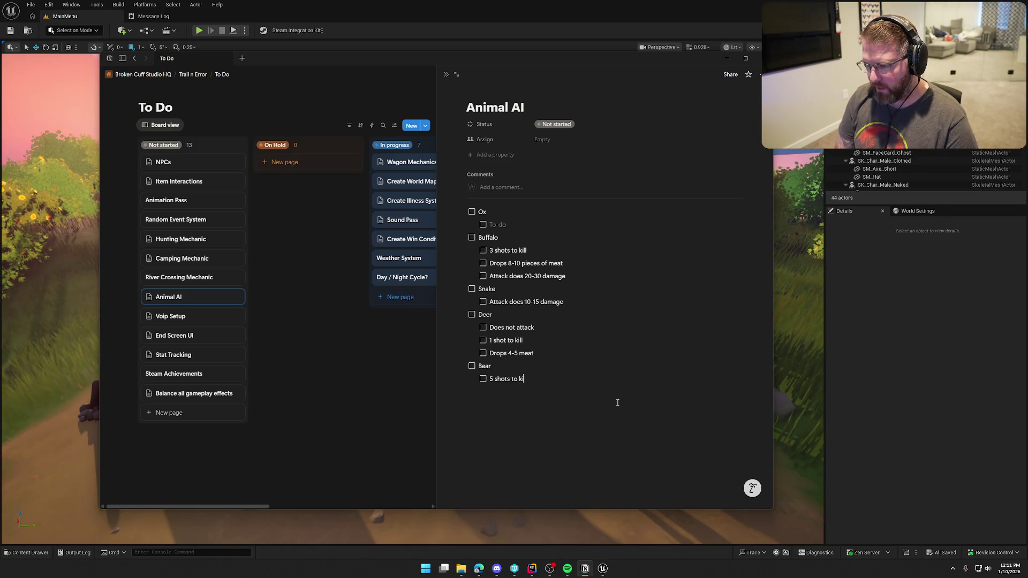
key(Return)
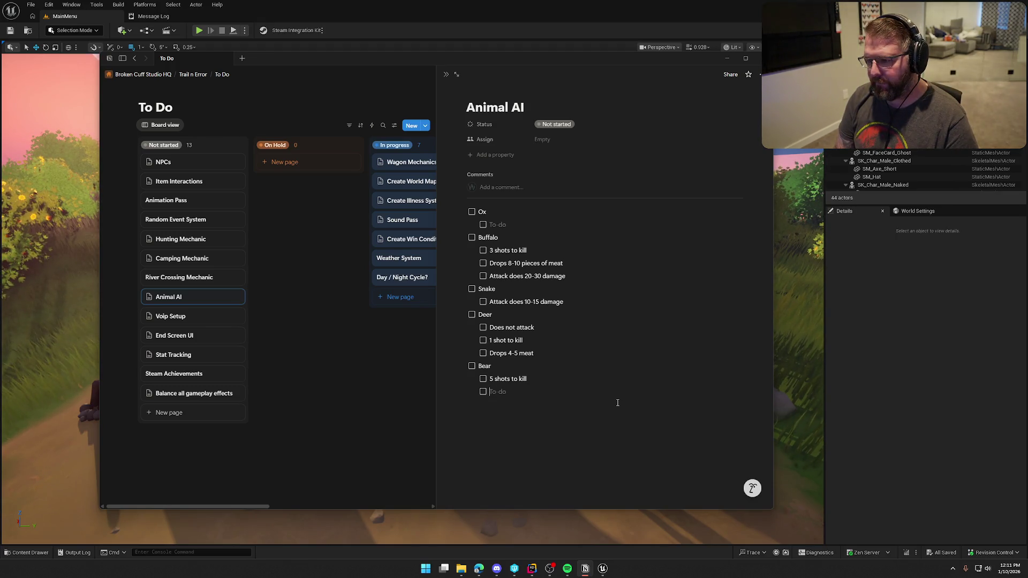
text(Drops)
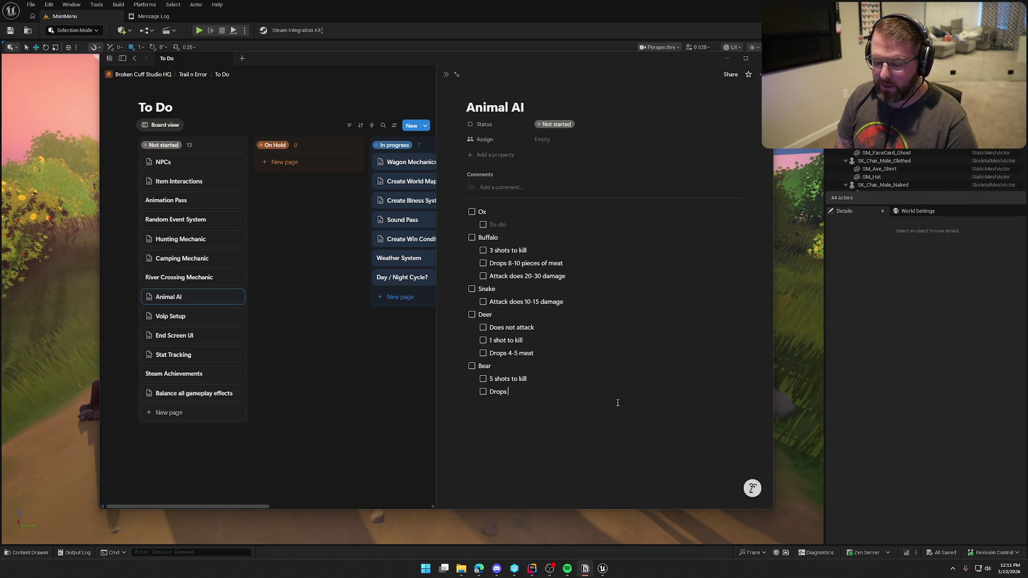
text( 12-15 )
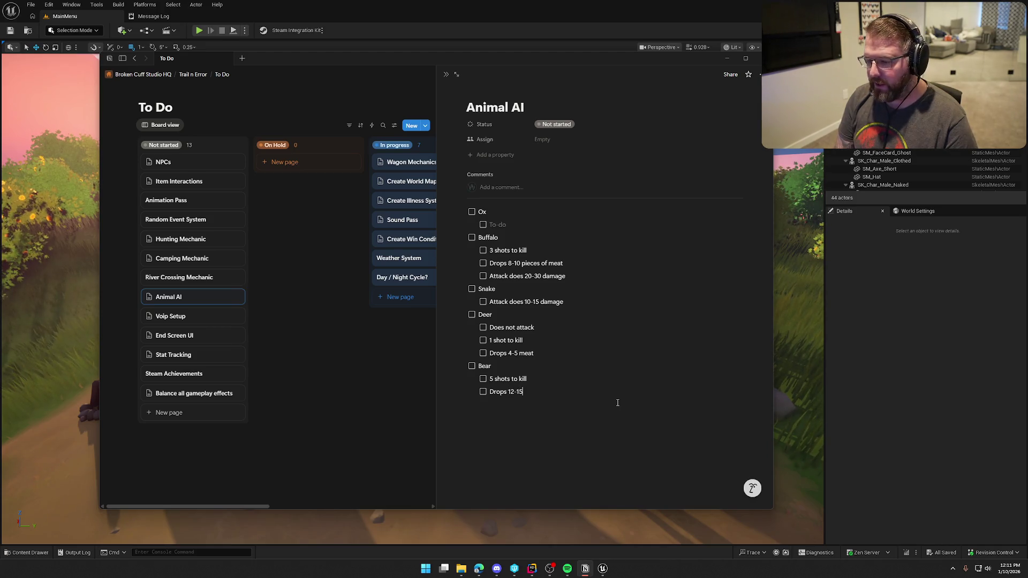
text(meat)
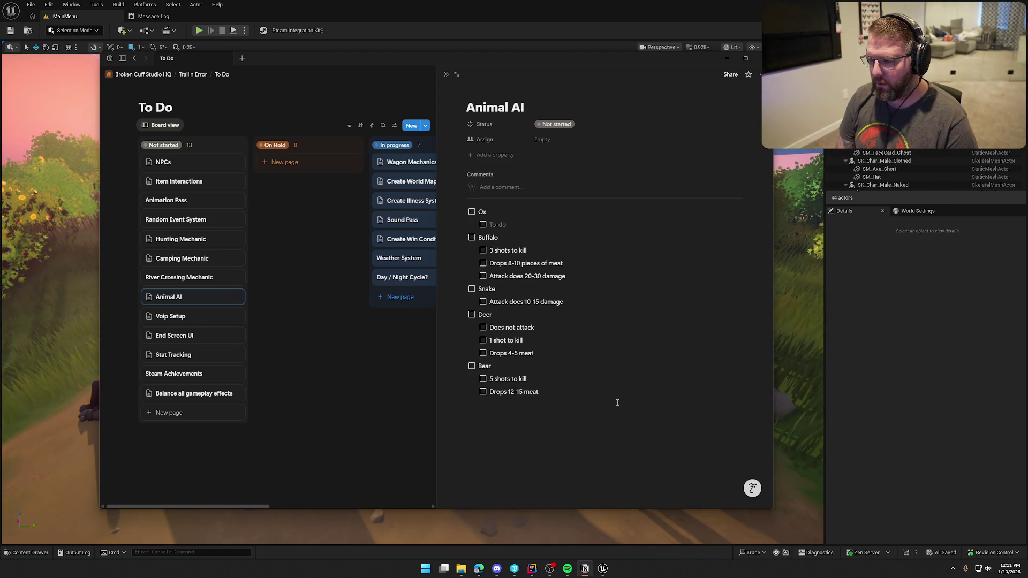
key(Return)
text(Attack does)
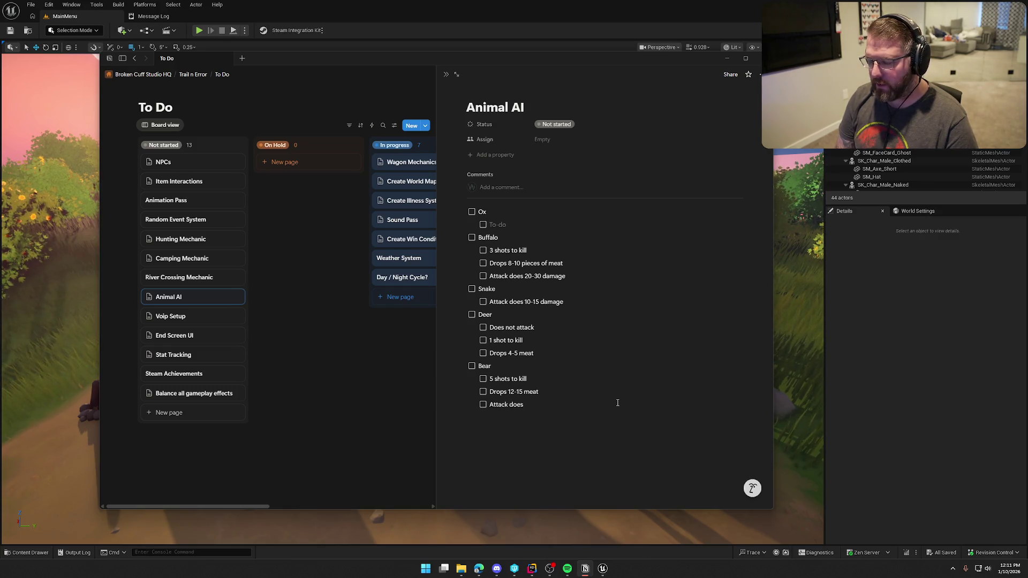
text(40-)
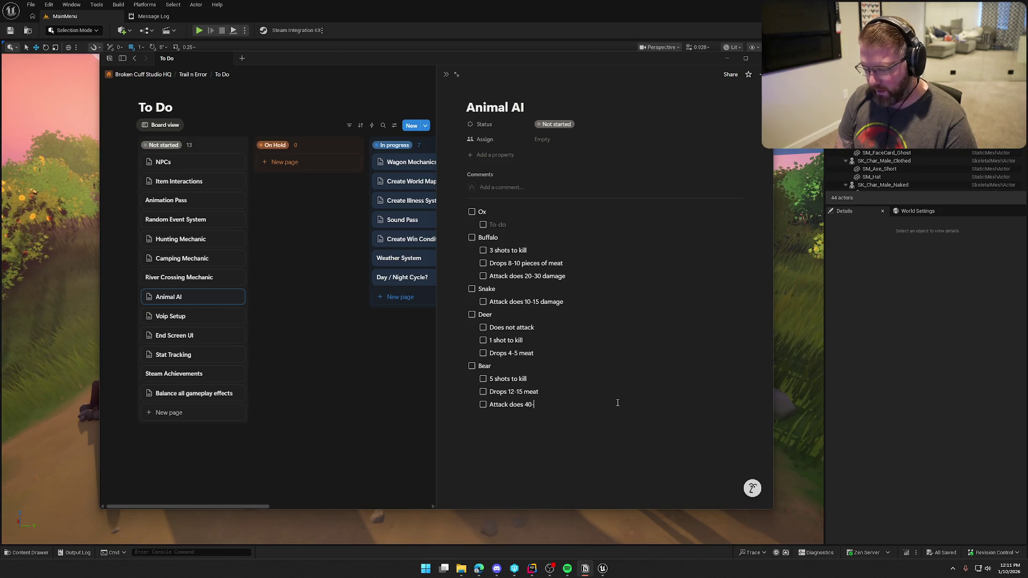
text(50 damage)
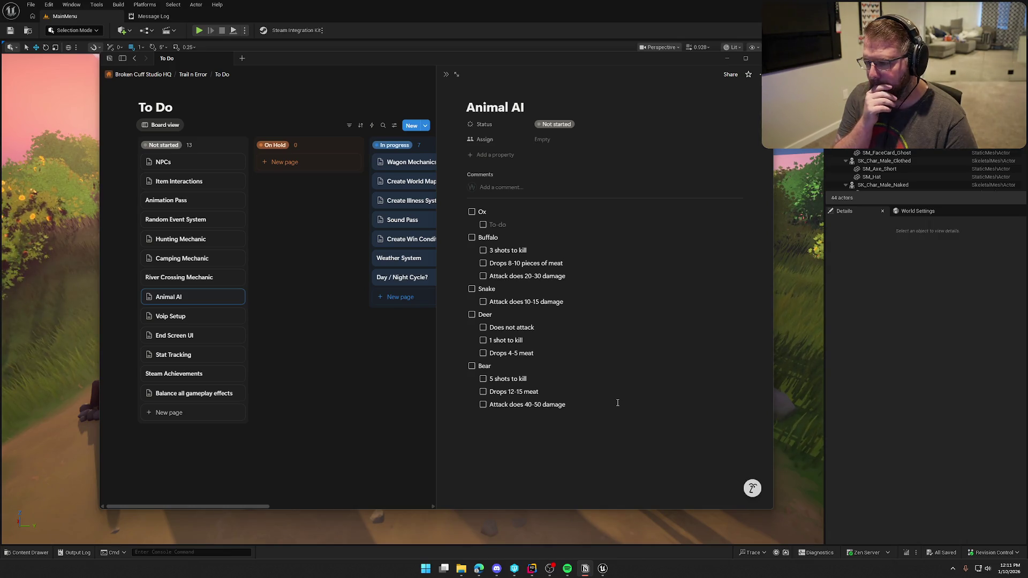
text(Does not attack)
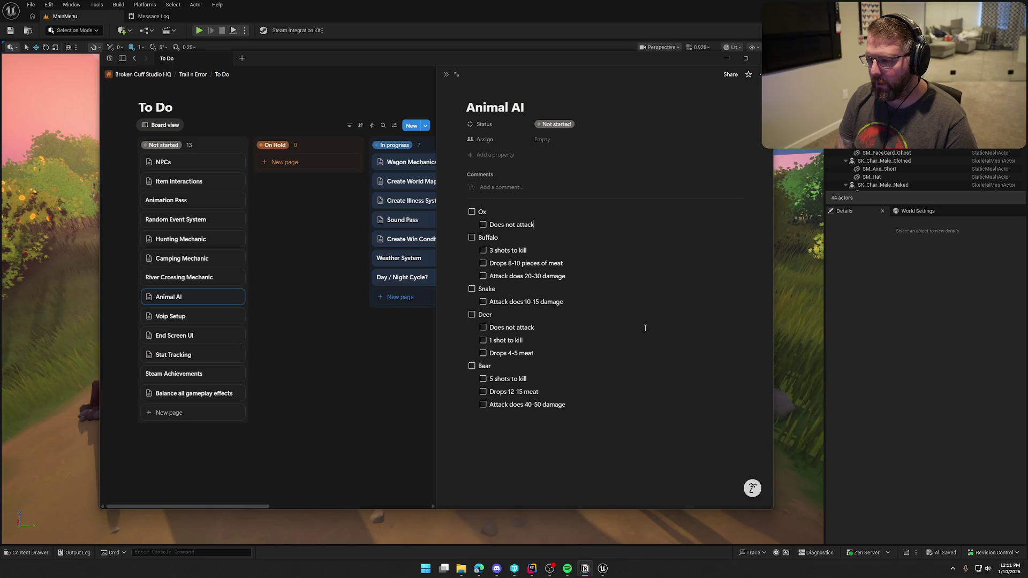
- Add a new Ox line, then give Snake the items 'Does not drop meat' and 'Not killable'
key(Return)
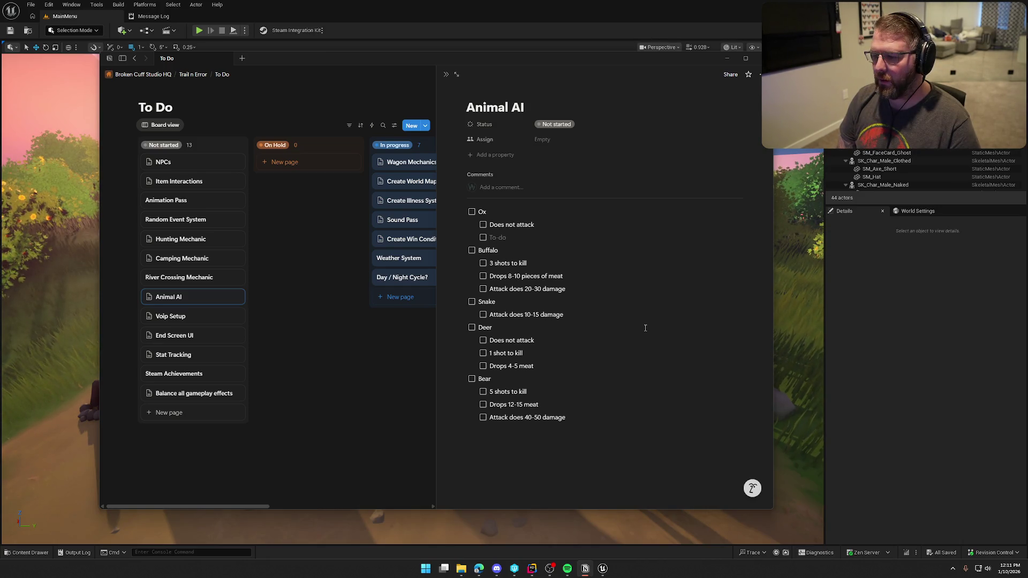
click(597, 304)
key(Return)
text(Dr)
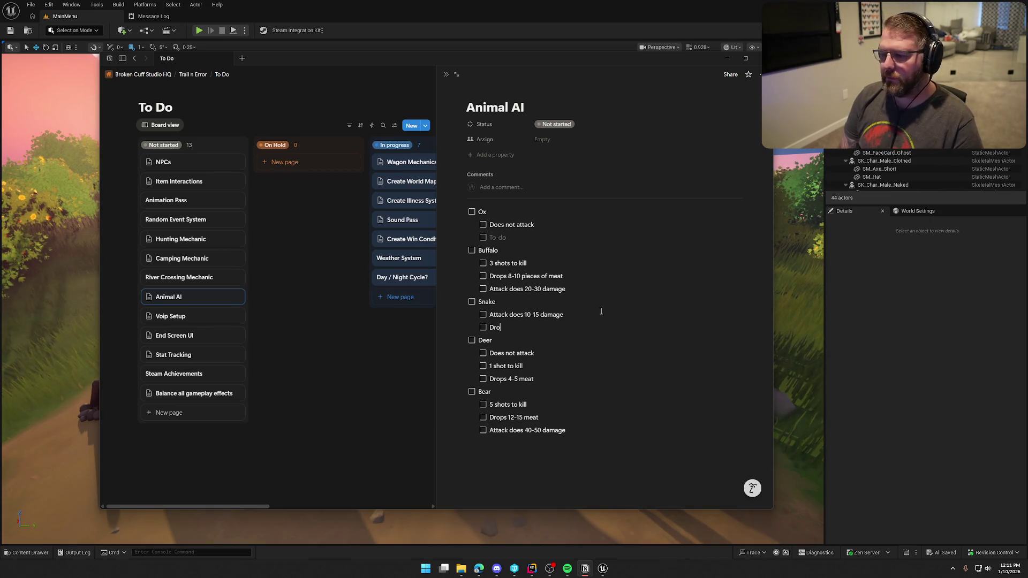
key(BackSpace)
text(oes n)
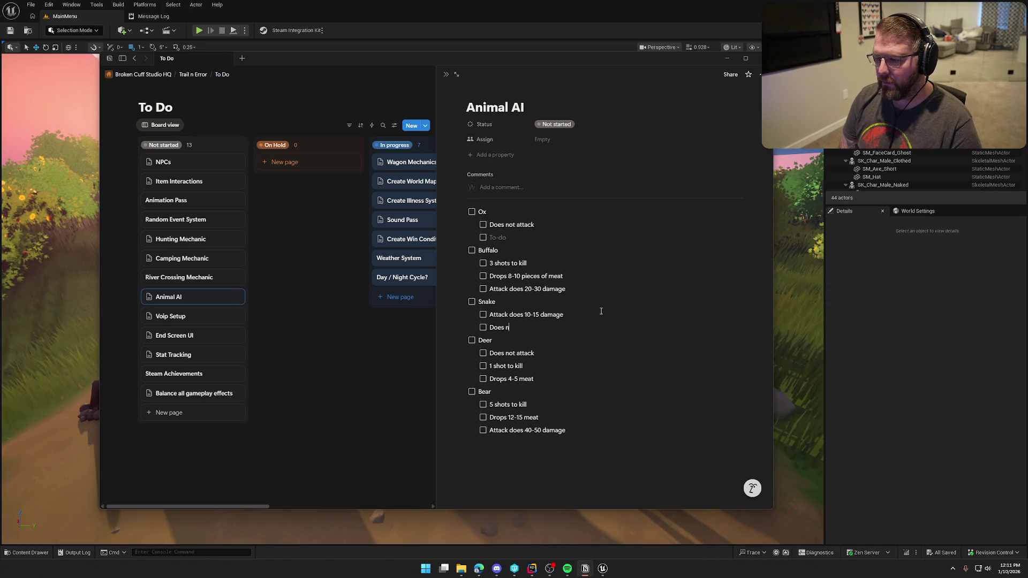
text(ot drop meat)
key(Return)
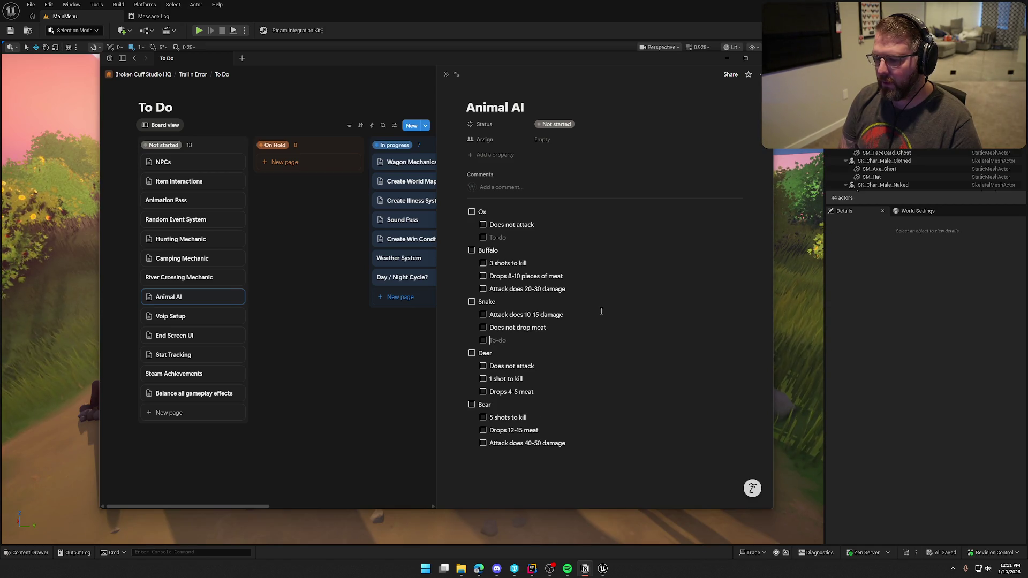
text(Not)
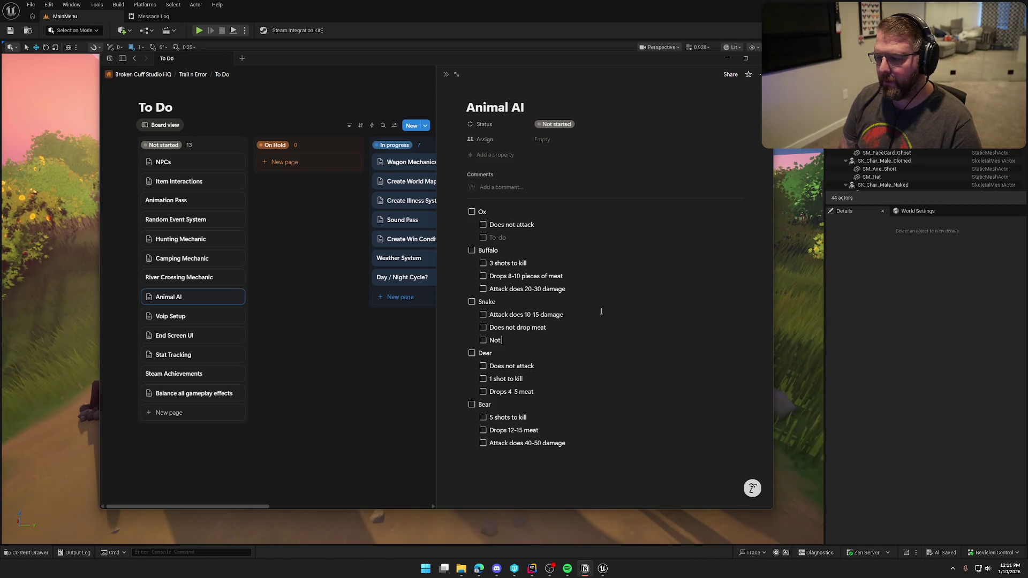
text( killable)
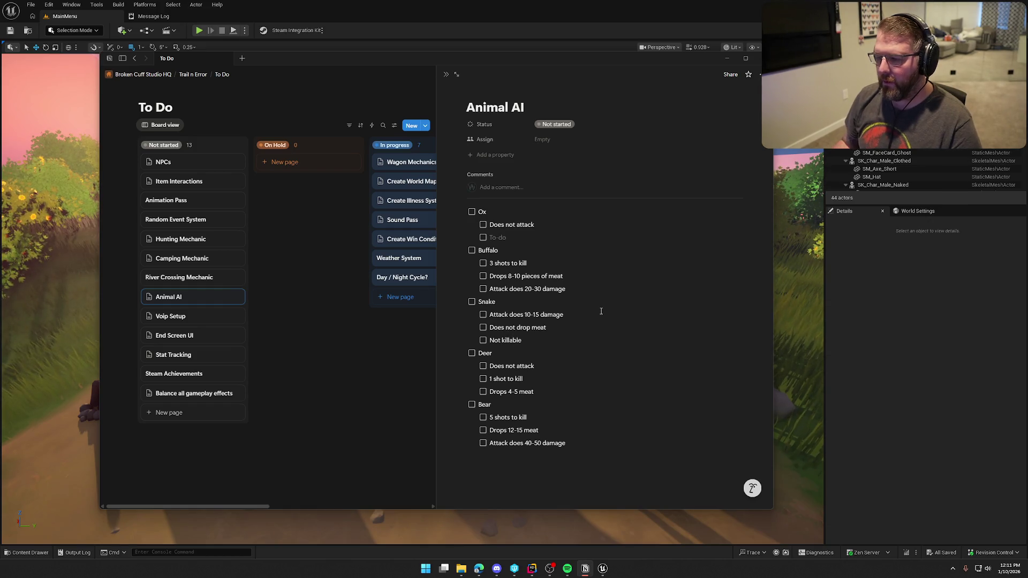
click(637, 237)
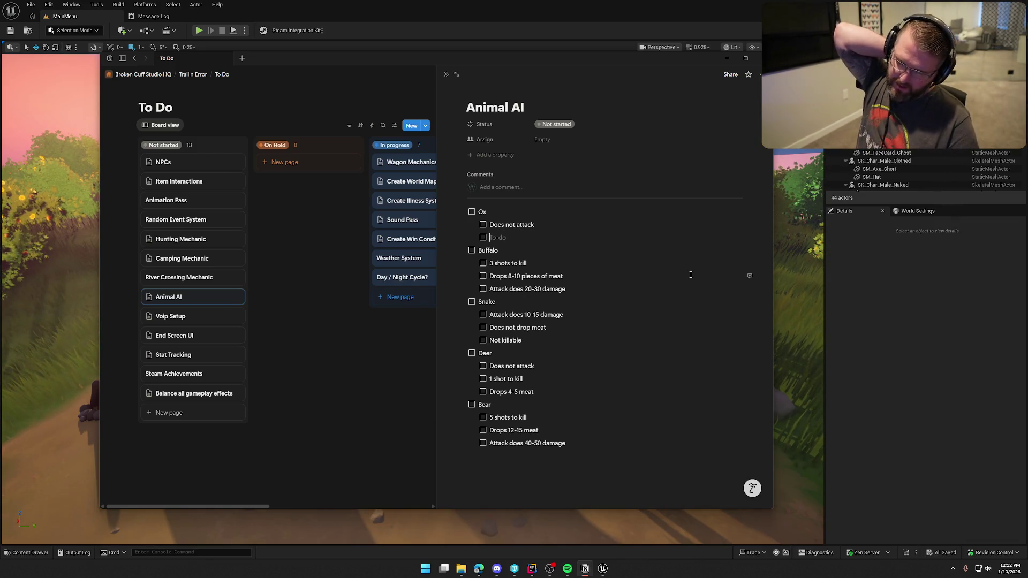
- List '2 shots to kill', 'Drops 6-8 meat' and 'Ridable' under Ox, removing the trailing empty line
text(2 shots to kill)
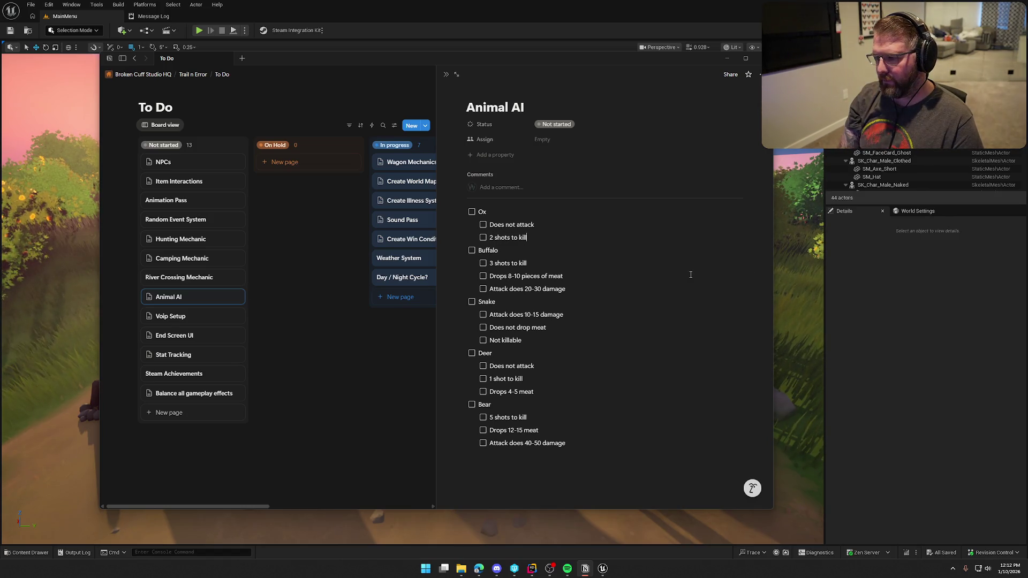
key(Return)
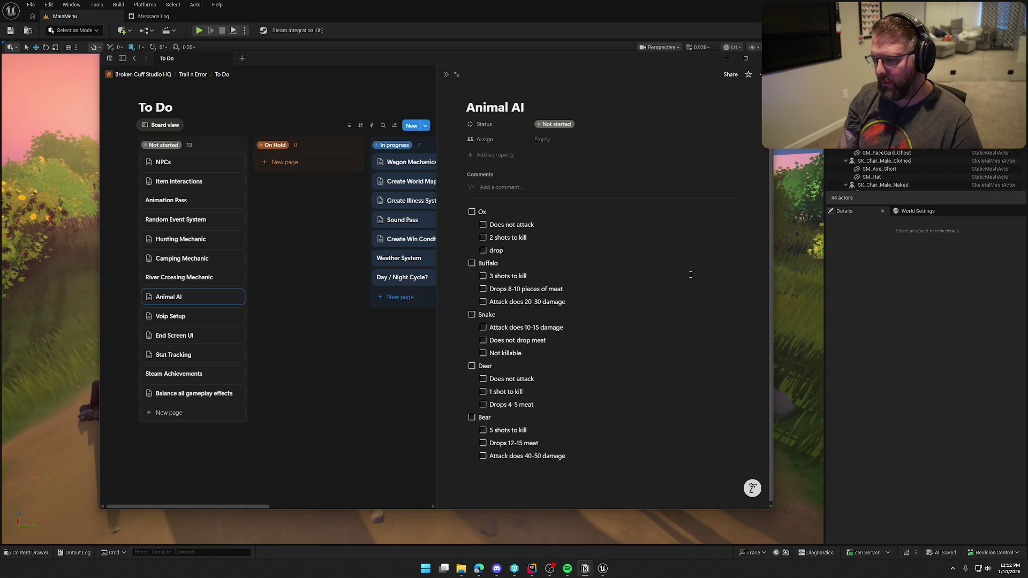
text(Drops)
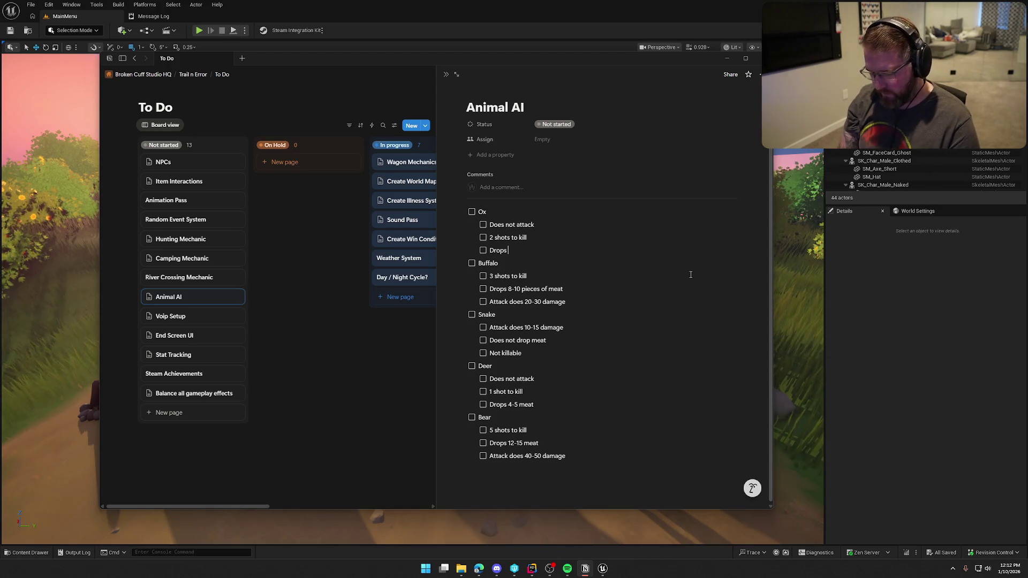
text(6-8 meat)
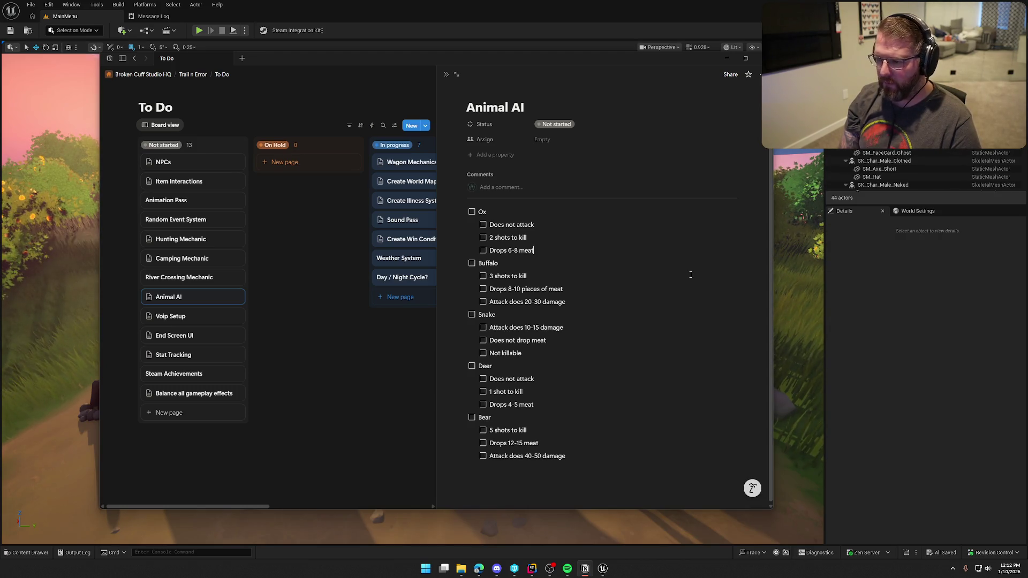
key(Return)
text(Ridable)
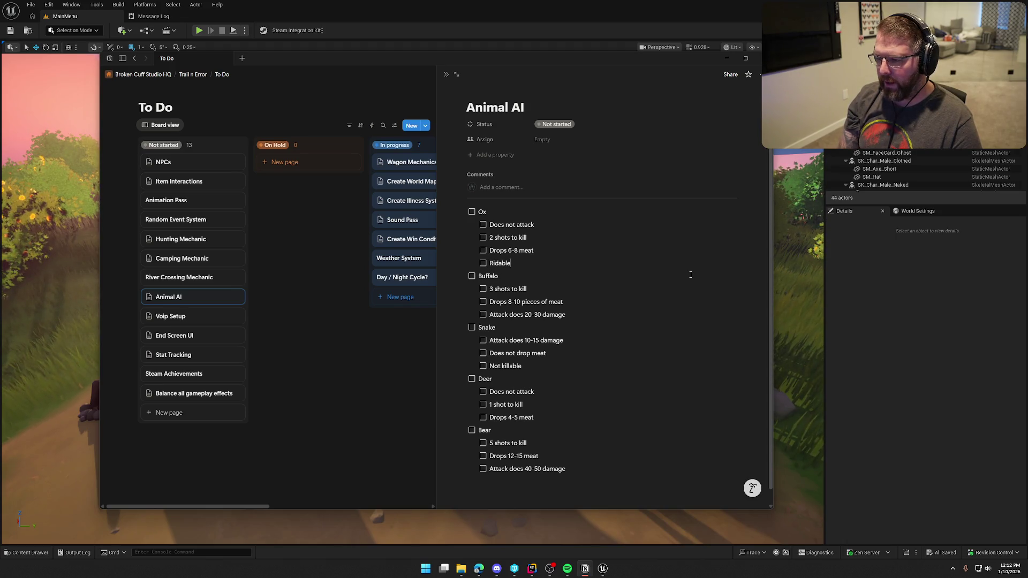
key(Return)
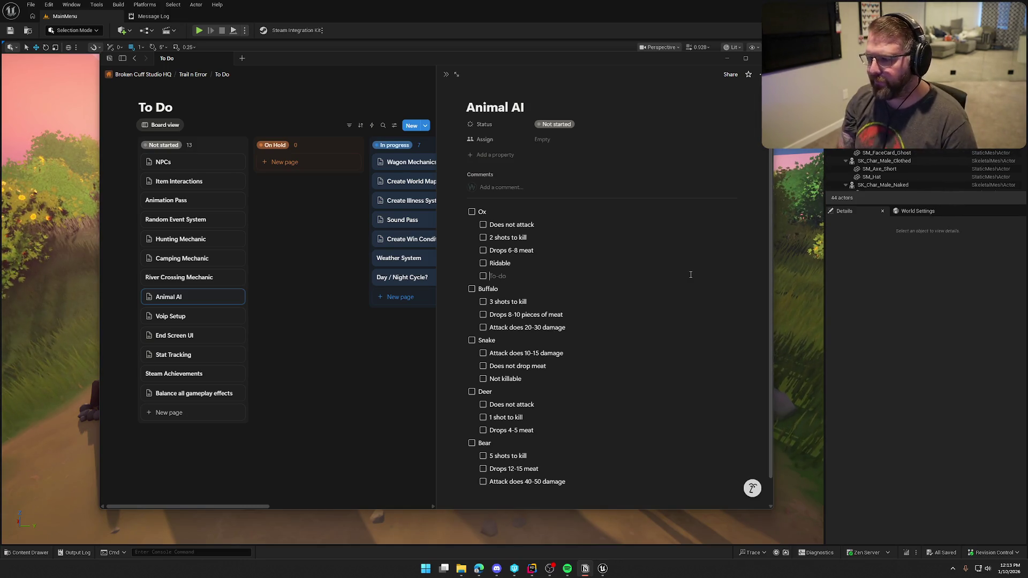
key(BackSpace)
key(BackSpace)
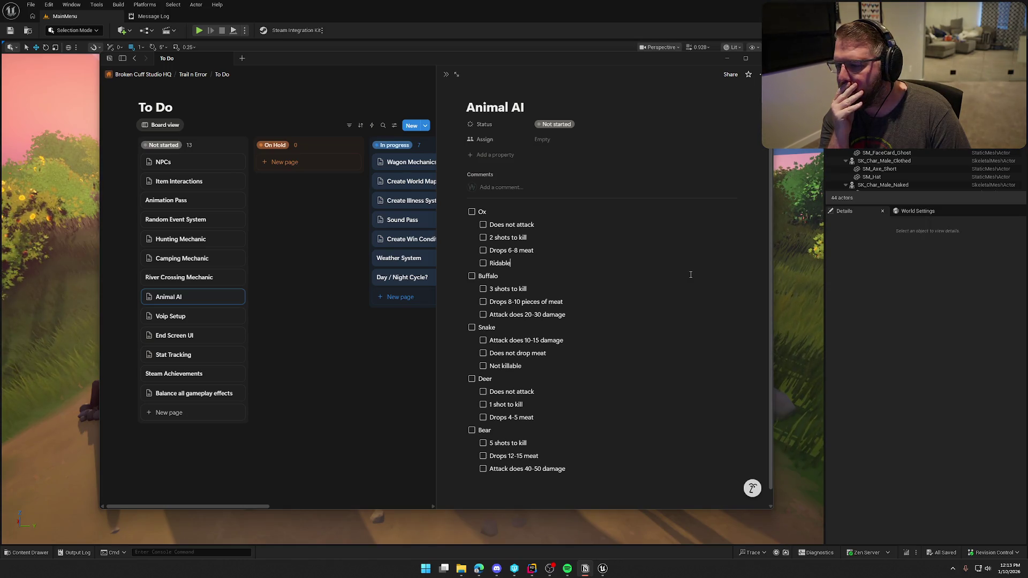
- Add Ox items 'Attaches to wagon' and 'Will follow nearest wagon if not attached'
key(Return)
text(Attaches to wagon)
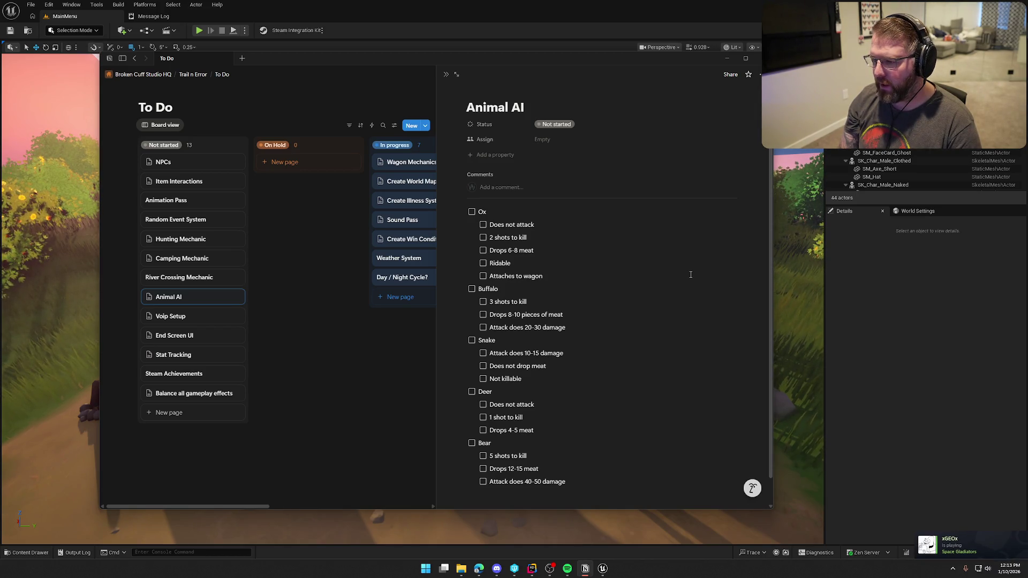
key(Return)
text(Can also)
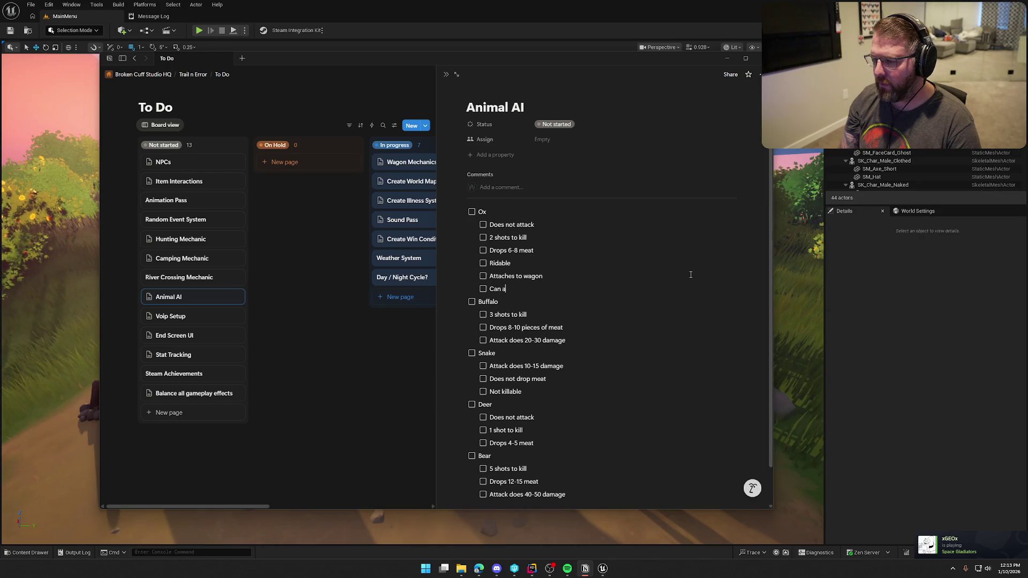
key(BackSpace)
key(BackSpace)
key(BackSpace)
text(Will )
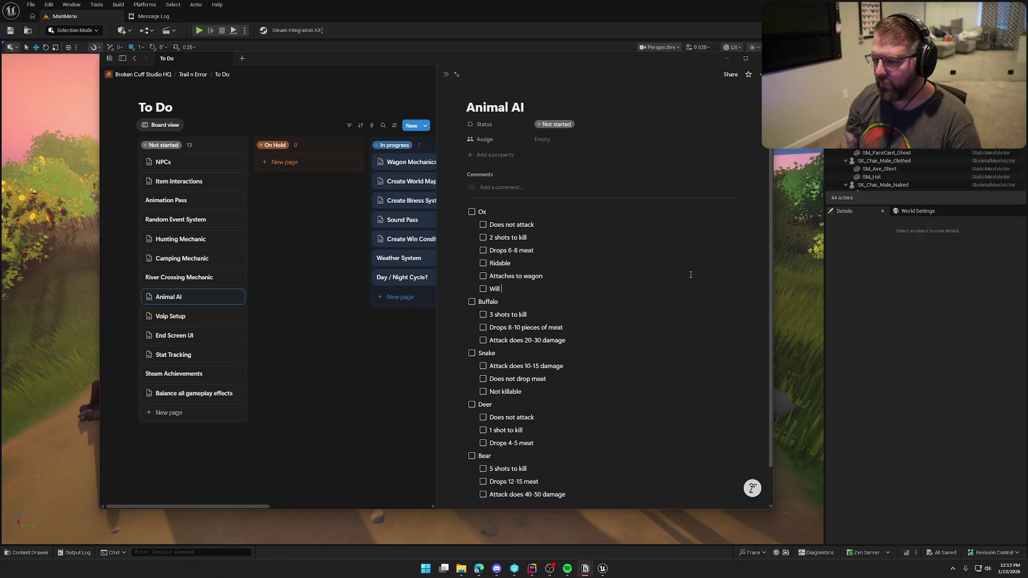
text(follow neares)
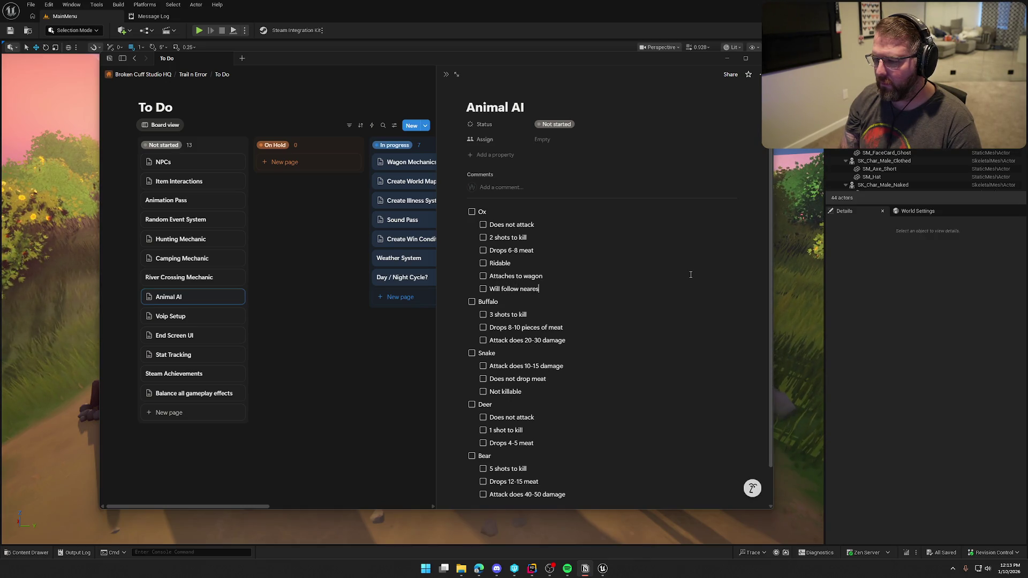
text(t wagon)
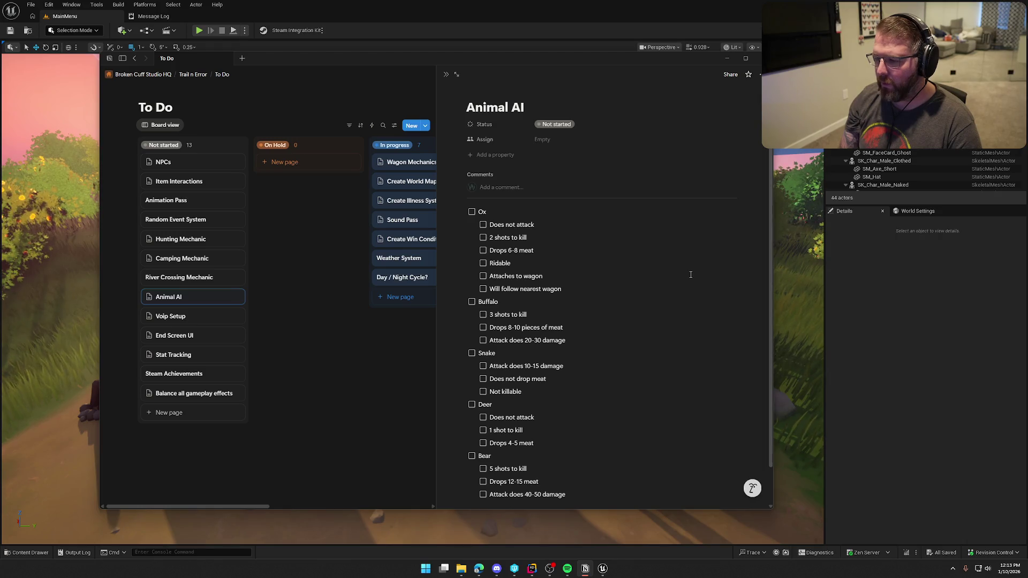
text( if not attached)
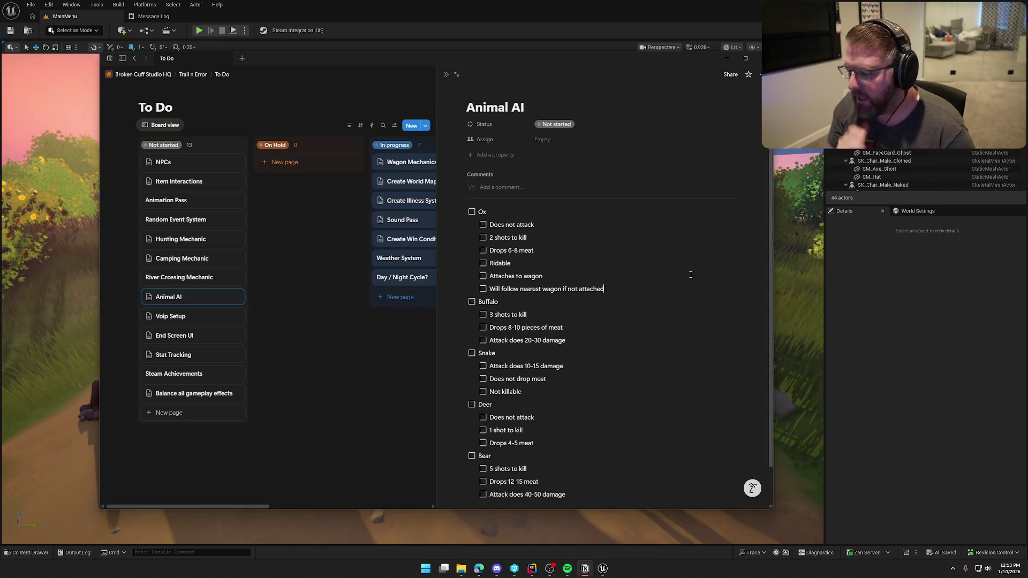
- Add 'Detach from wagon if it flips' and a nested 'Roam randomly if no wagon is close enough'
key(Return)
text(Deta)
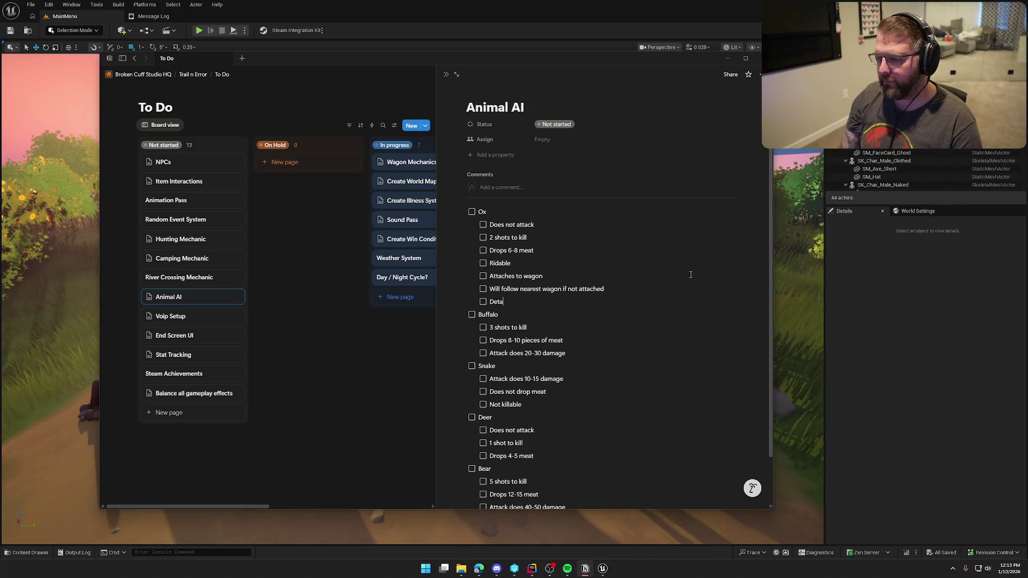
text(ch)
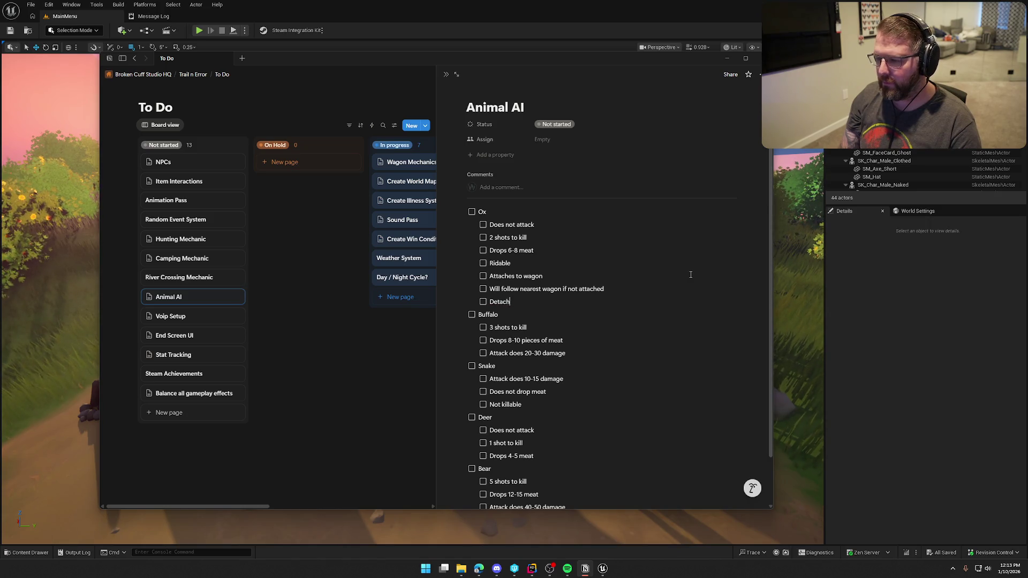
text( from wagon if i)
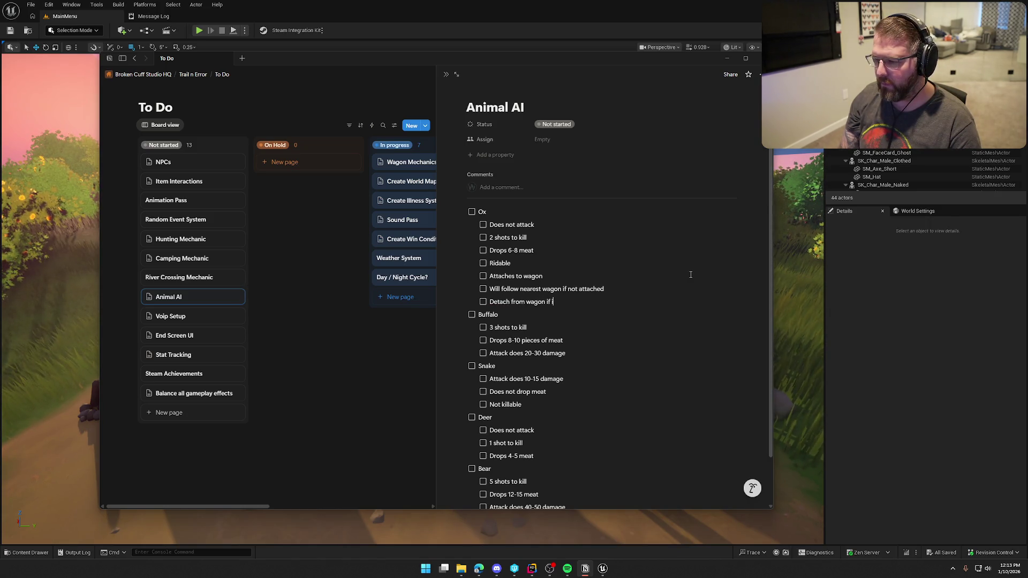
text(t flips)
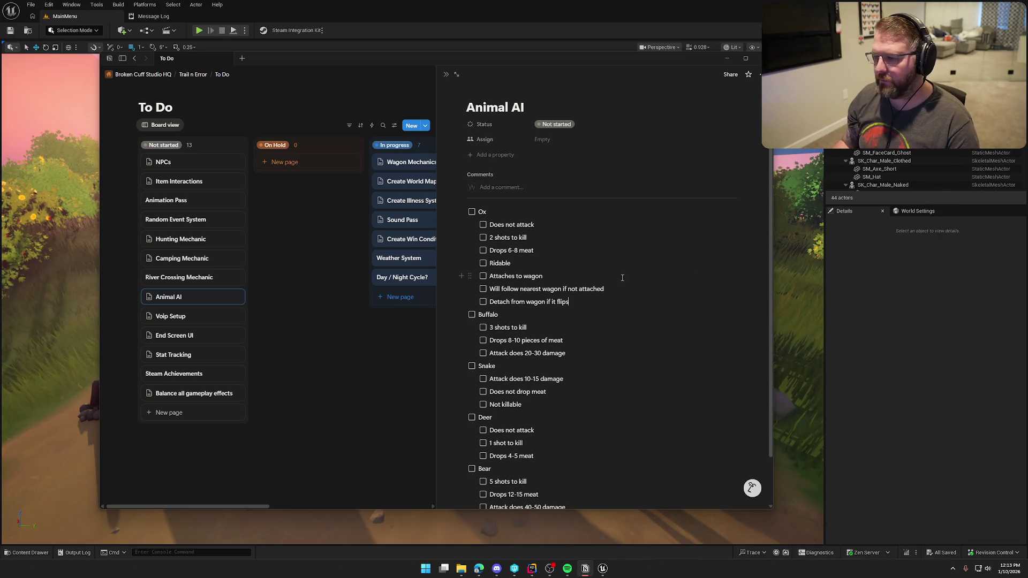
key(Return)
key(Tab)
text(Ro)
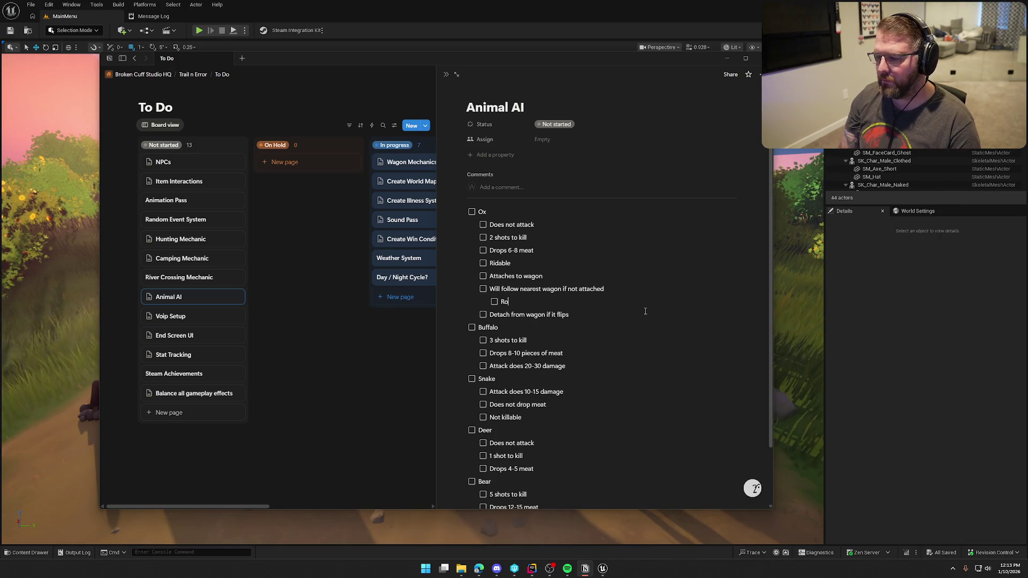
text(am rand)
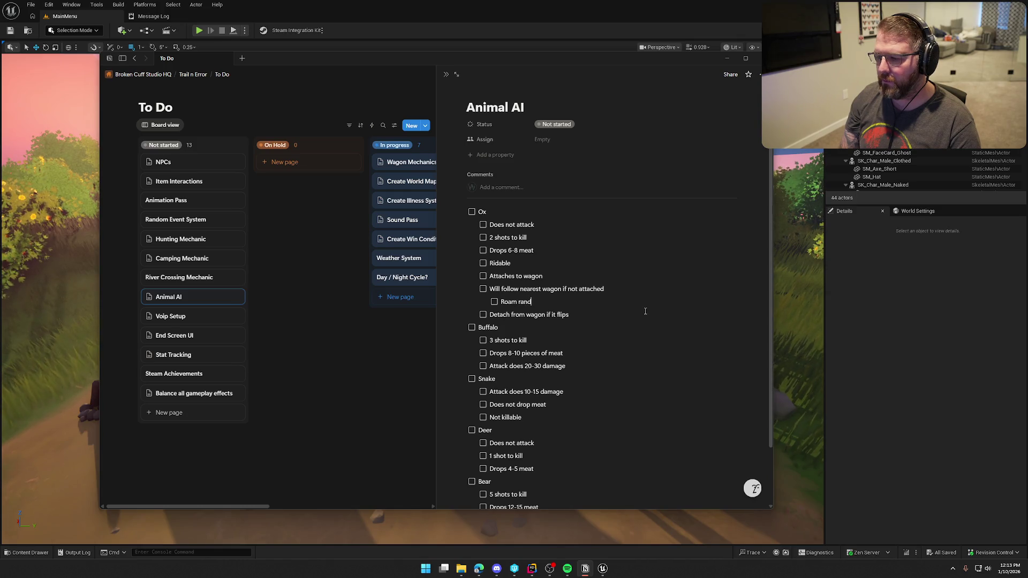
text(omly if w)
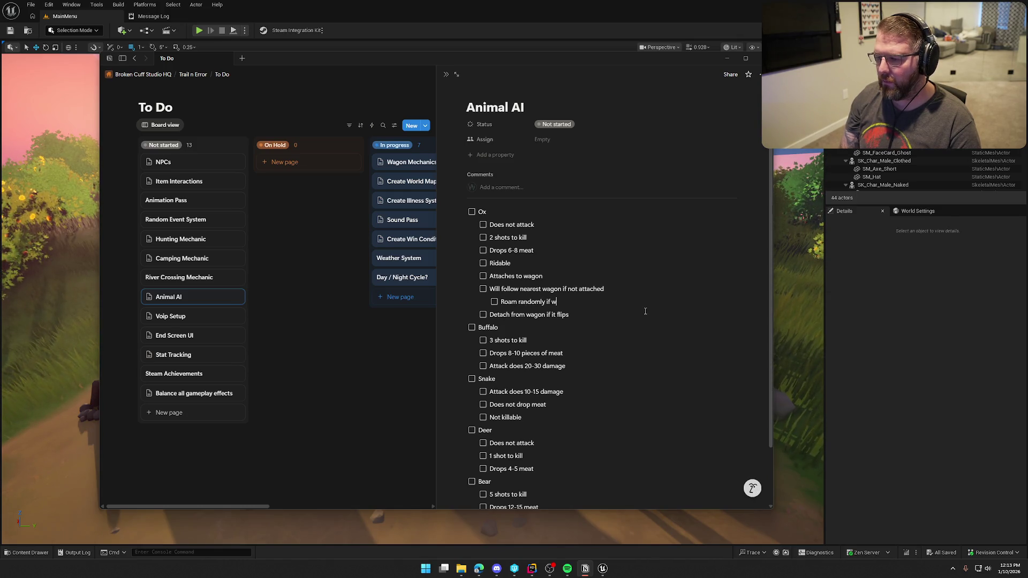
key(BackSpace)
text(no wagon is clos)
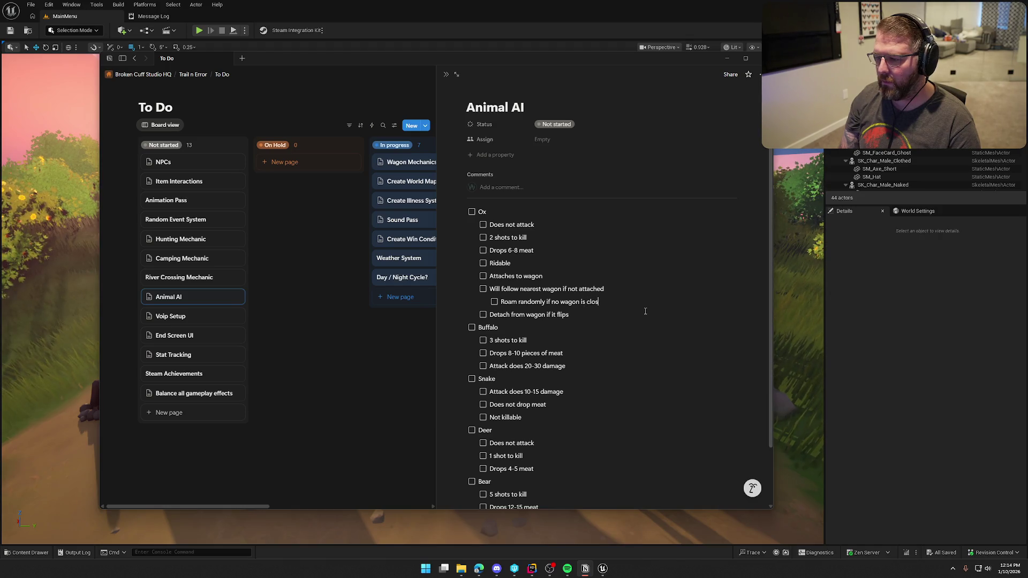
text(e enough)
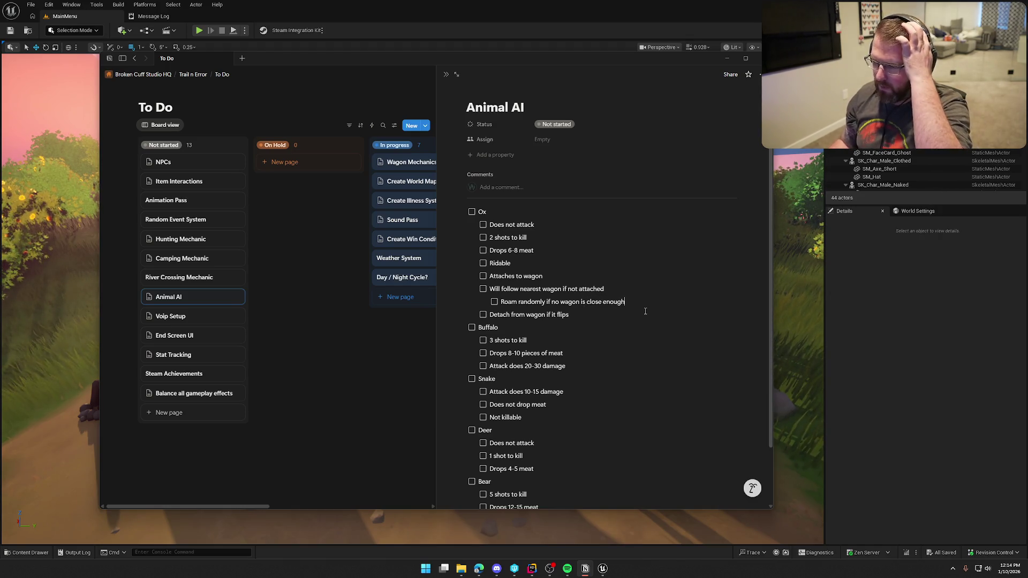
scroll(599, 342, down, 2)
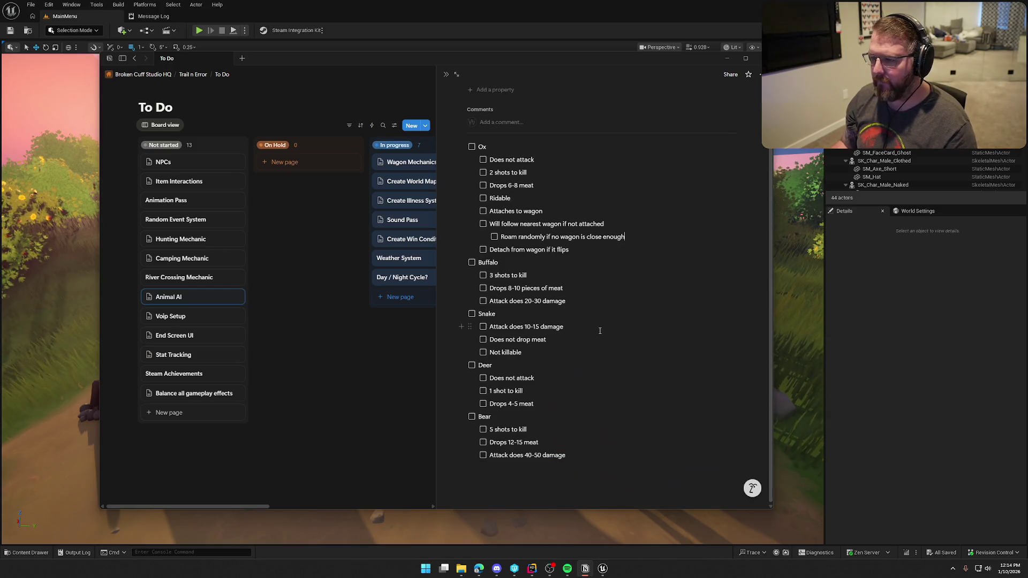
- Add Buffalo to-dos 'Roams randomly in packs' and 'Attacks wagons that get within attack range', plus an empty line after Not killable
click(585, 301)
key(Return)
text(Roams randoml)
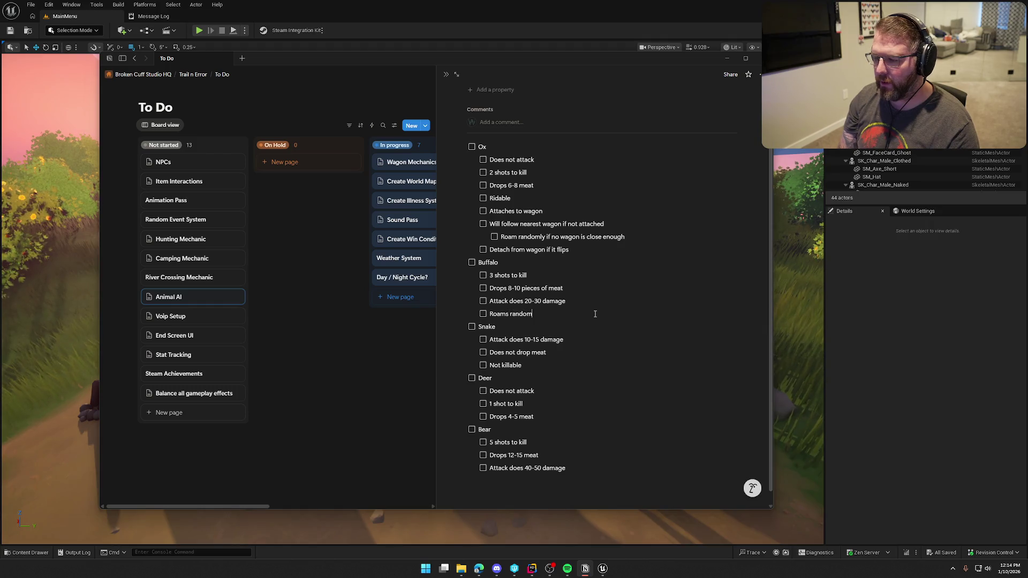
text(y in packs)
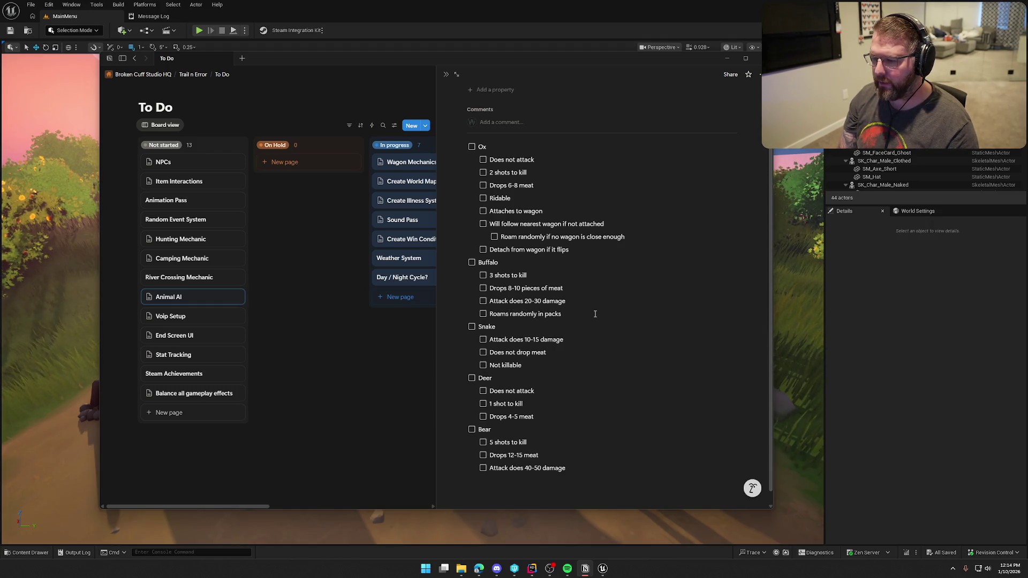
key(Return)
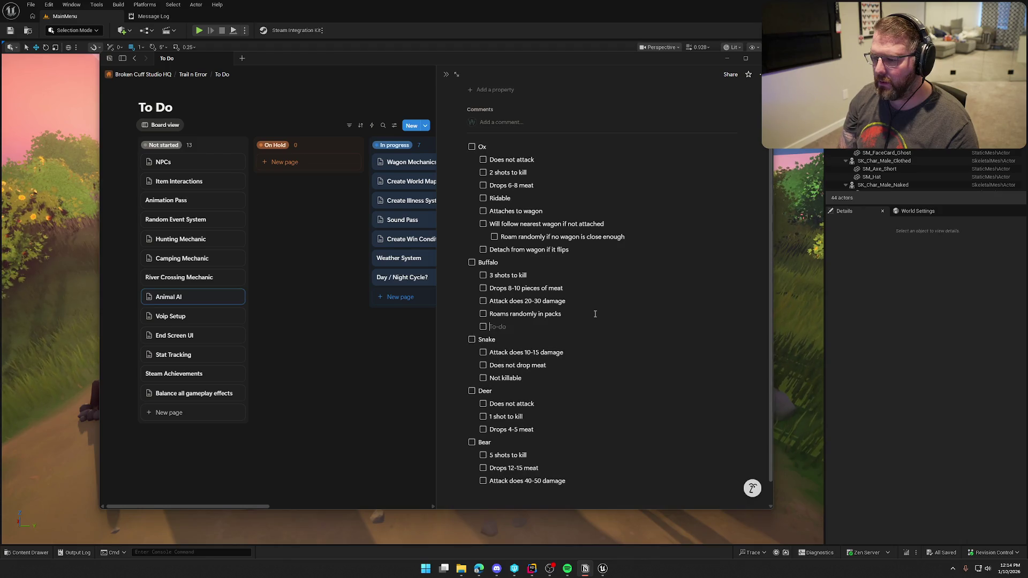
text(Attacks)
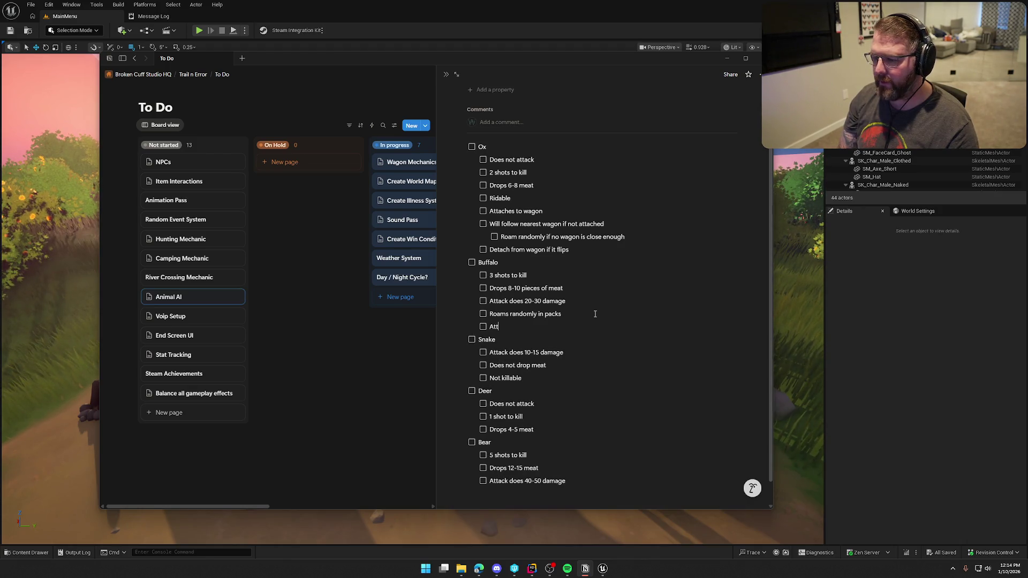
text( wagons that get )
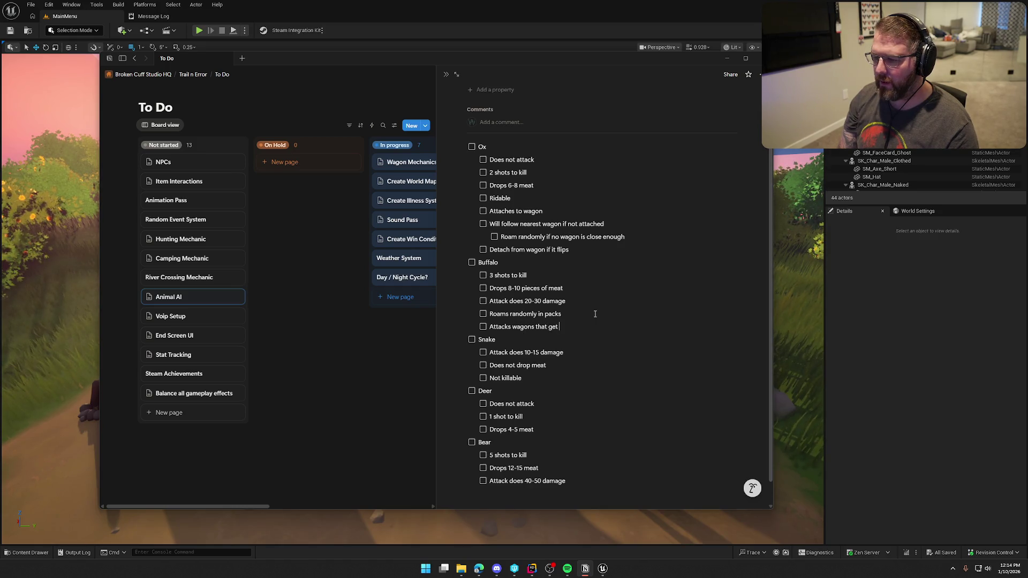
text(within)
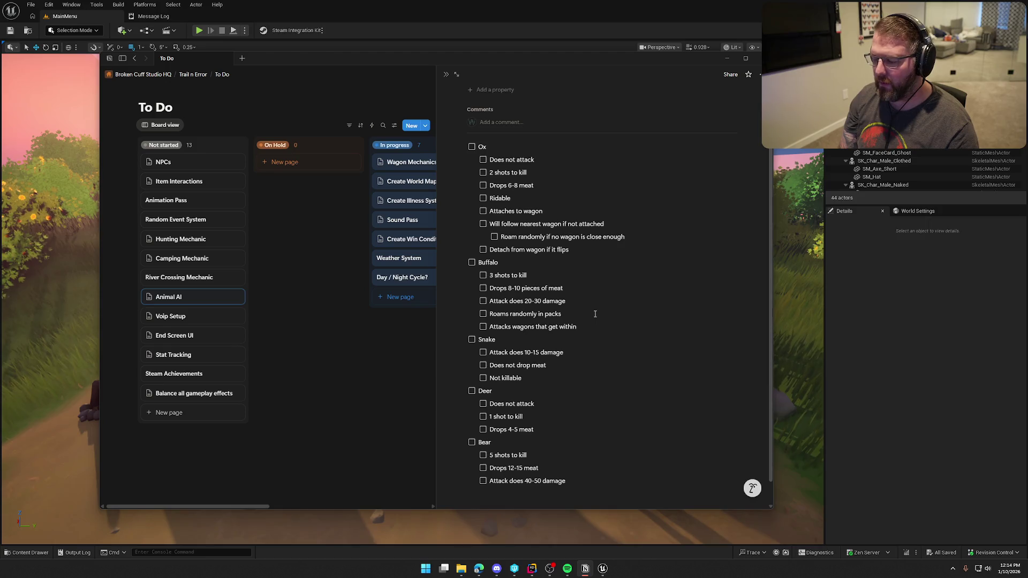
text( attack range)
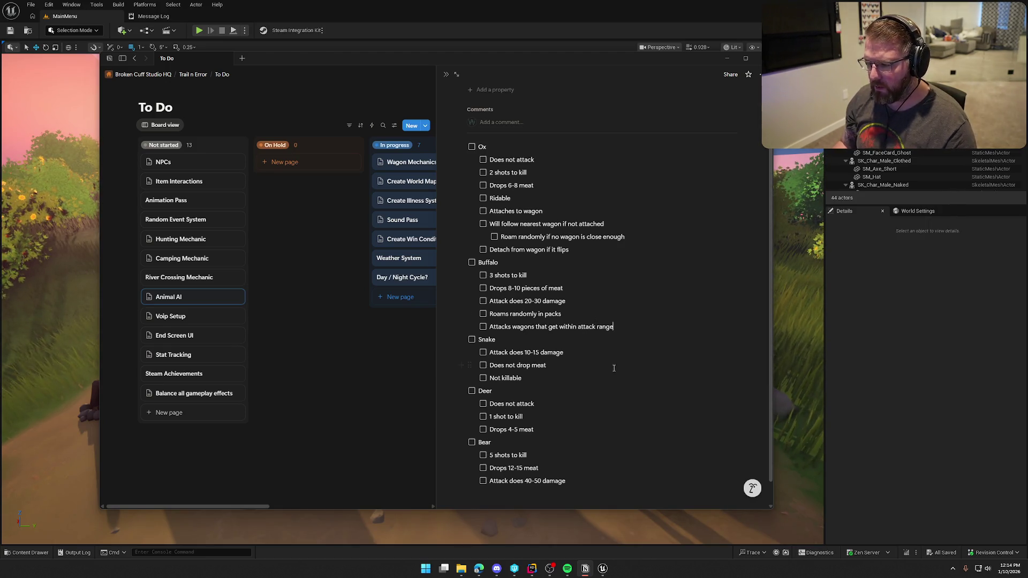
scroll(560, 379, down, 1)
key(Return)
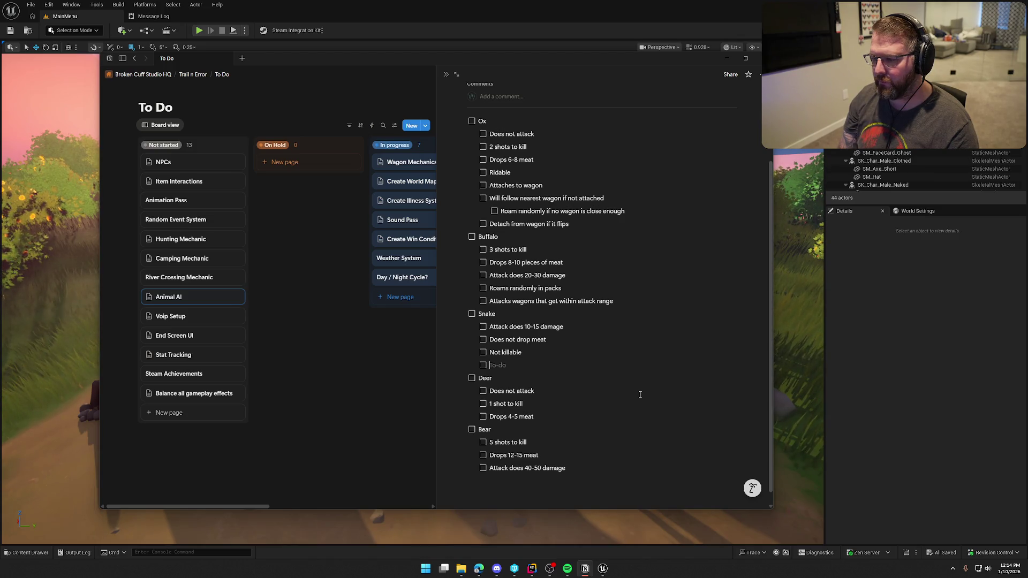
- Add Snake items 'Roams in small radius' and 'Attacks nearest player' with a nested '10 second cooldown'
text(Roa)
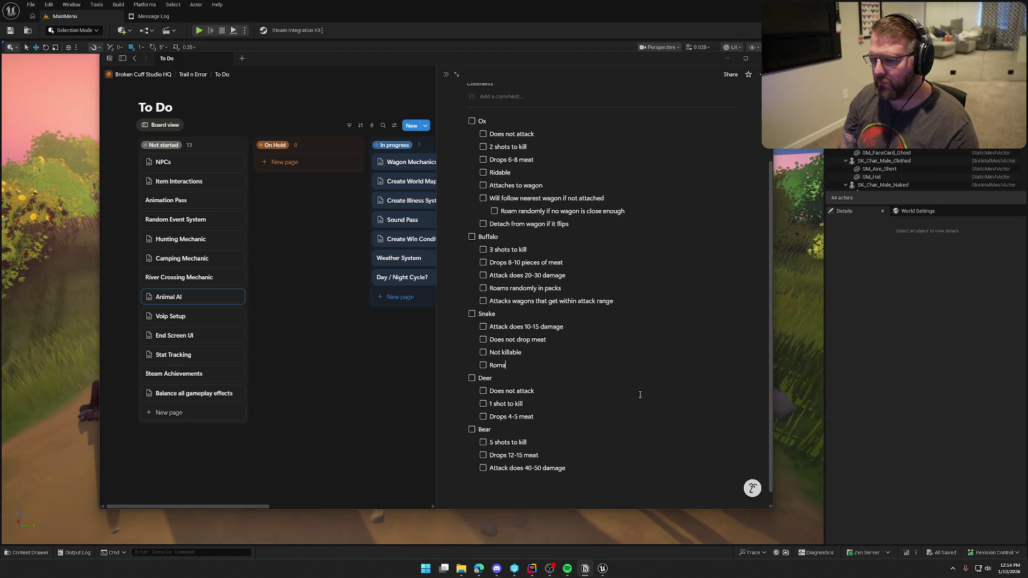
text(ms in )
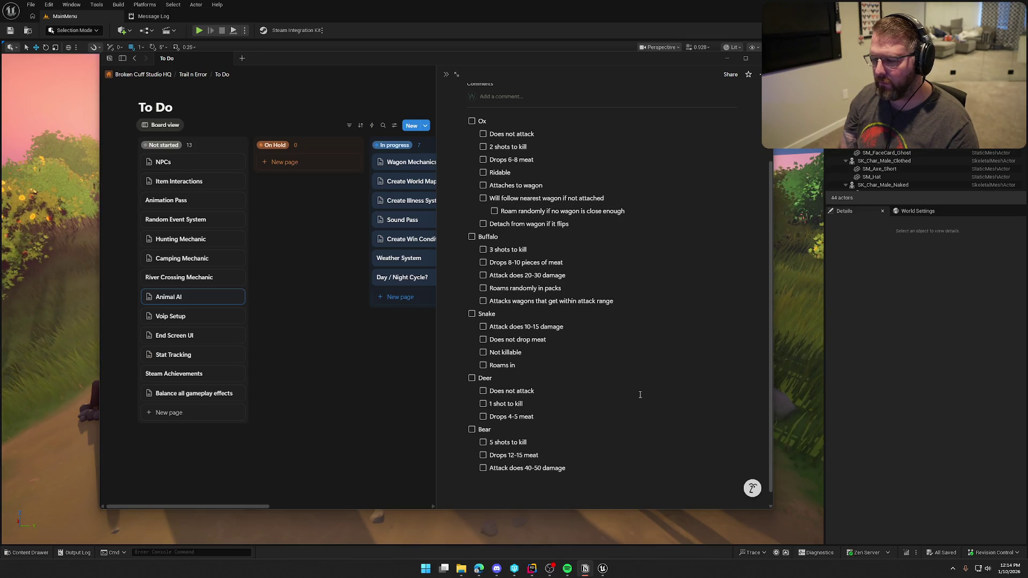
text(small)
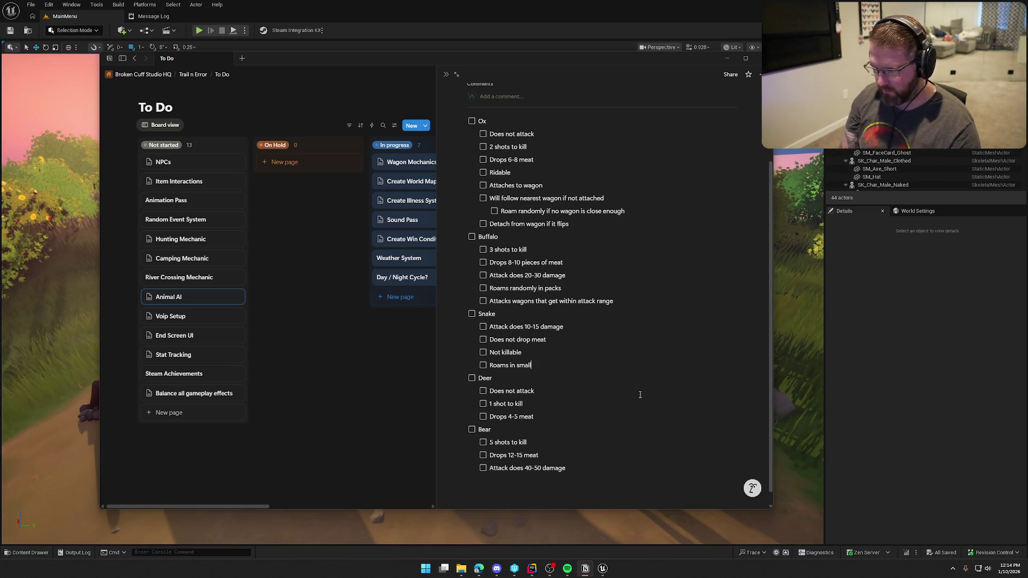
text( radius)
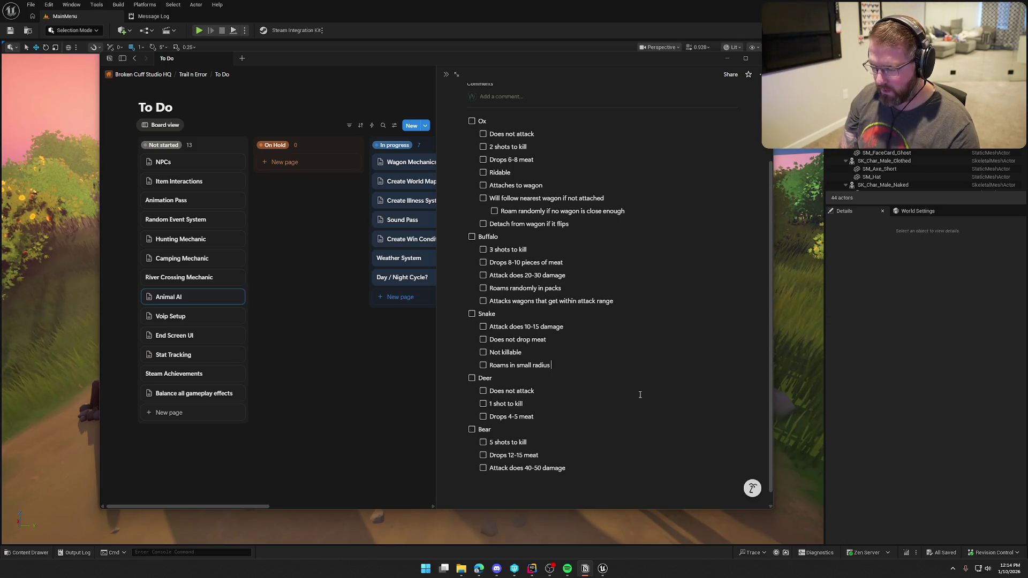
key(Return)
text(At)
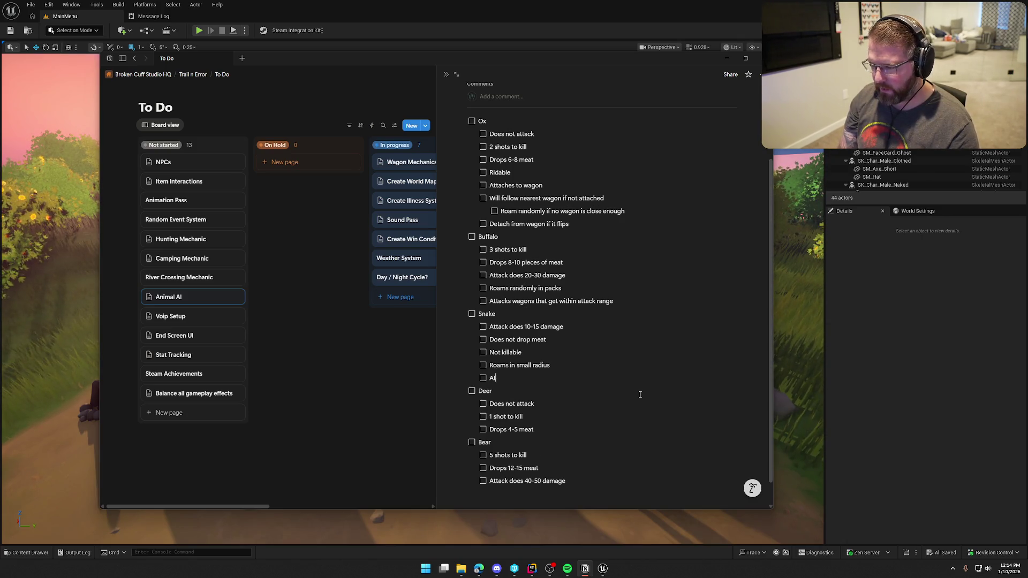
text(tacks nearest player)
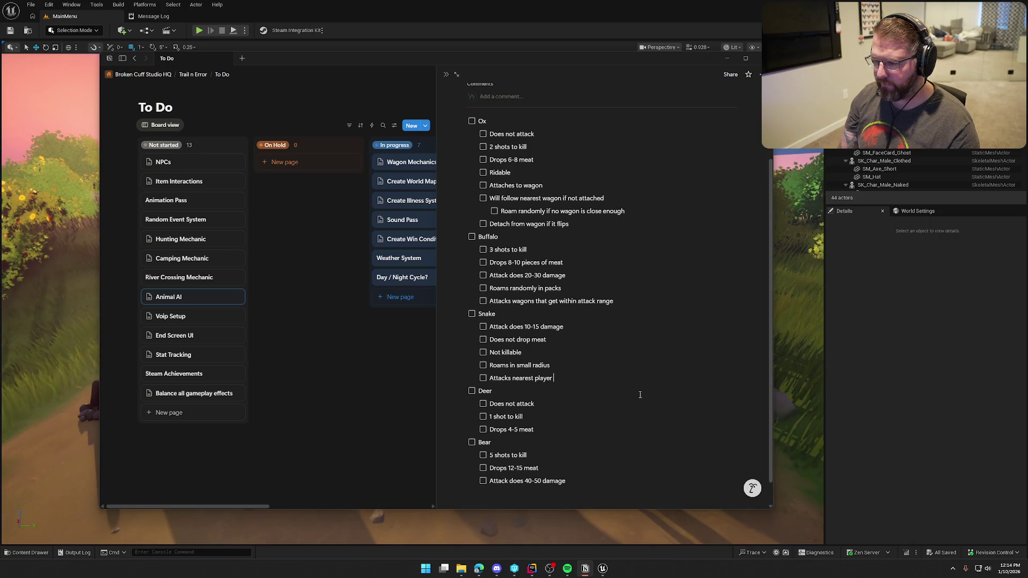
key(Return)
key(Tab)
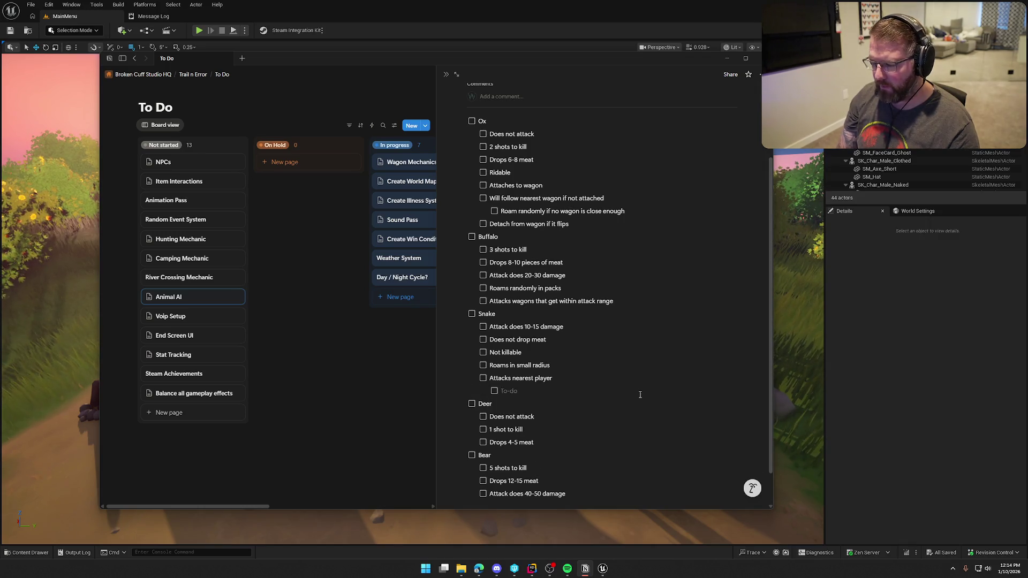
text(10 se)
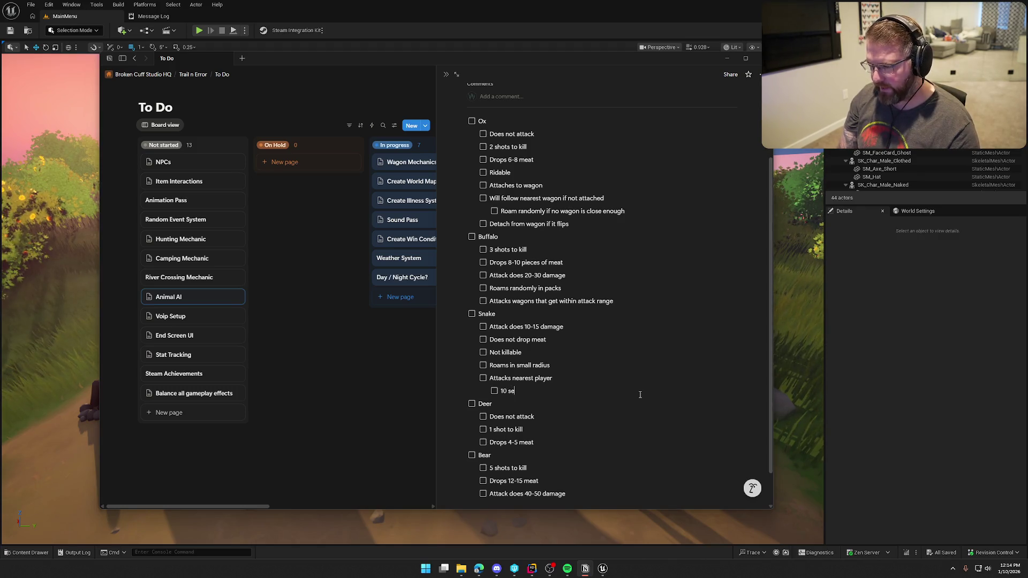
text(cond cooldown)
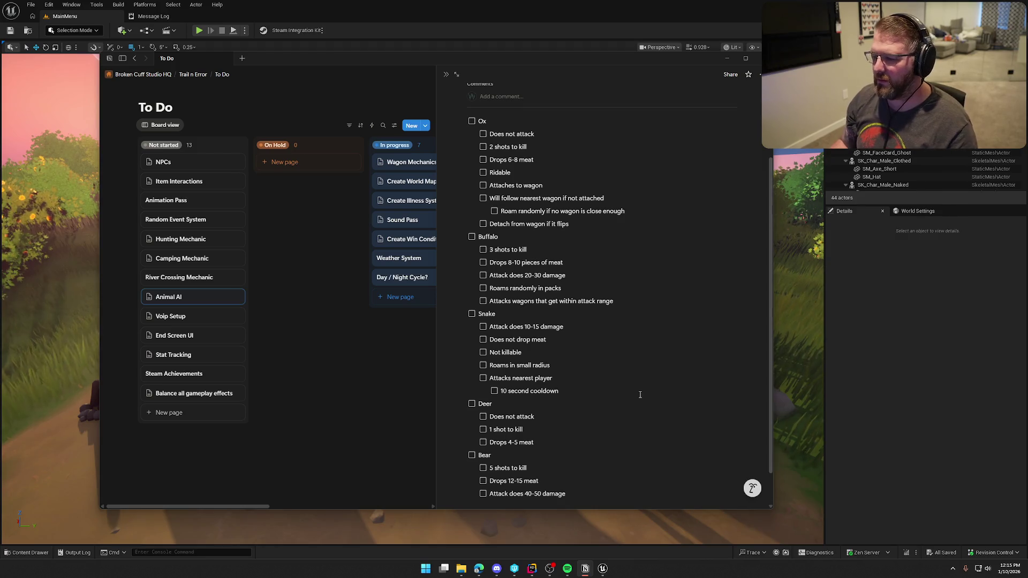
scroll(616, 394, down, 2)
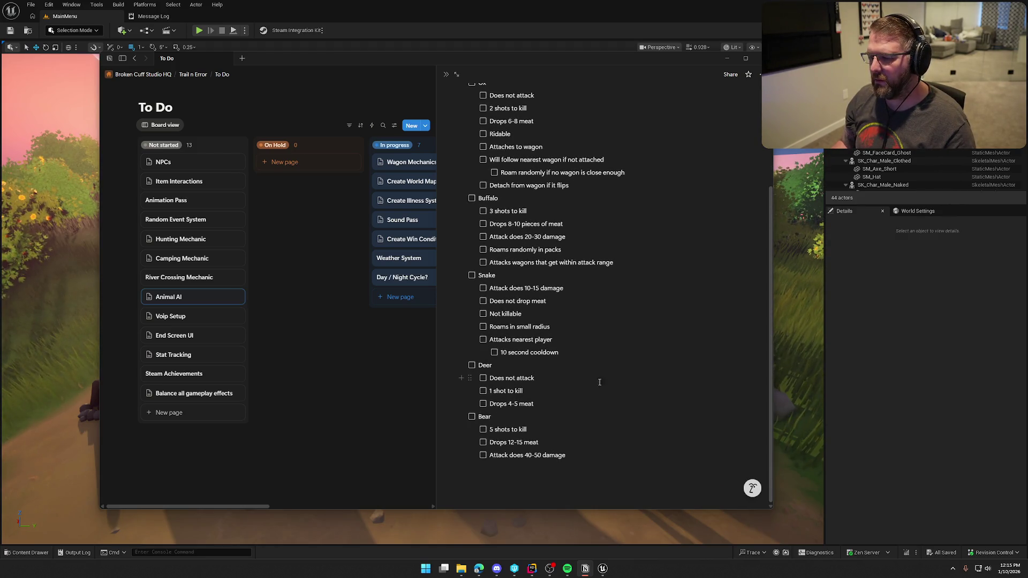
- Add the Snake items 'Stops chasing' and 'Chases players that come within radius'
key(Return)
text(Stops c)
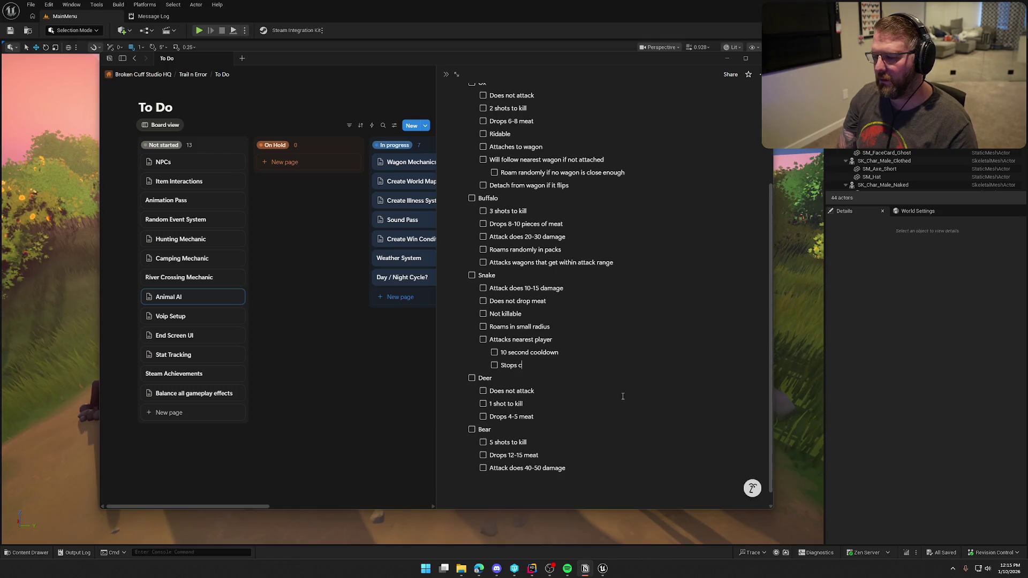
text(hasing)
key(Return)
text(Chases nearest player)
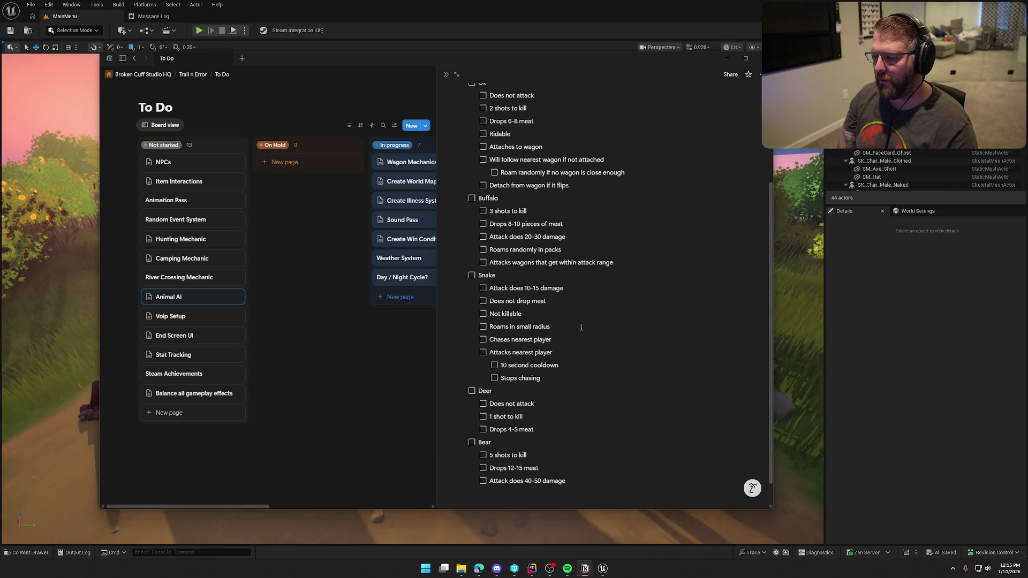
key(BackSpace)
key(BackSpace)
key(BackSpace)
text(p)
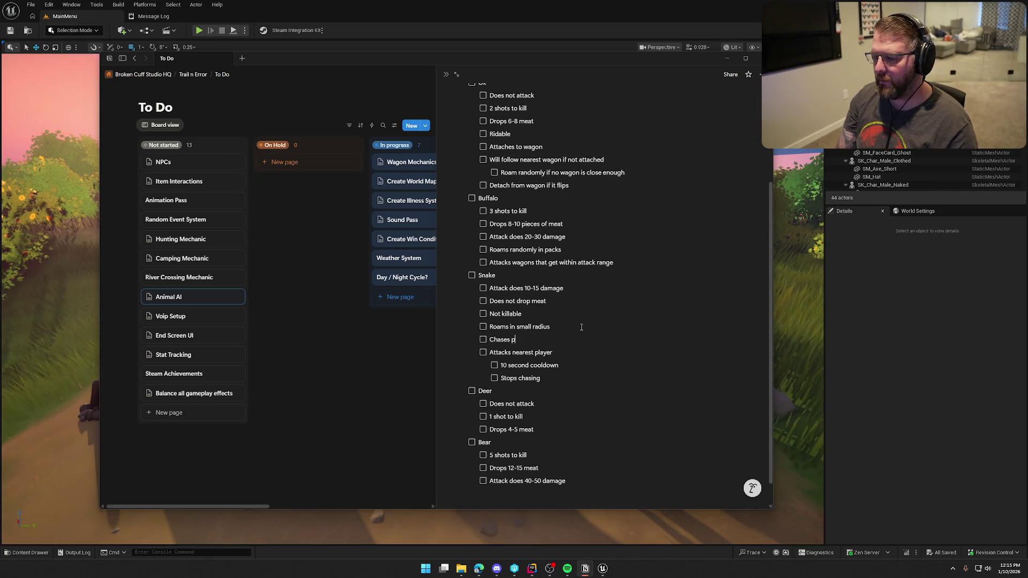
text(layers that come with)
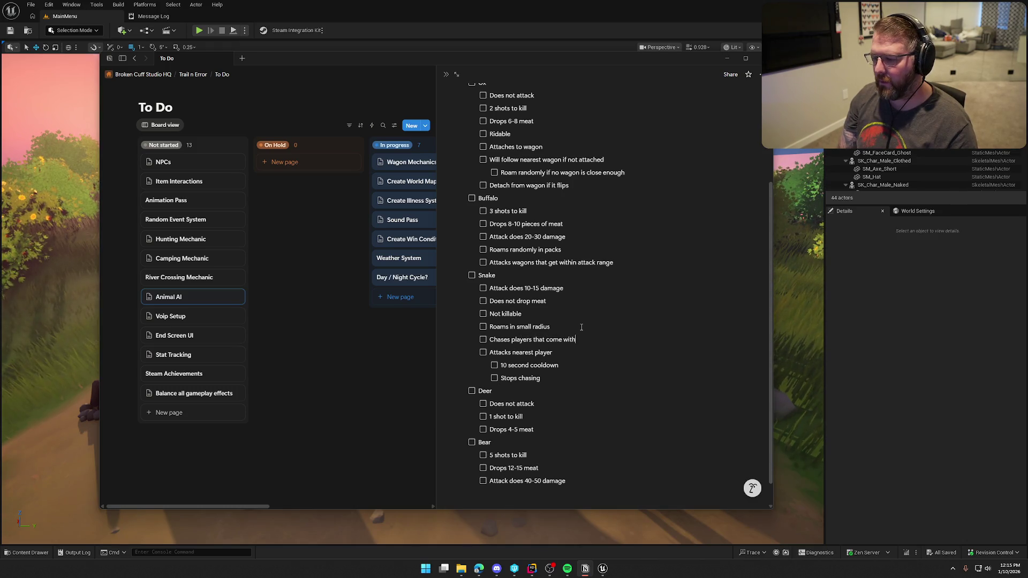
text(in radius)
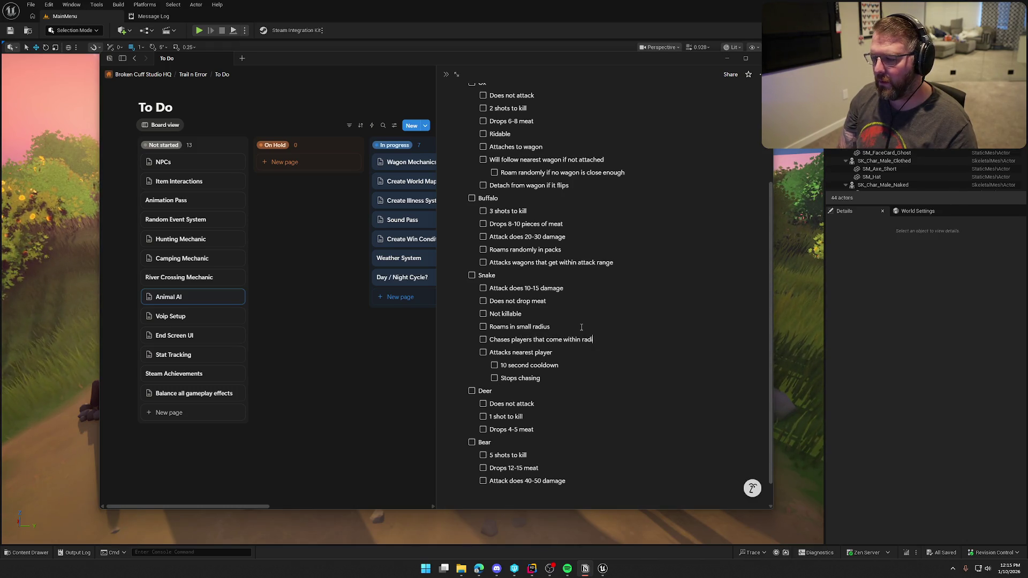
- Add an outdented Snake to-do 'Ignores wagons' after 'Stops chasing'
scroll(568, 353, down, 1)
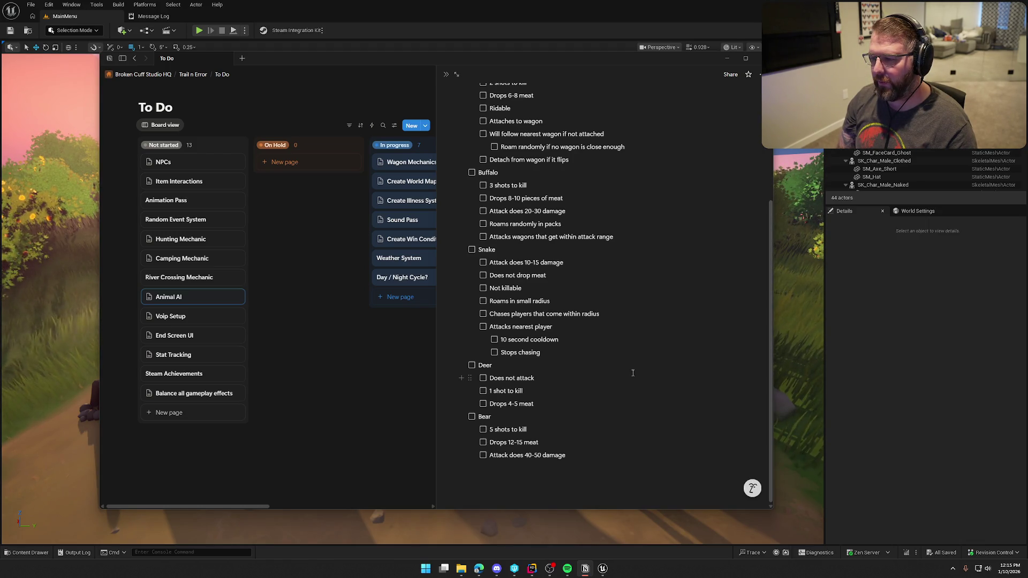
key(Return)
key(shift+Tab)
text(Ignores wagons)
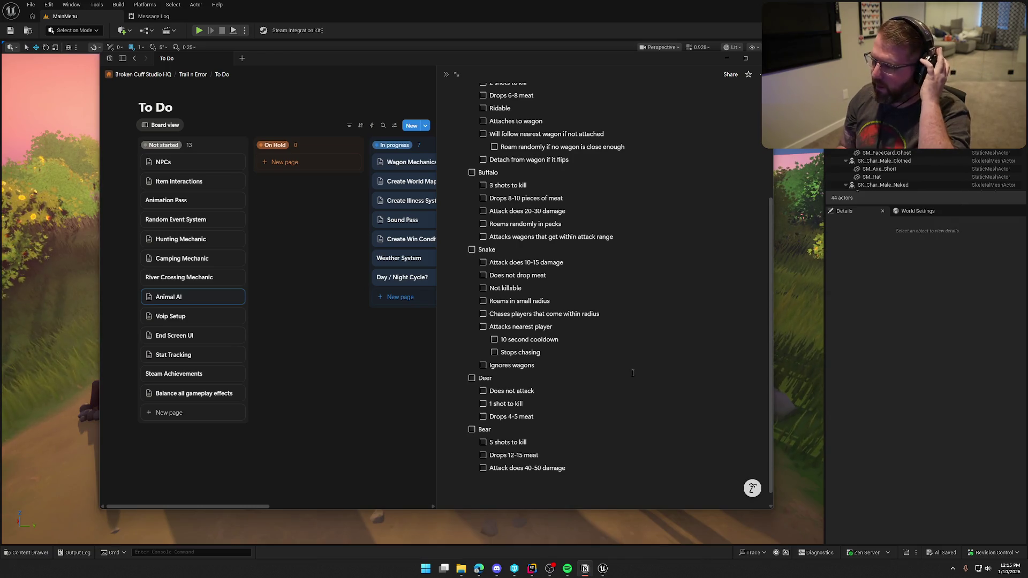
scroll(600, 342, up, 3)
- Create an empty to-do directly below Ox's 'Detach from wagon if it flips'
click(584, 280)
key(Return)
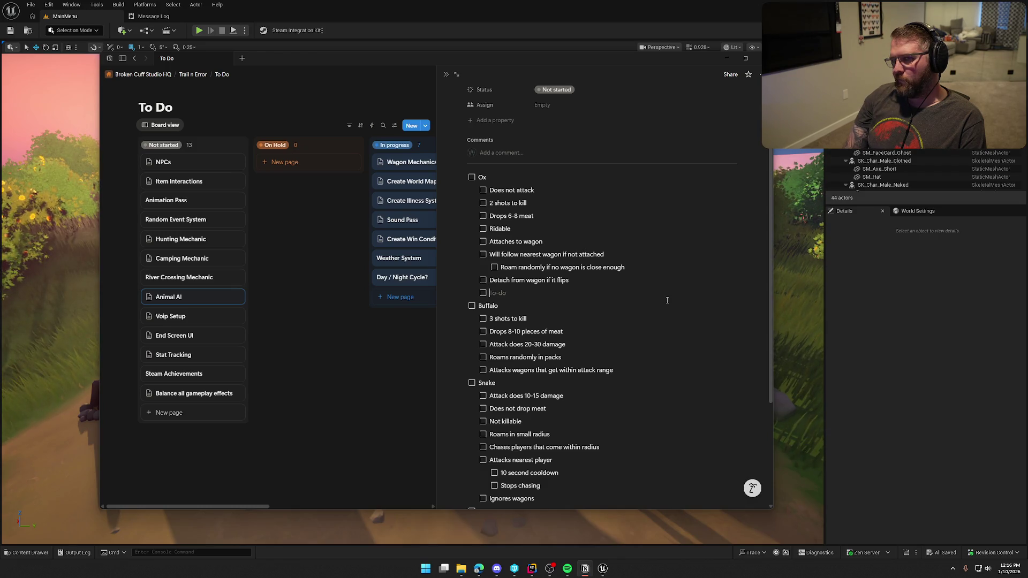
- Add the Ox to-do 'Ox has status while pulling wagon' with a nested empty line
text(Ox Status )
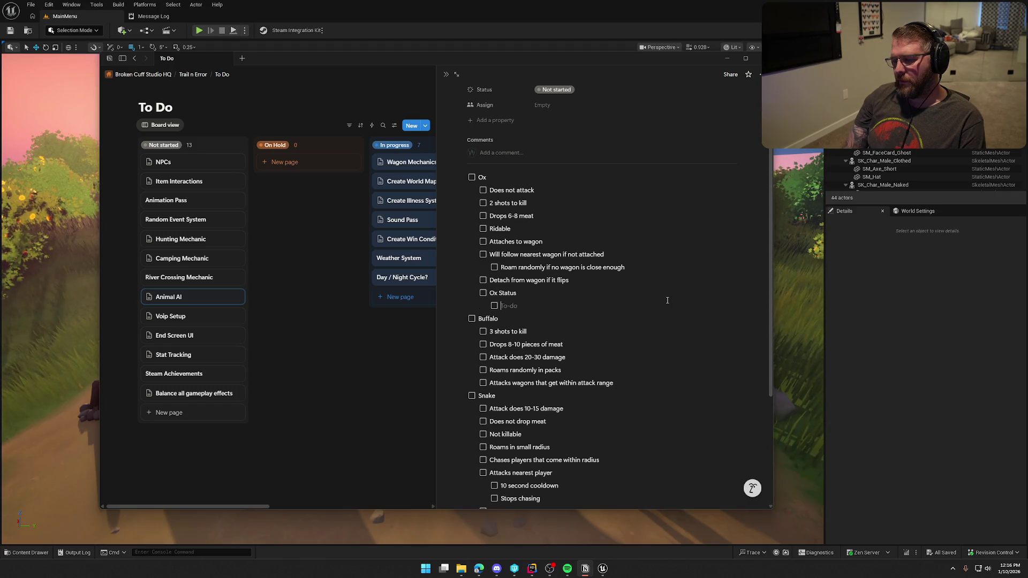
text(whi)
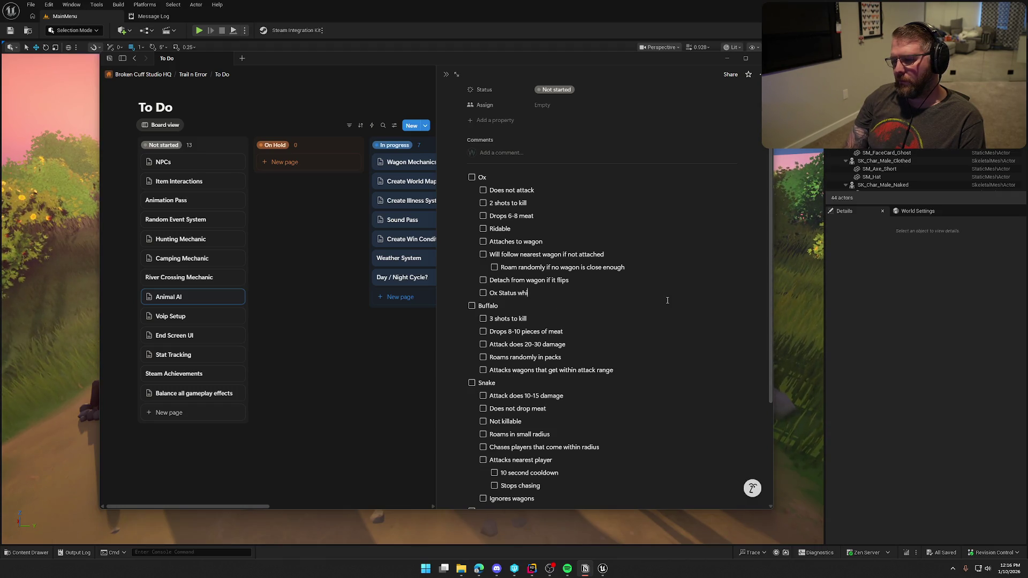
text(le pulling wagon)
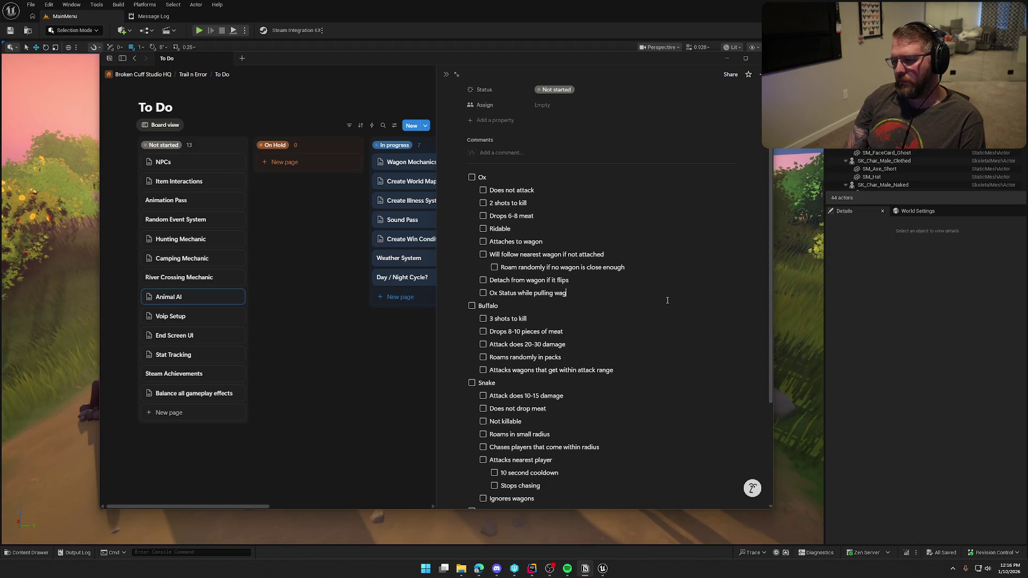
key(Return)
key(Tab)
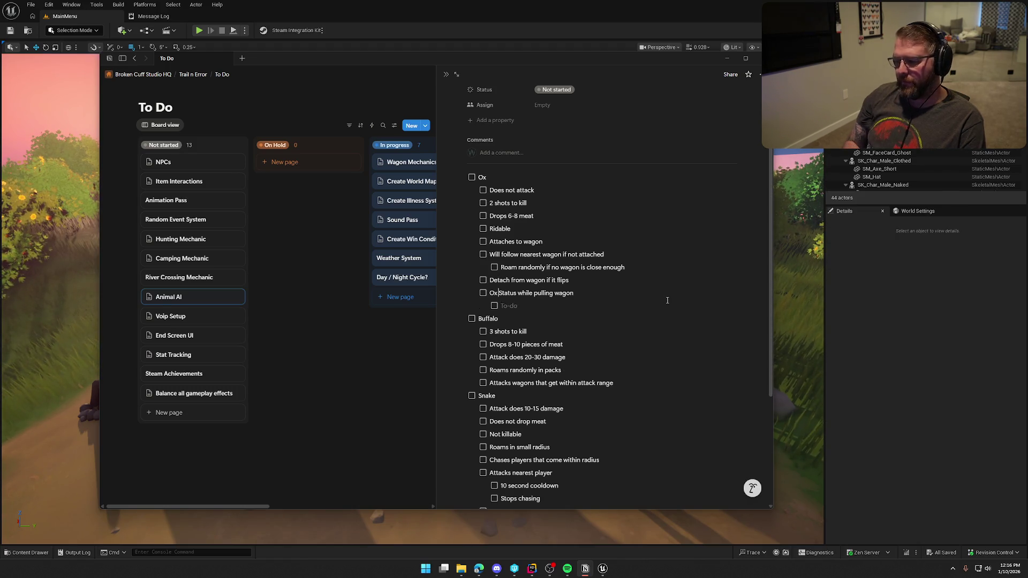
key(Up)
key(ctrl+Right)
text(has)
key(Delete)
text(s)
- Nest 'Can break leg (drastically less speed)' and 'Can get tired (less pull speed)' under it
key(Down)
text(Ca)
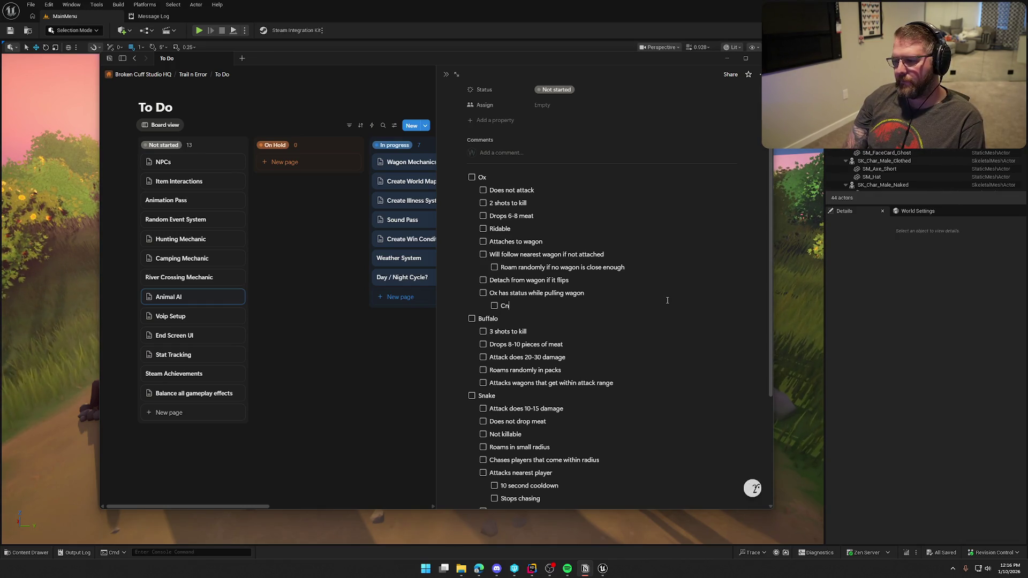
text(n break leg)
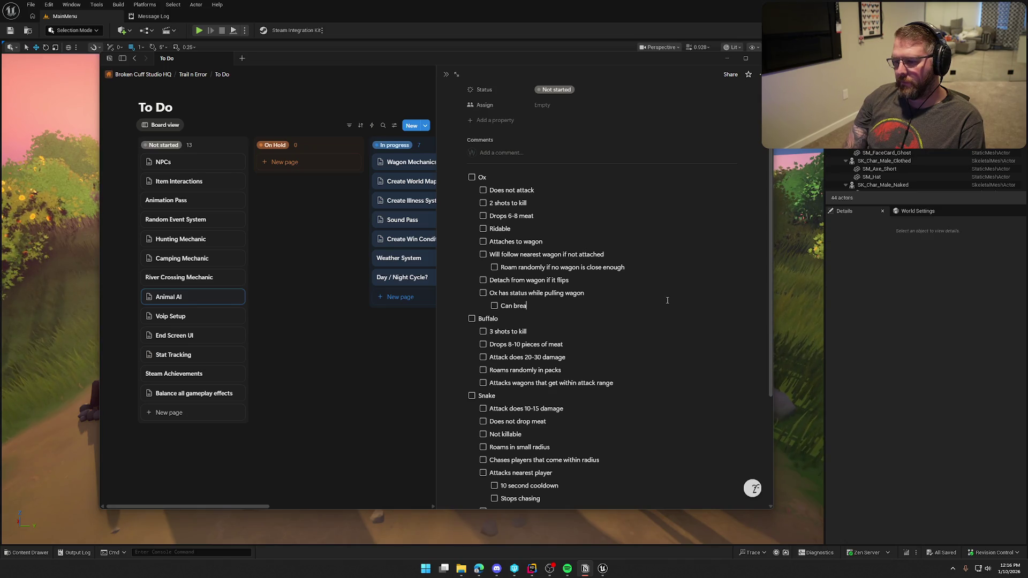
key(Return)
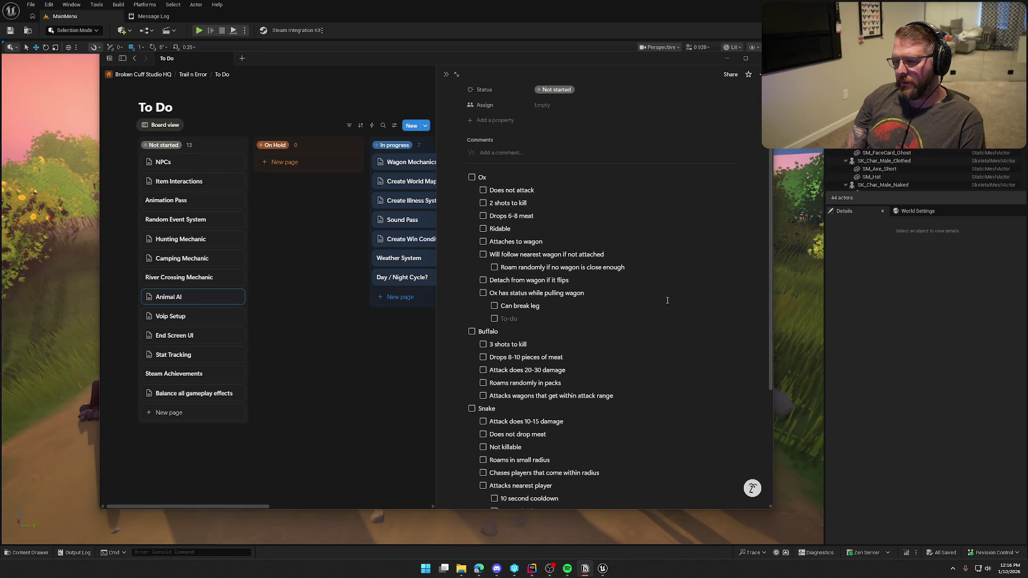
text(Can get )
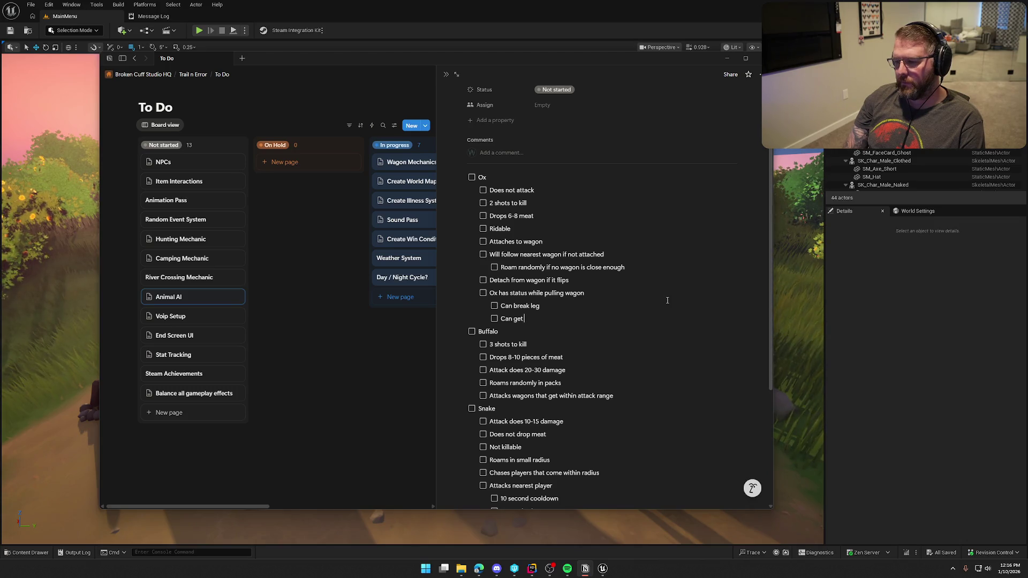
text(tired (le)
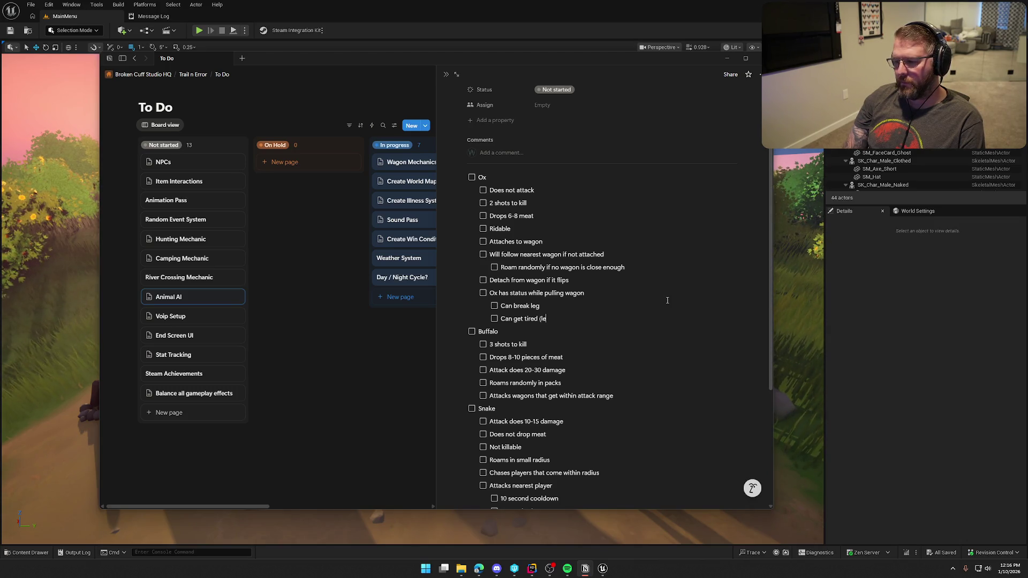
text(ss pull speed))
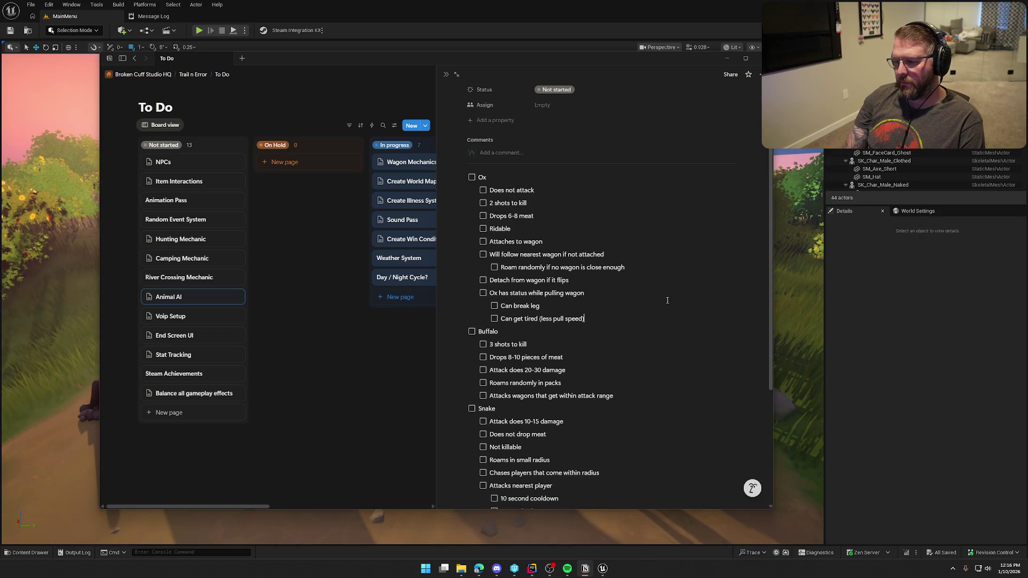
key(Up)
text((d)
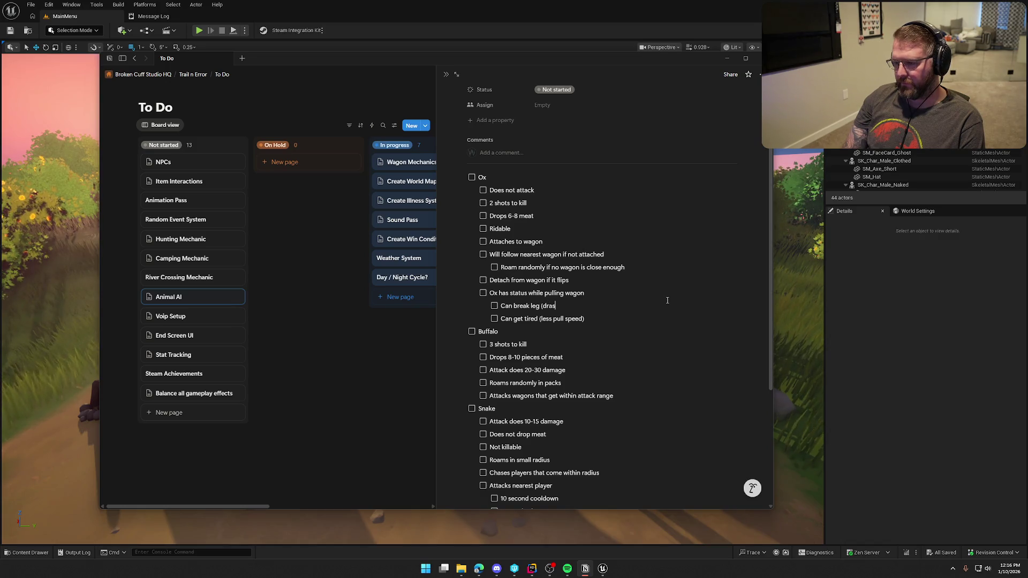
text(rastically less speed))
key(Down)
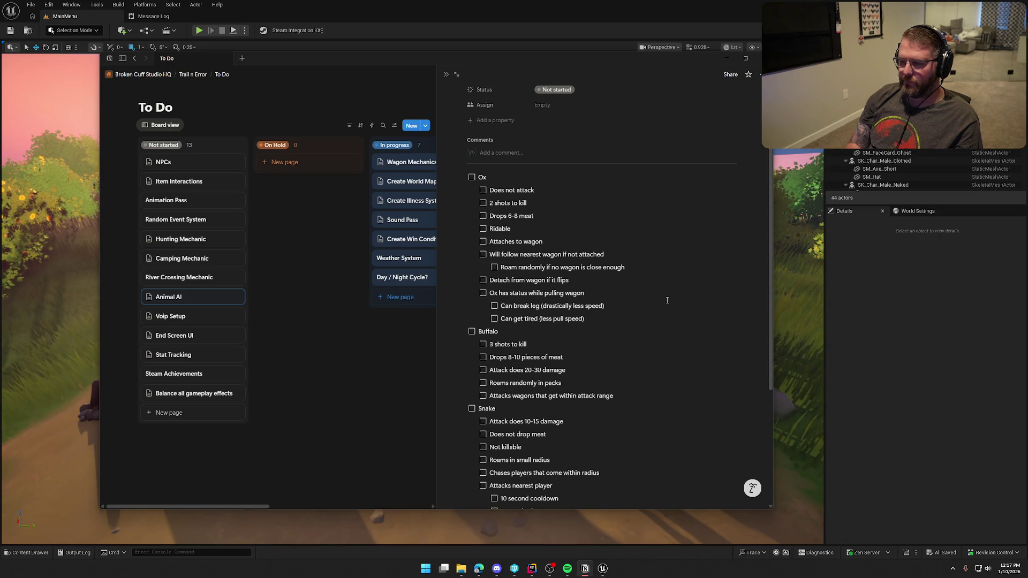
- Add a third sub-item 'Energized', noting it increases pull speed
key(Return)
text(Energix)
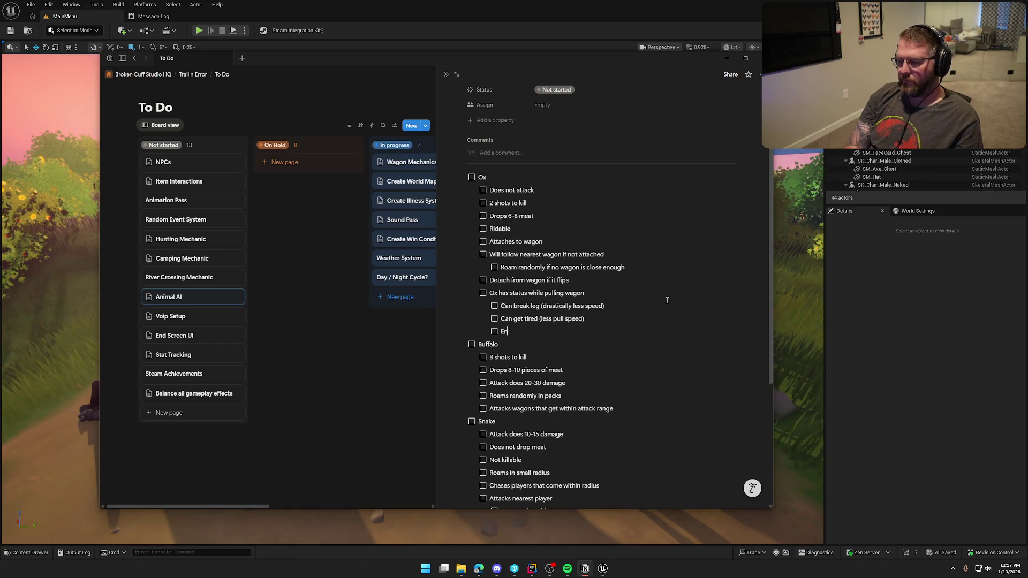
key(BackSpace)
text(zed)
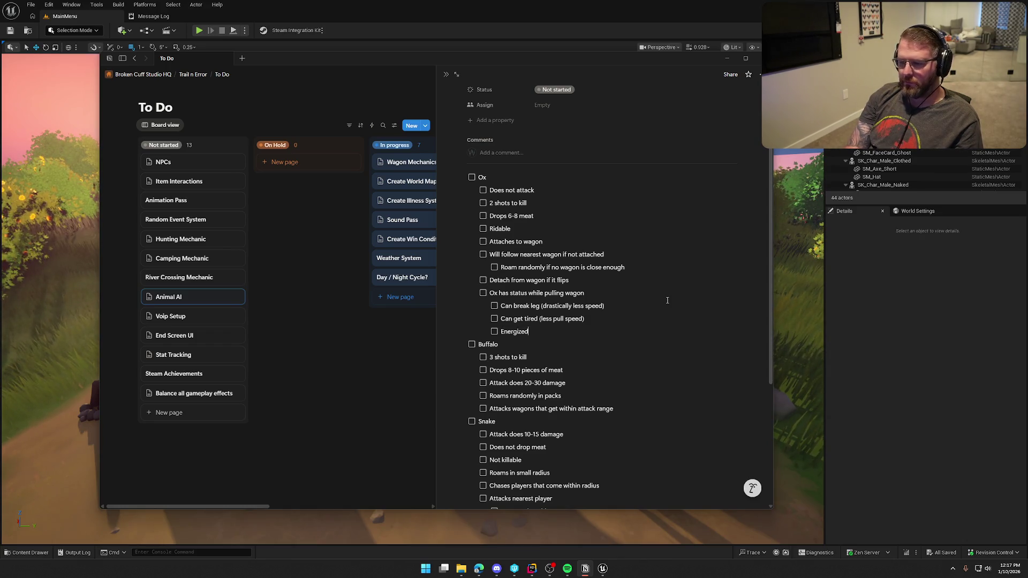
text( (incresse)
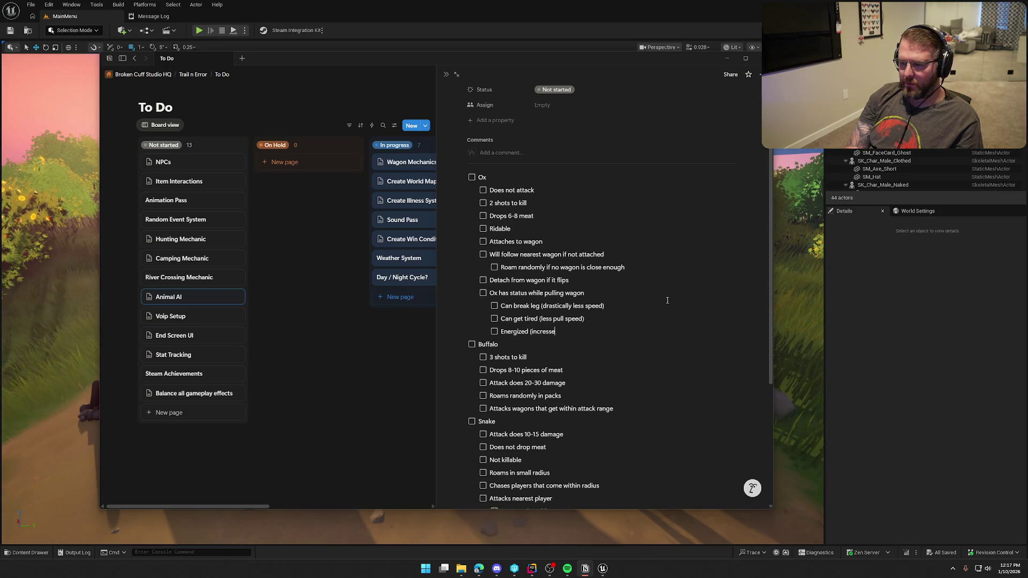
key(BackSpace)
text(es)
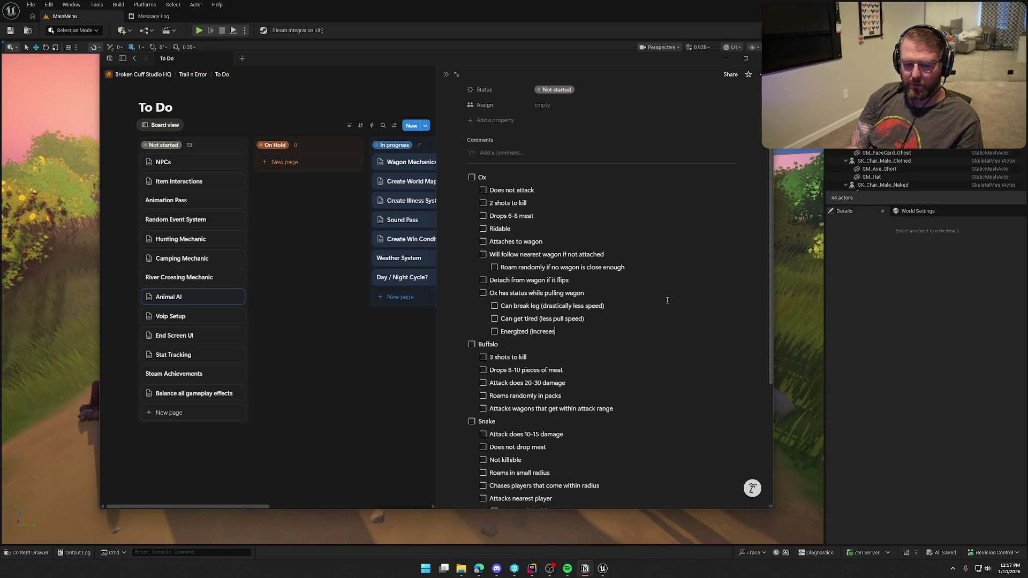
text(ses pull speed))
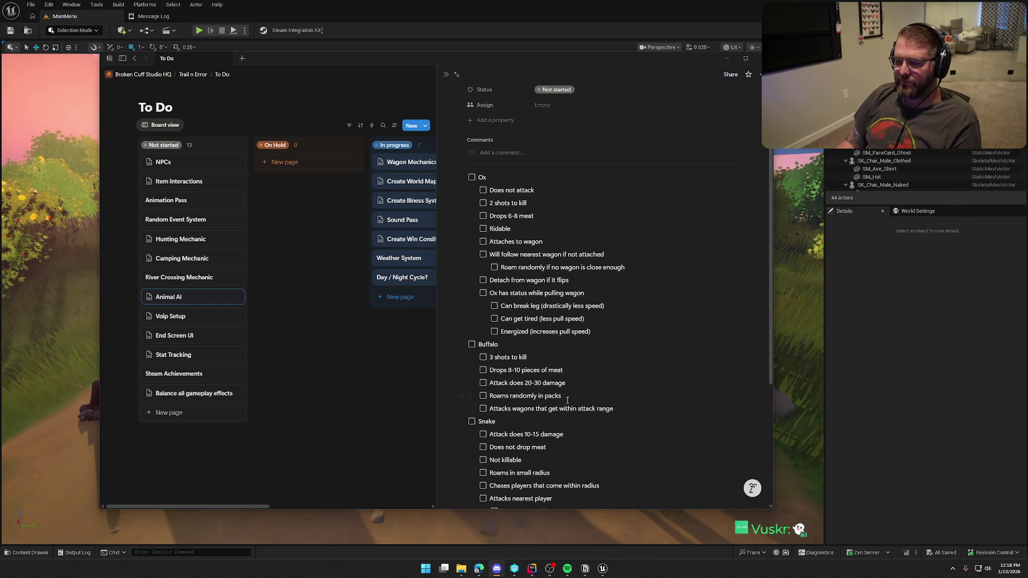
scroll(567, 401, down, 5)
scroll(589, 396, up, 6)
scroll(618, 390, down, 2)
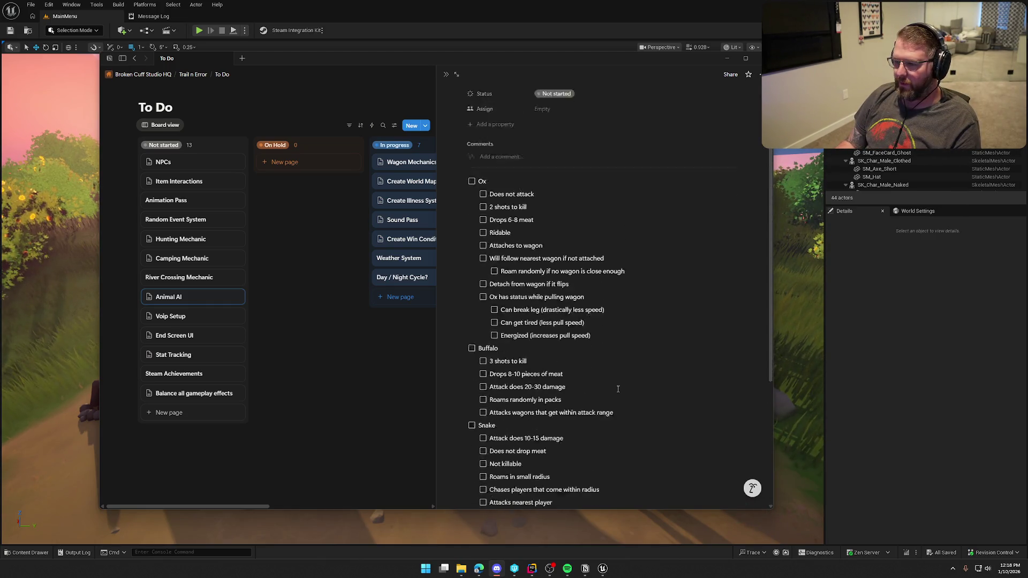
scroll(618, 389, down, 2)
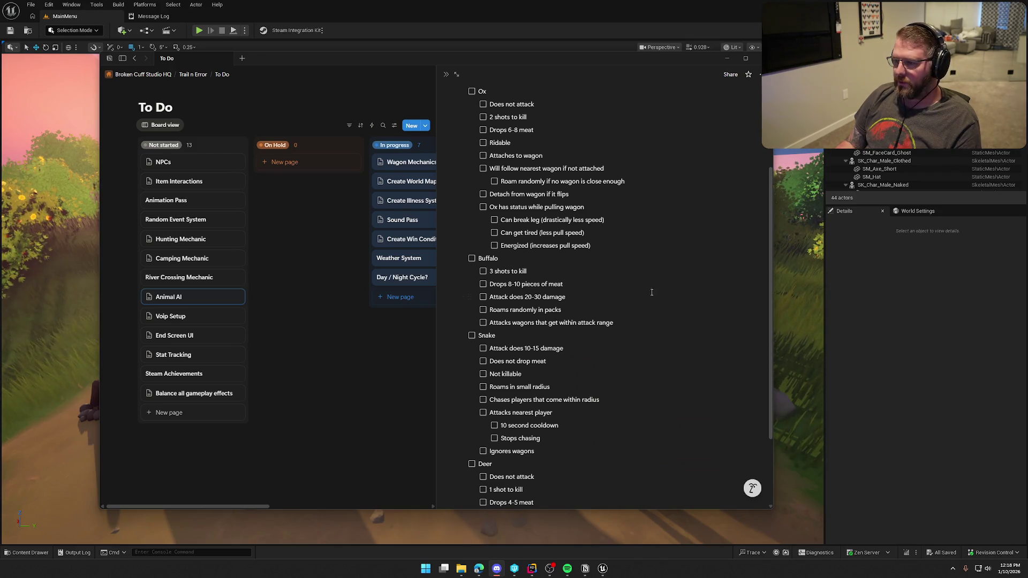
scroll(657, 278, down, 2)
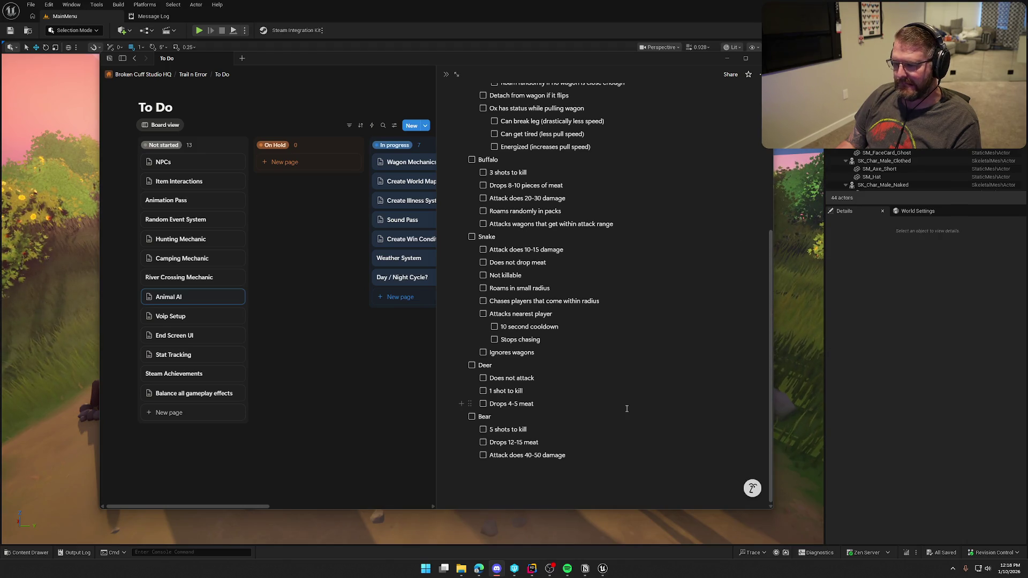
scroll(631, 458, up, 3)
scroll(586, 408, down, 3)
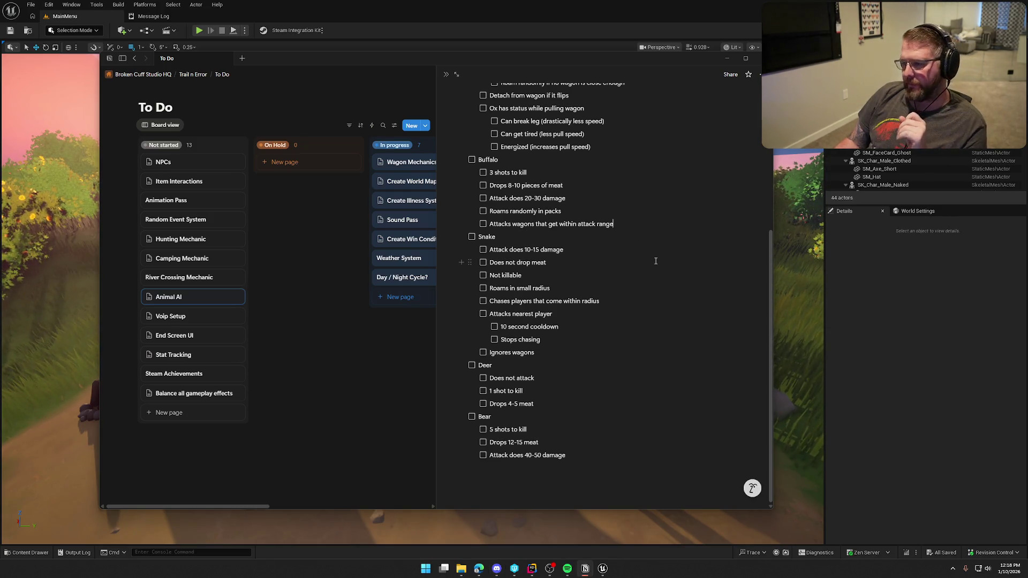
key(Return)
key(Tab)
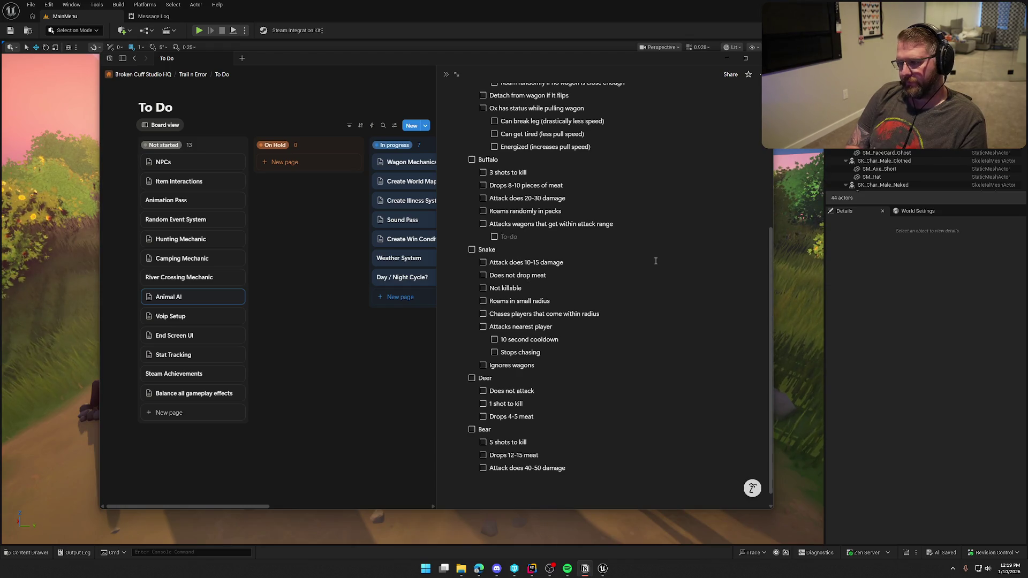
- Type the sub-item 'Flips / Damages the wagon' under Buffalo's attack item
text(Flip)
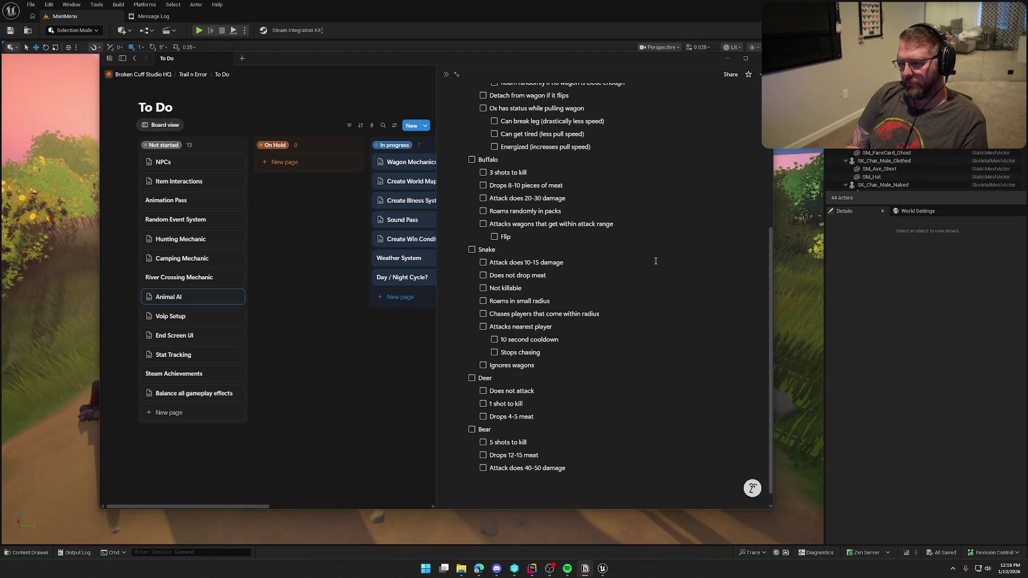
text(s / dama)
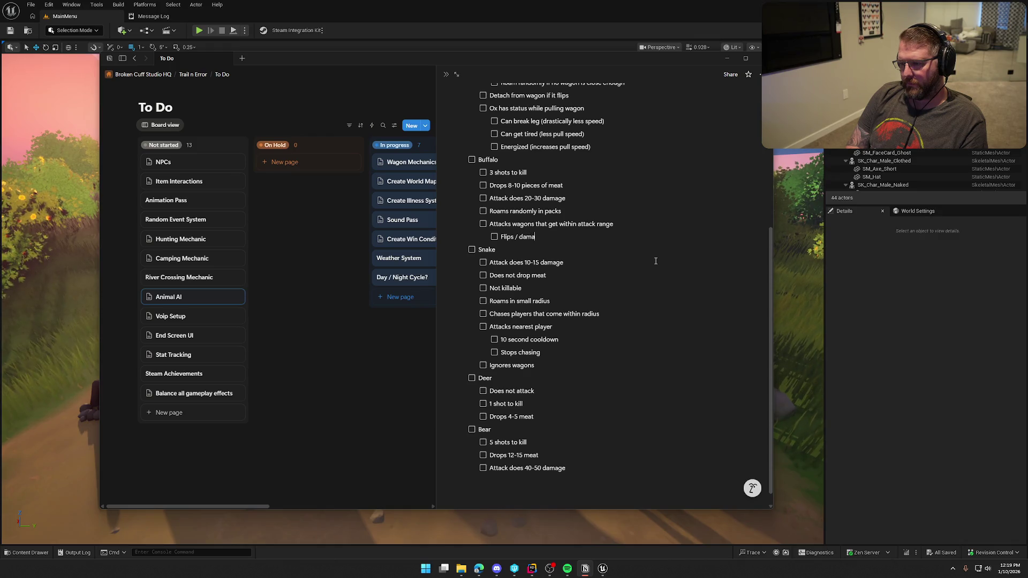
key(BackSpace)
key(BackSpace)
key(BackSpace)
text(Dam)
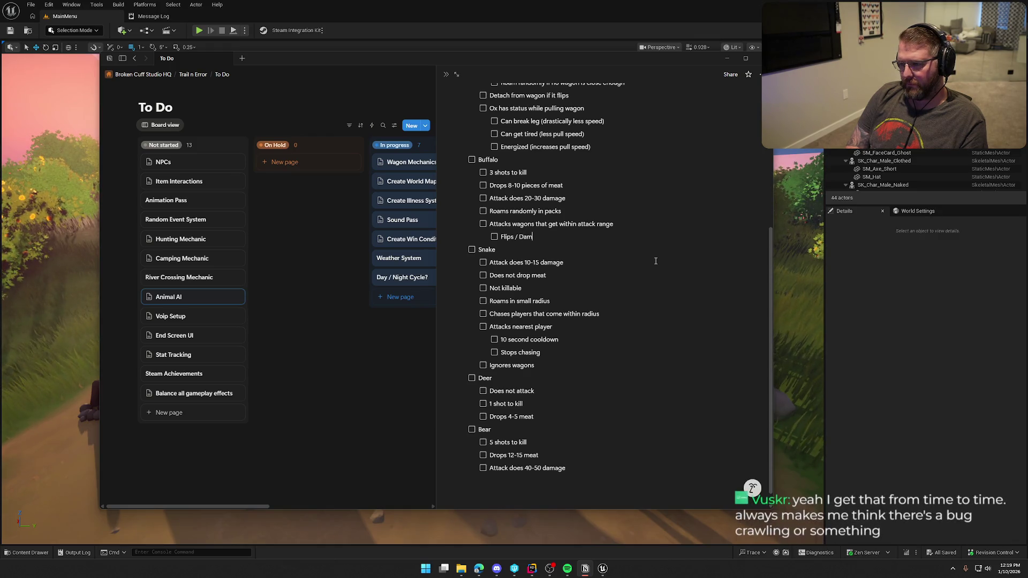
text(ages the wagon)
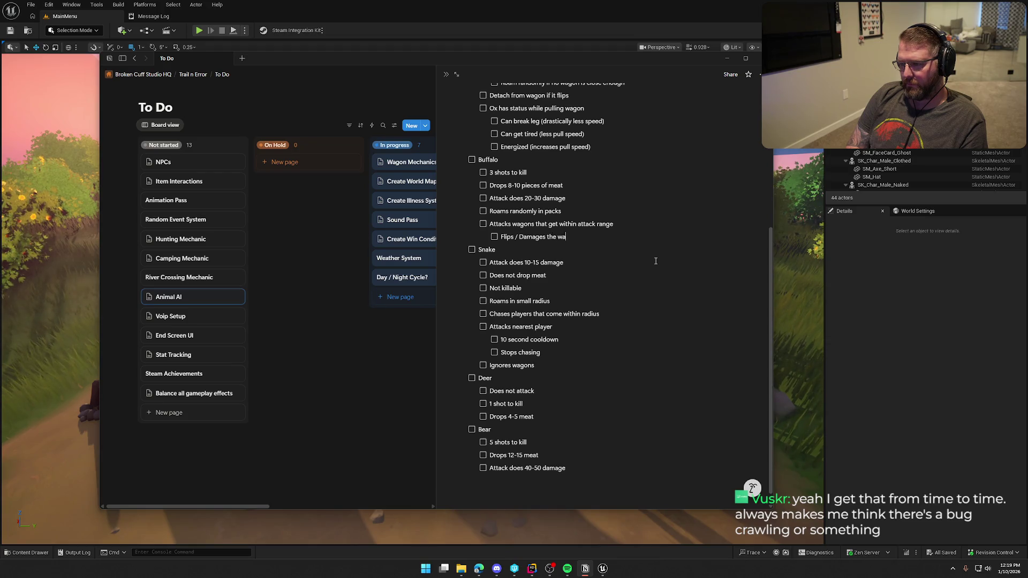
- Add an outdented Buffalo to-do 'Attacks players as well, but aggro range is smaller than wagons'
key(Return)
key(shift+Tab)
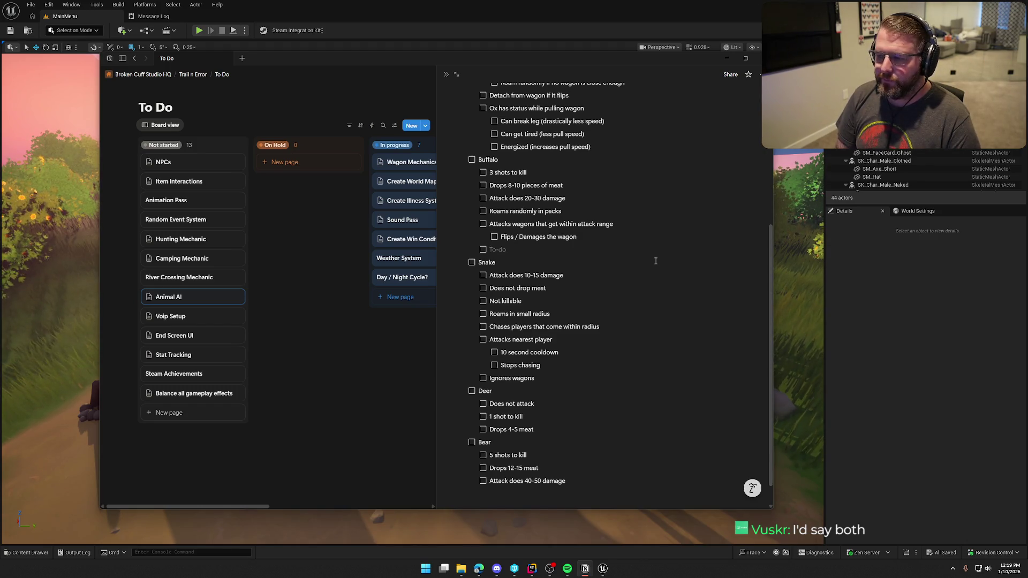
text(Attacks )
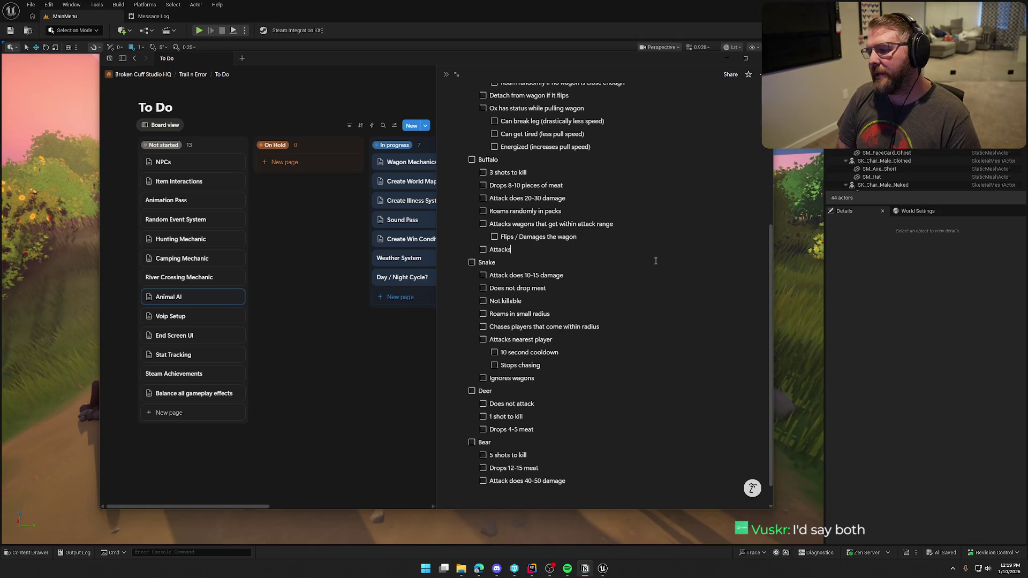
text(players as)
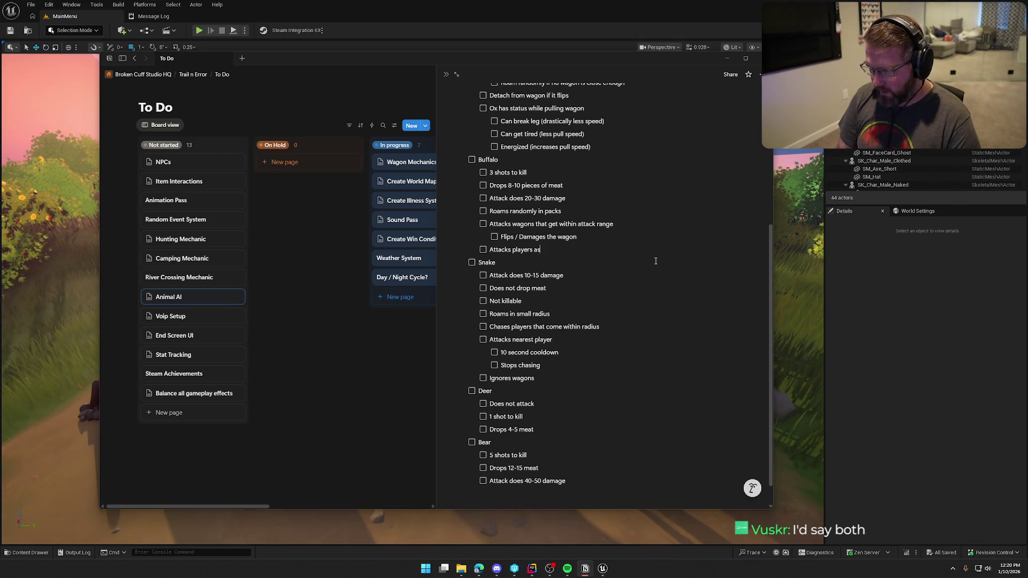
text( well, but)
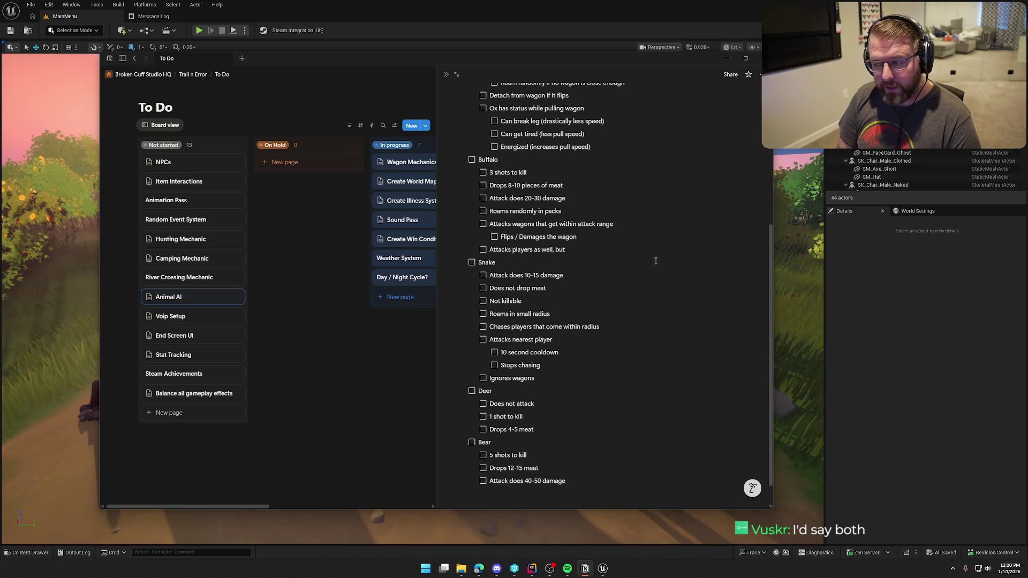
text( aggro ran)
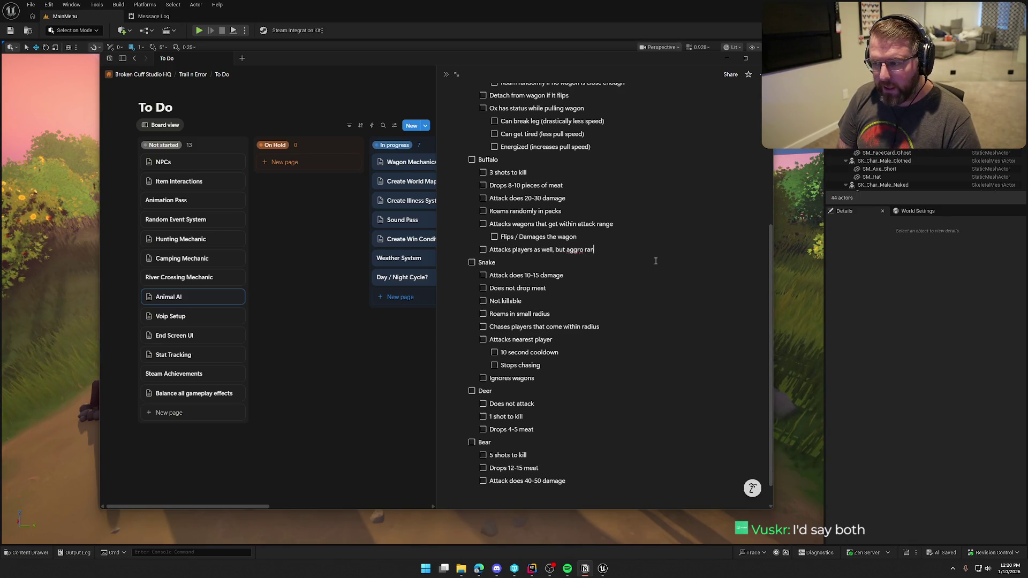
text(ge is smaller than )
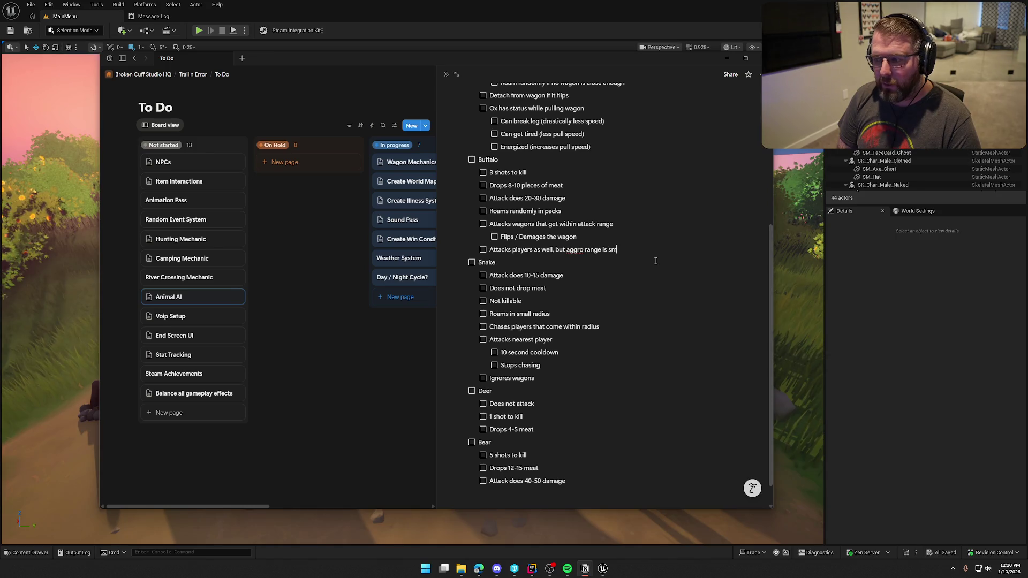
text(wagons)
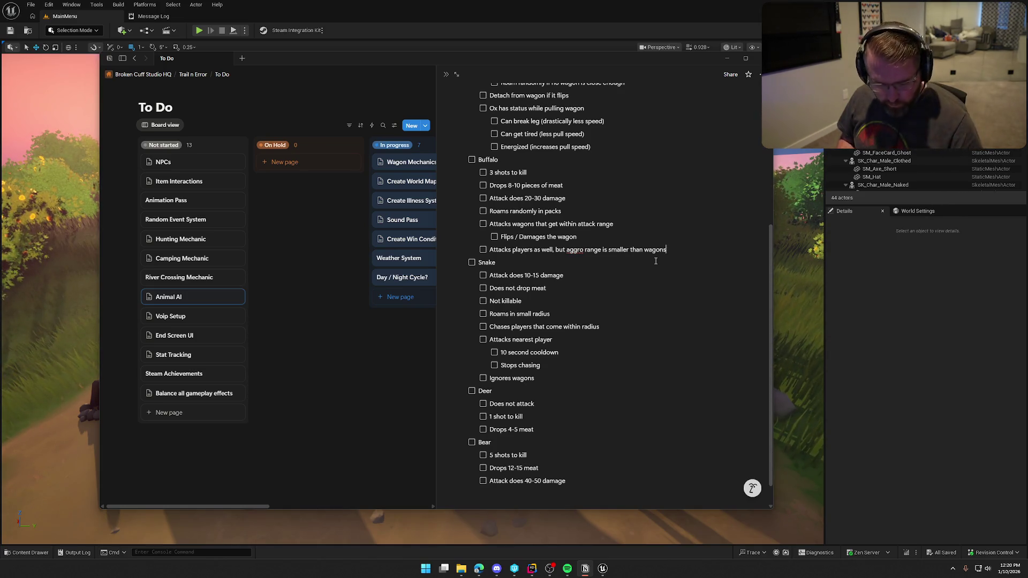
- Scroll down the Animal AI checklist past the Buffalo list
scroll(637, 282, down, 1)
scroll(637, 282, down, 1)
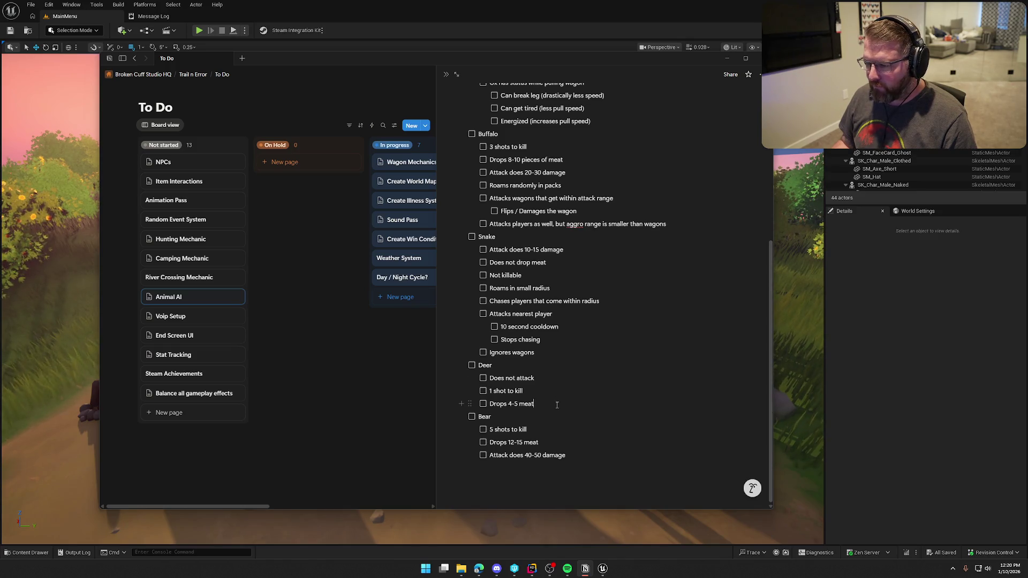
- Add Deer to-dos 'Roams randomly in large area' and 'Attempts to run away from gunshot sounds', then start a Bear to-do
key(Return)
text(Roams randoml)
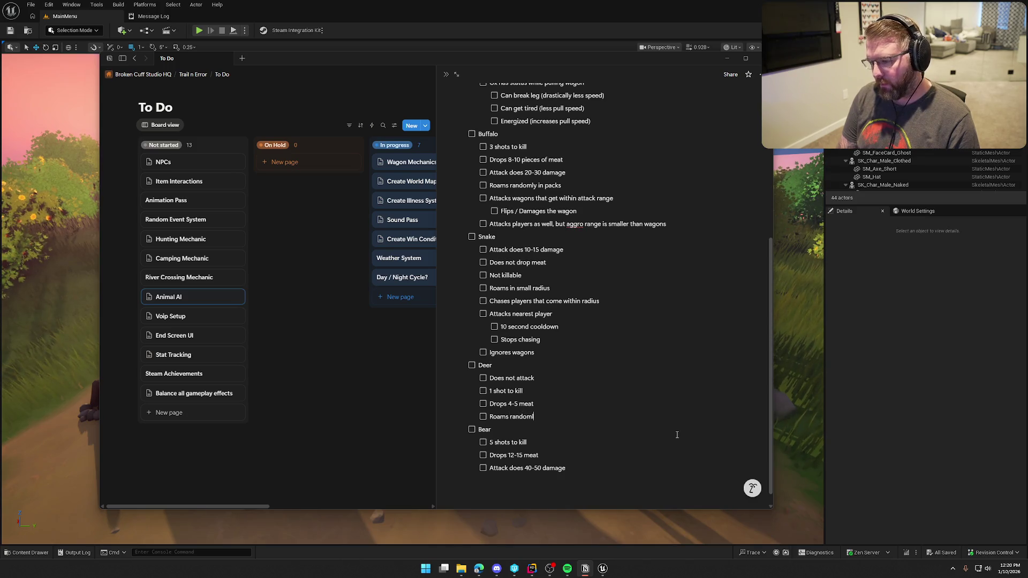
text(y in large )
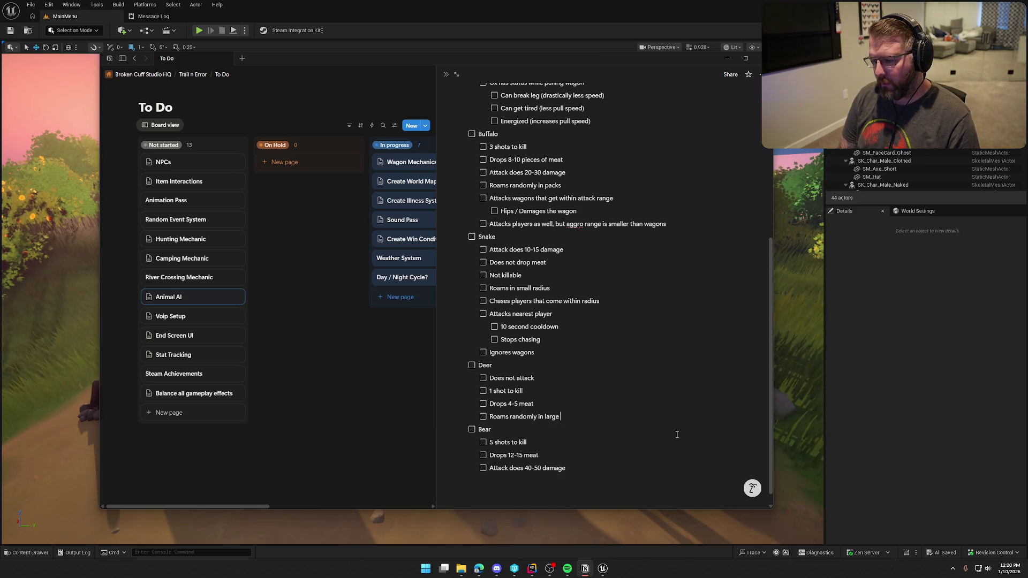
text(area)
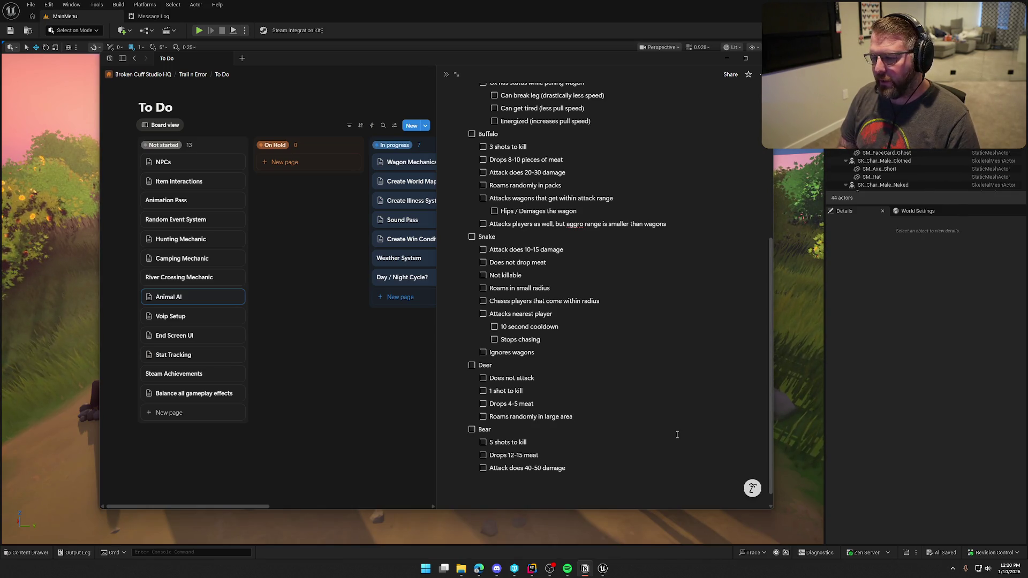
key(Return)
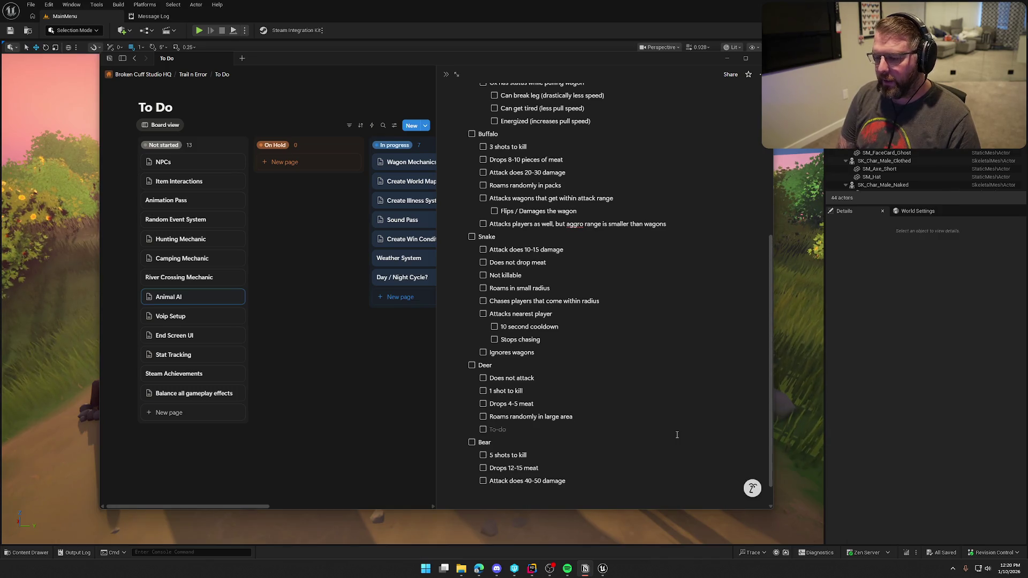
text(Attempts to run away)
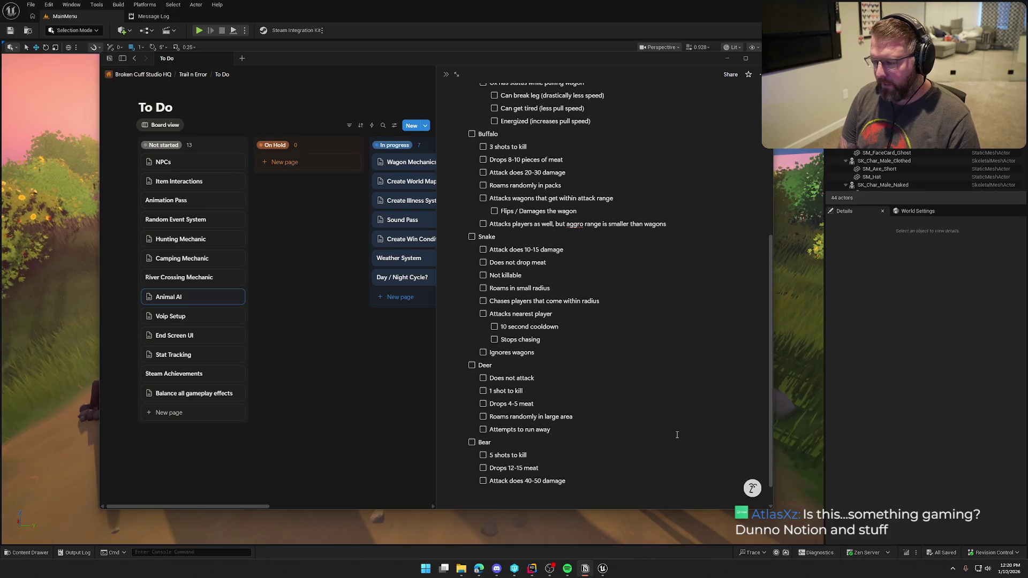
text( from guns)
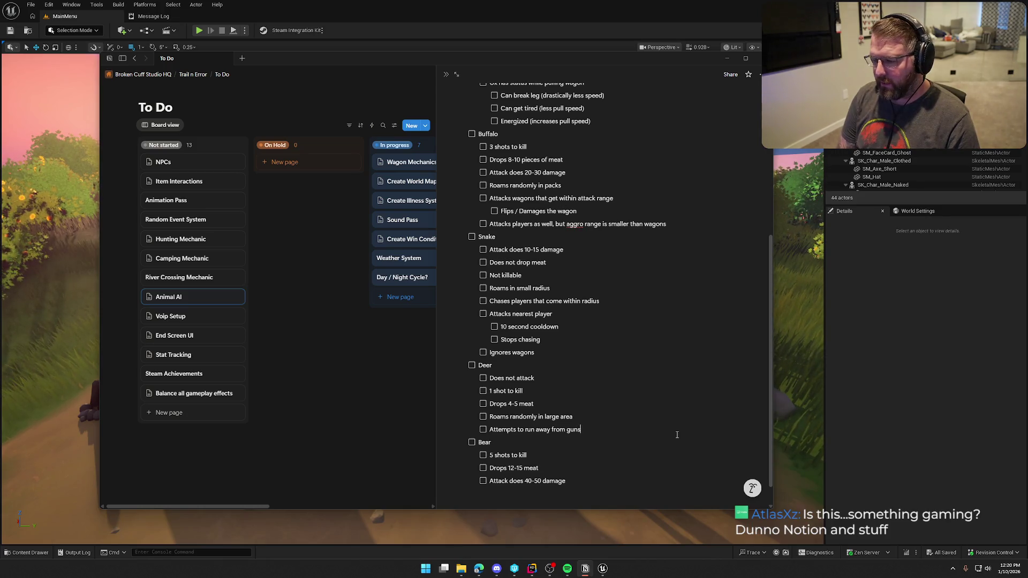
text(hots)
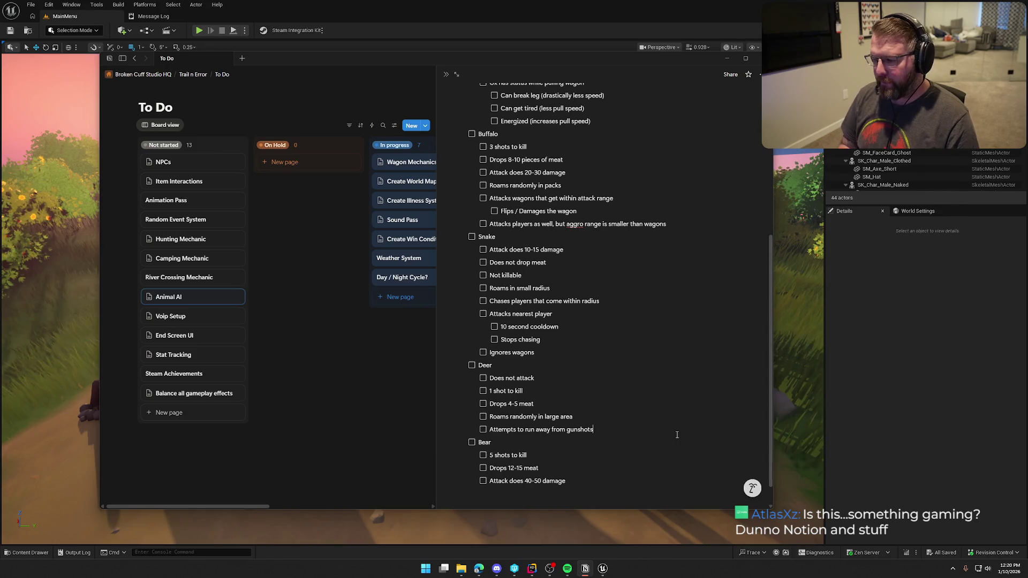
key(BackSpace)
text(soud)
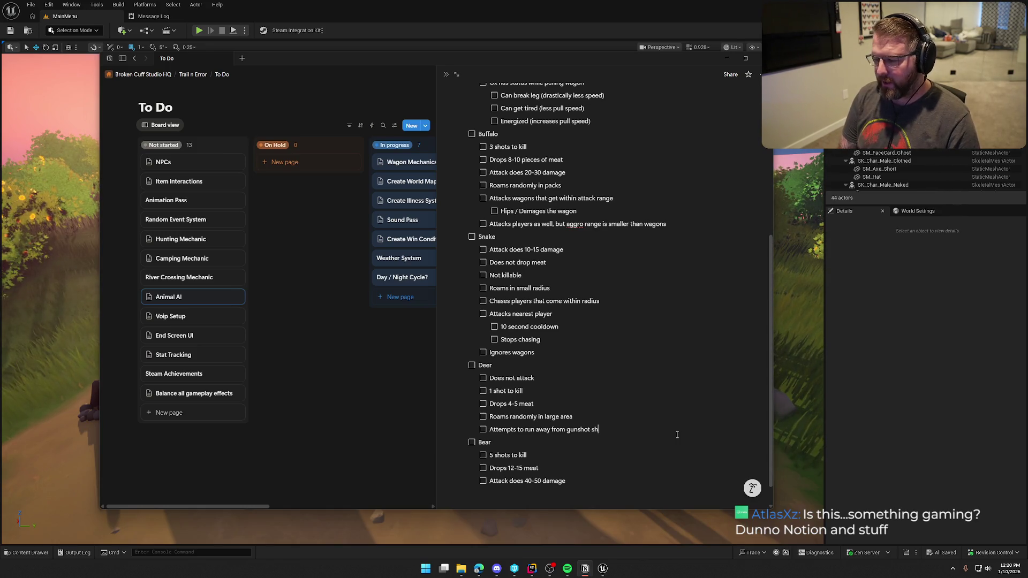
key(BackSpace)
text(nds)
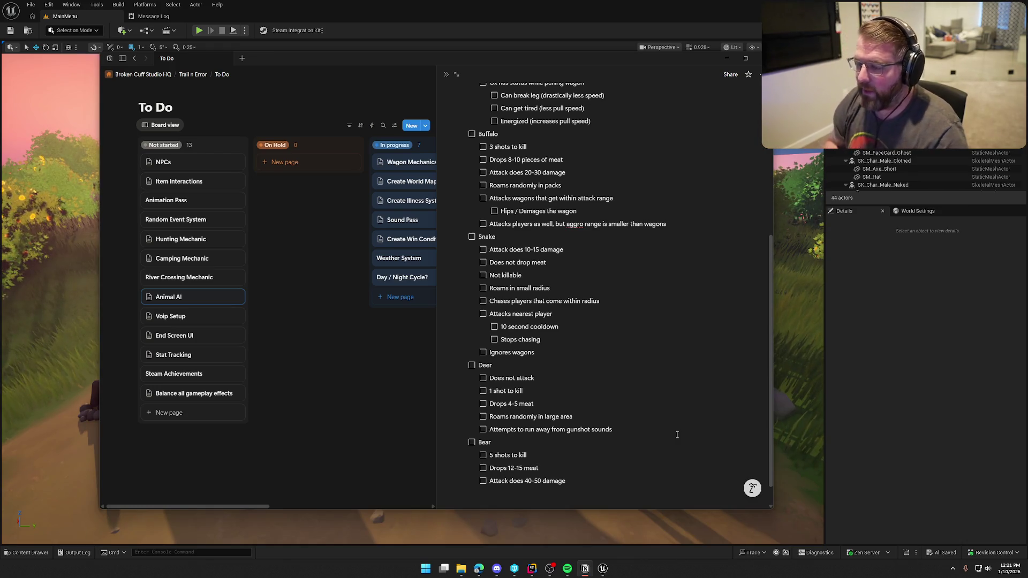
scroll(677, 428, down, 1)
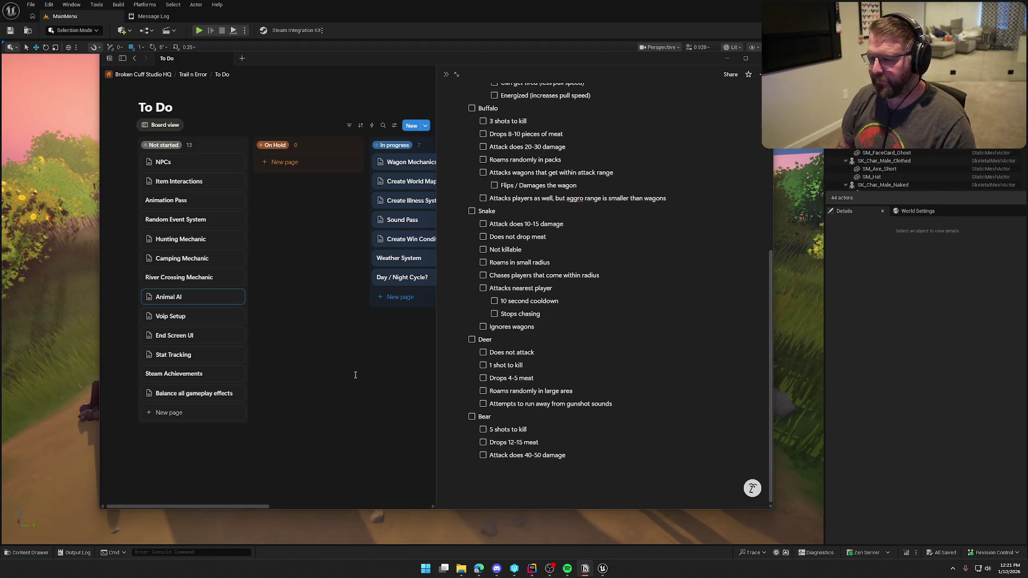
key(Return)
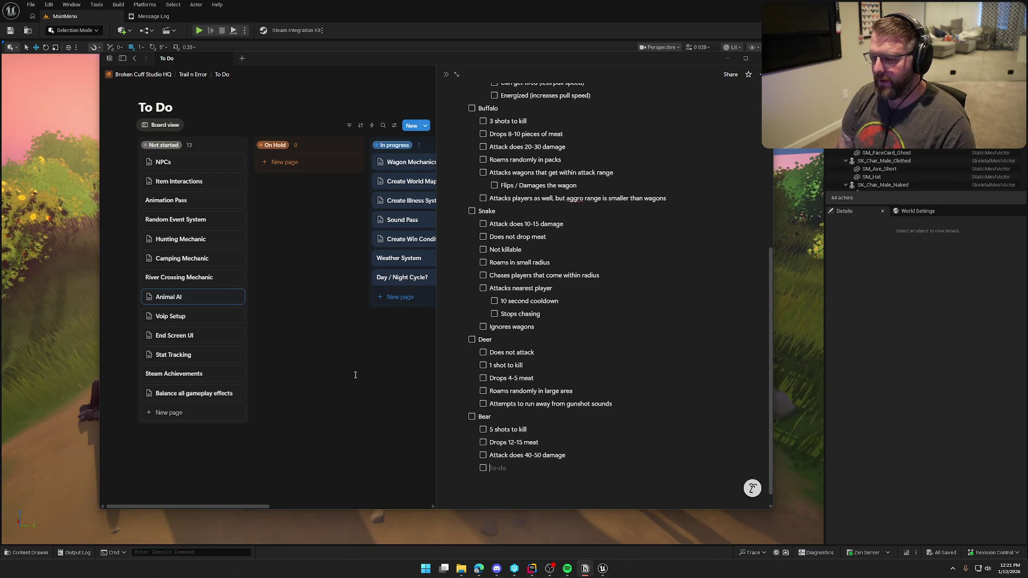
- List Bear to-dos 'Roams in medium area size', 'Large aggro range for players', 'Smaller wagon aggro range'
text(R)
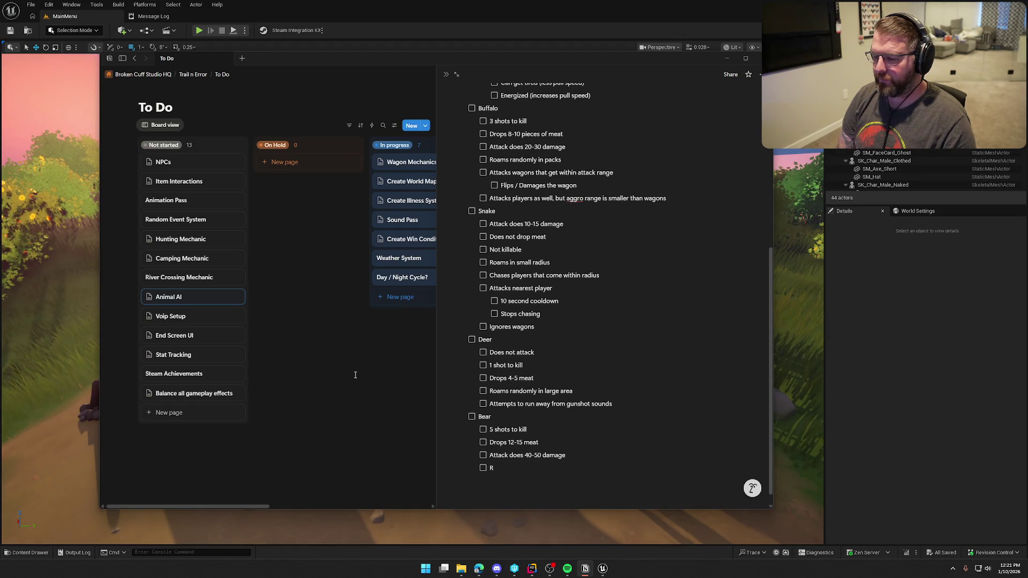
text(oam)
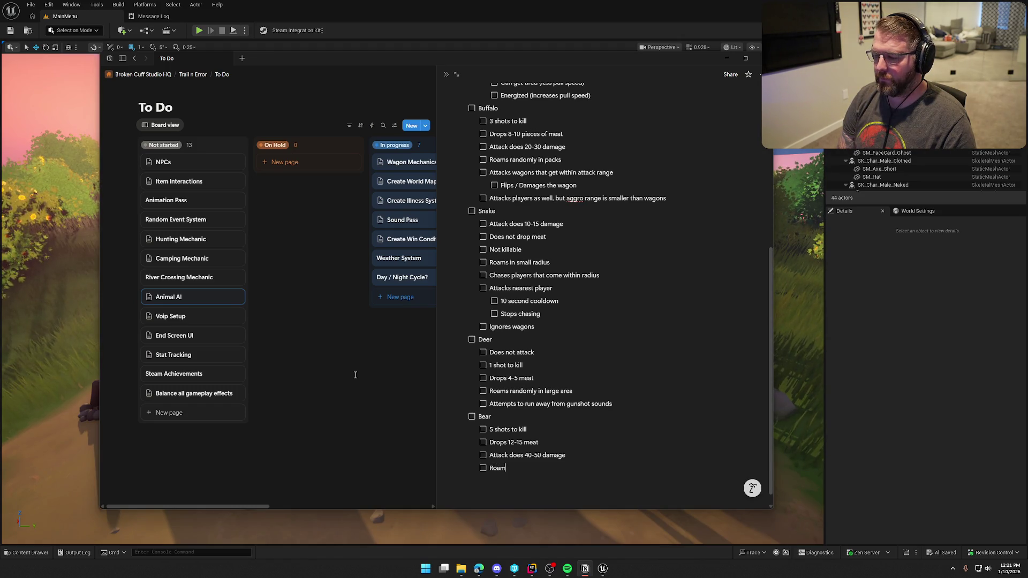
text(s in medium )
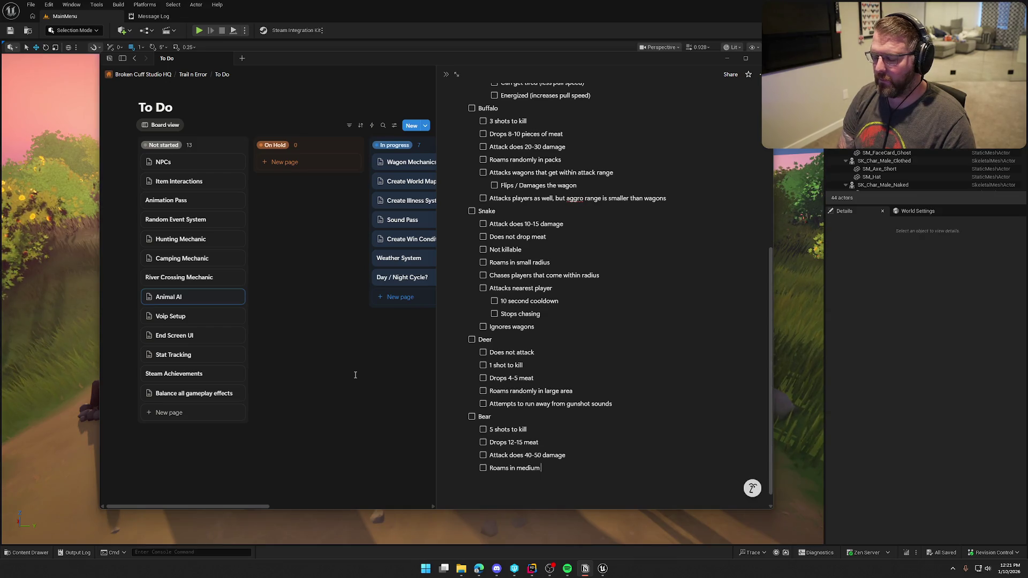
text(area size)
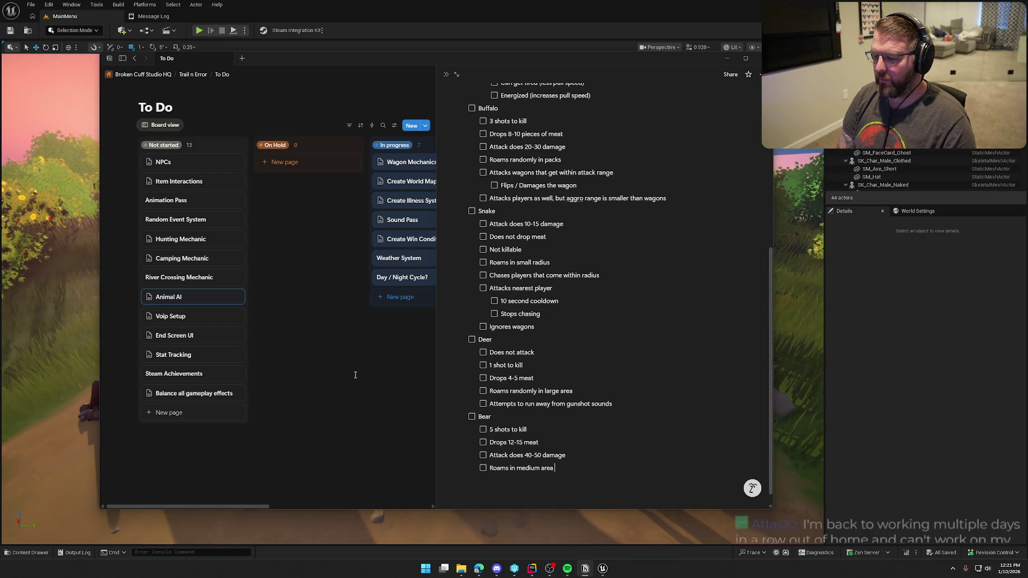
key(Return)
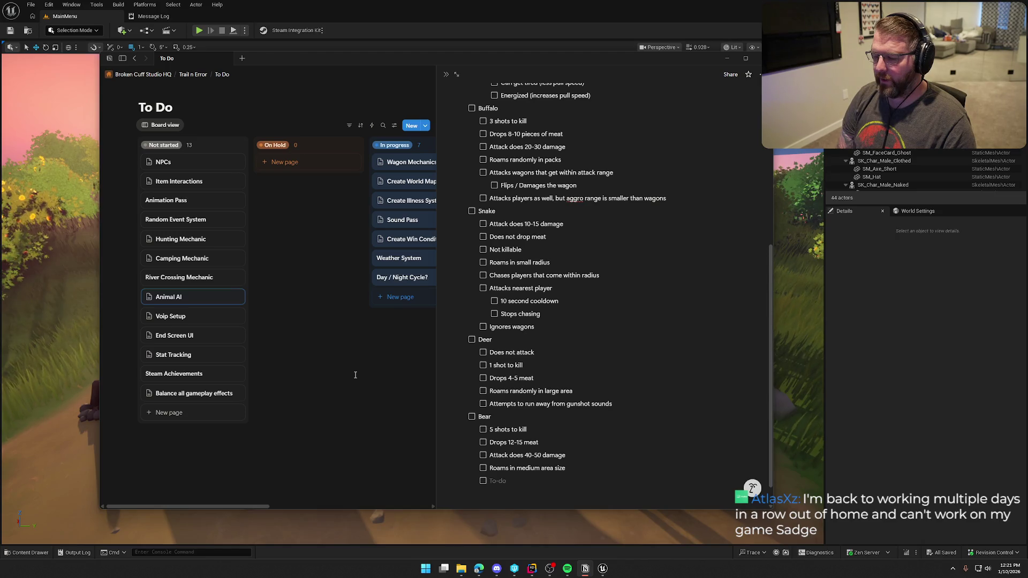
text(Lar)
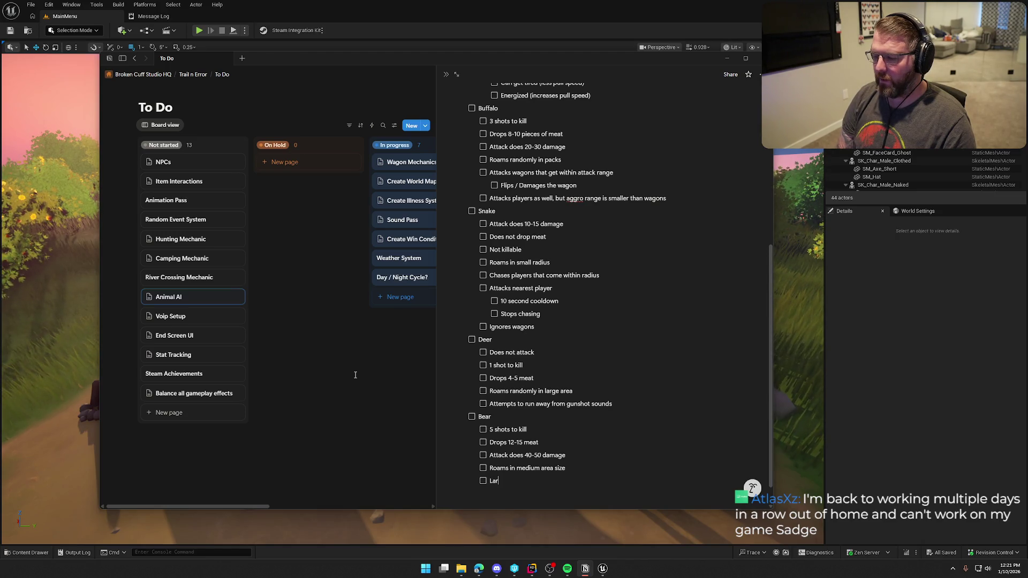
text(ge aggro range for players)
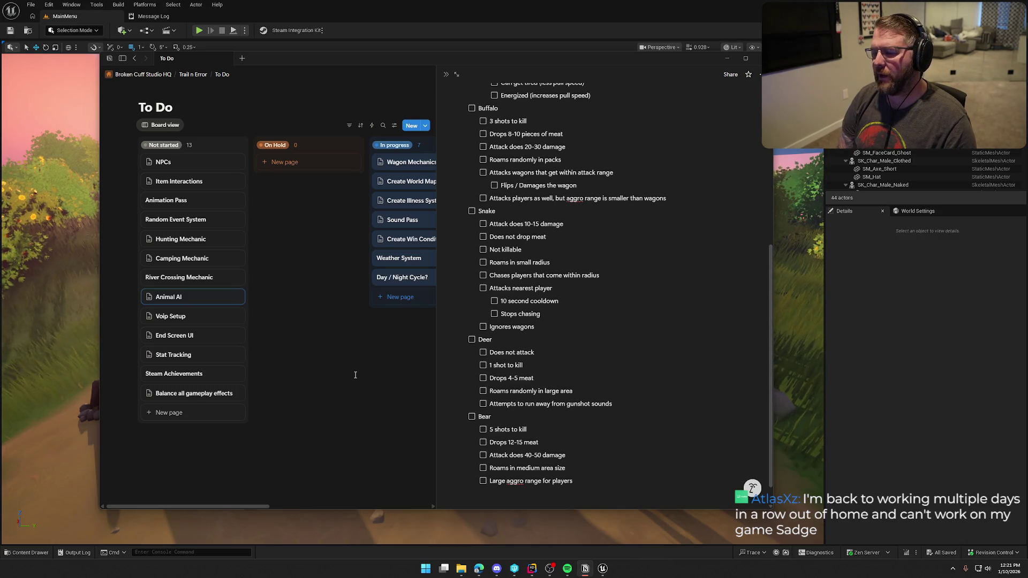
key(Return)
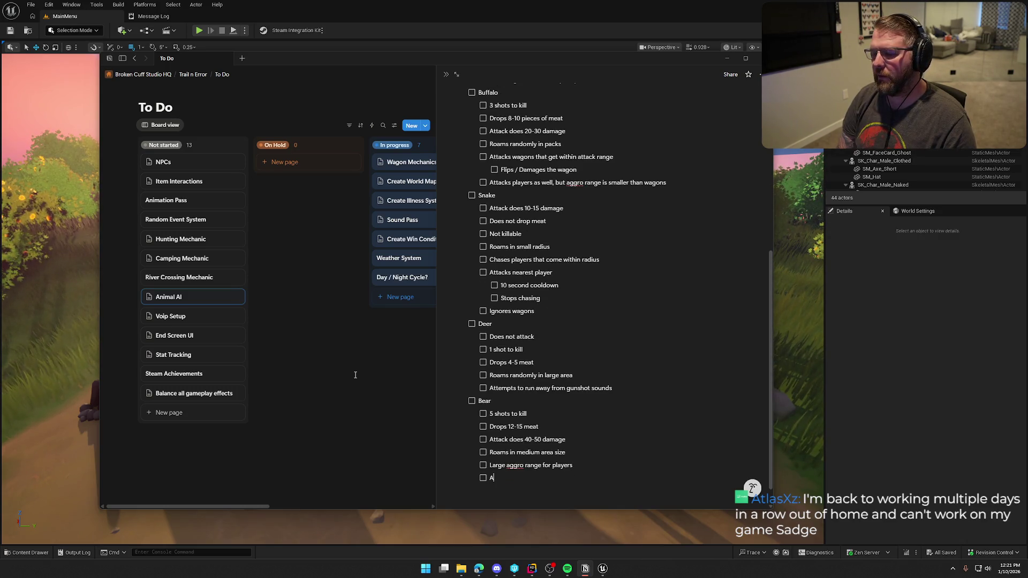
text(Smaller )
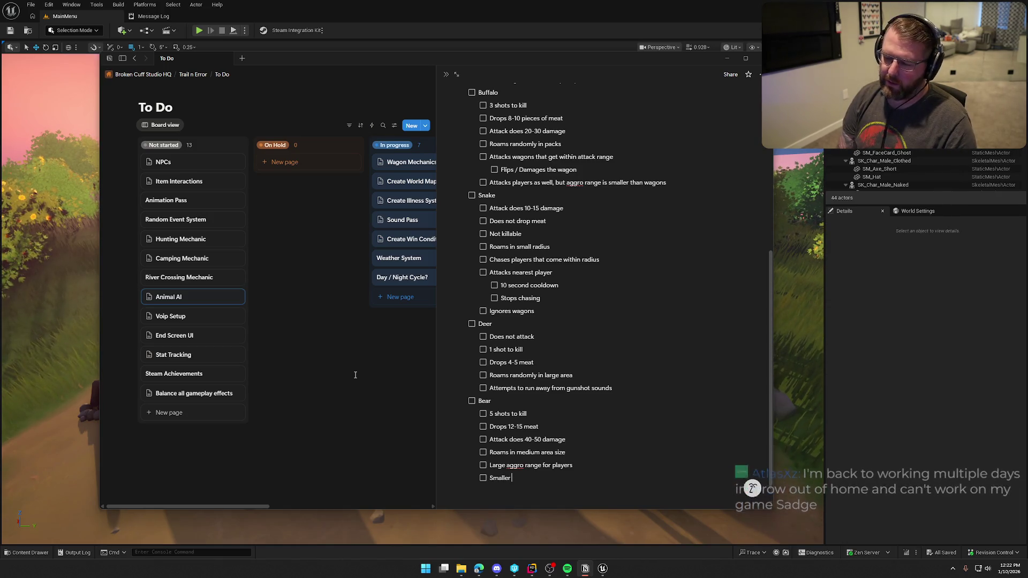
text(wagon aggro range)
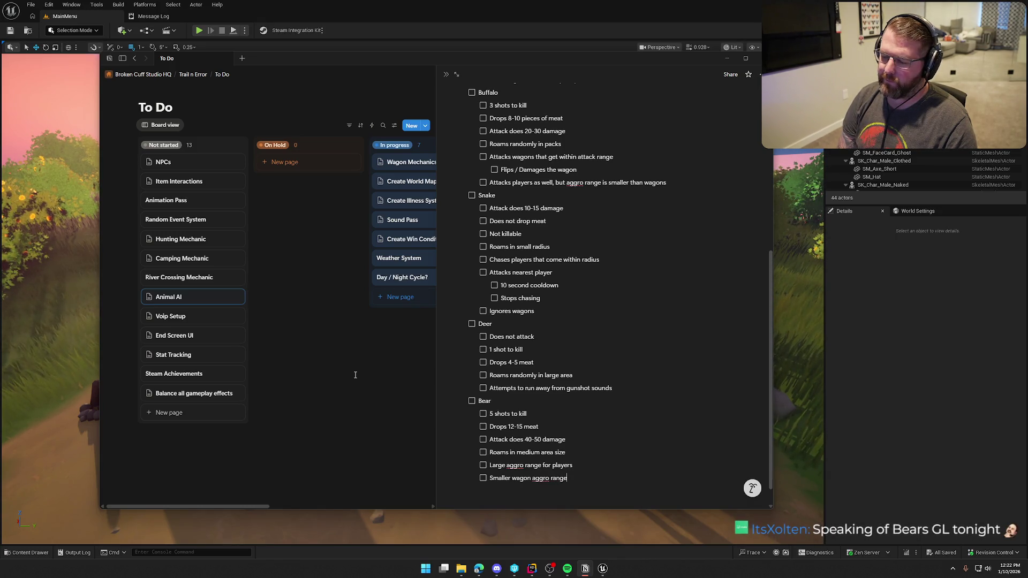
- Nest 'Prioritize players over wagons' under 'Large aggro range for players'
key(Up)
key(End)
key(Return)
key(Tab)
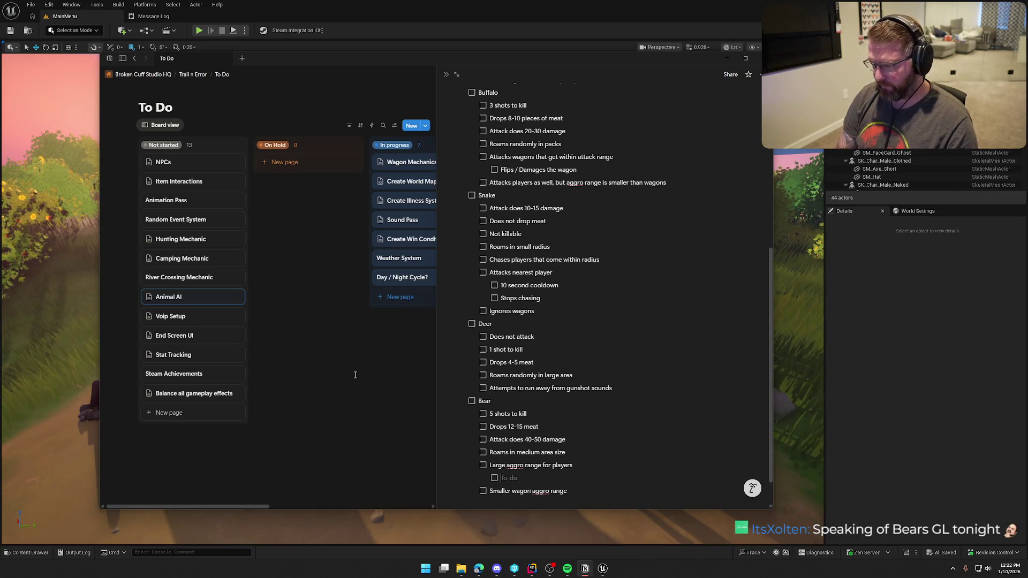
text(Priority)
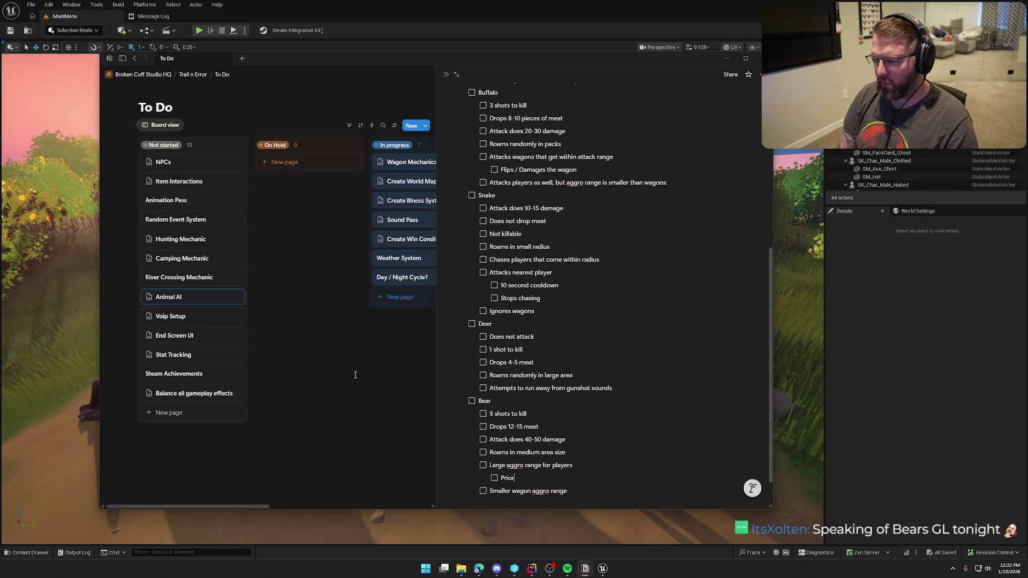
key(BackSpace)
text(ize playte)
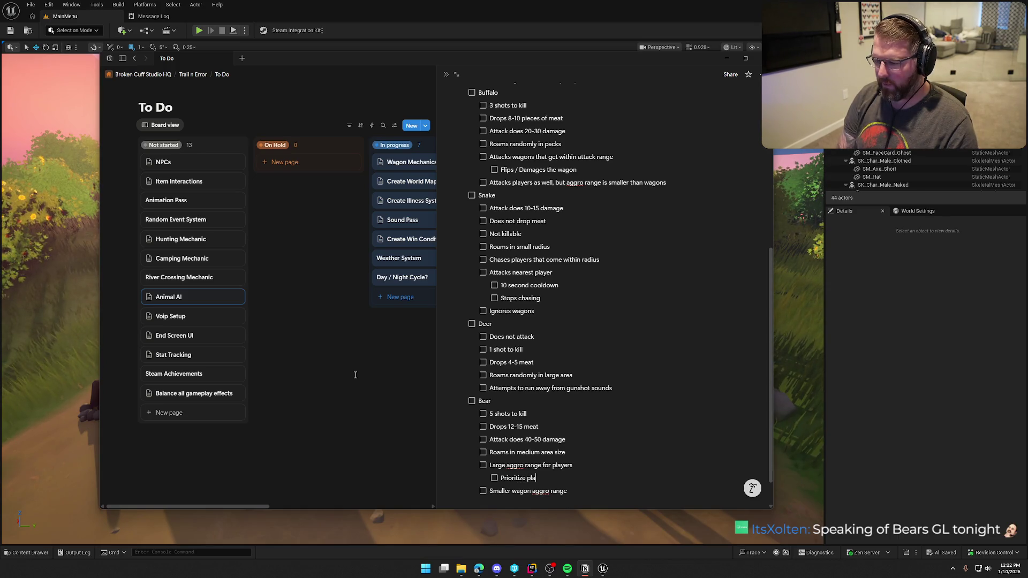
key(BackSpace)
key(BackSpace)
text(ers ove)
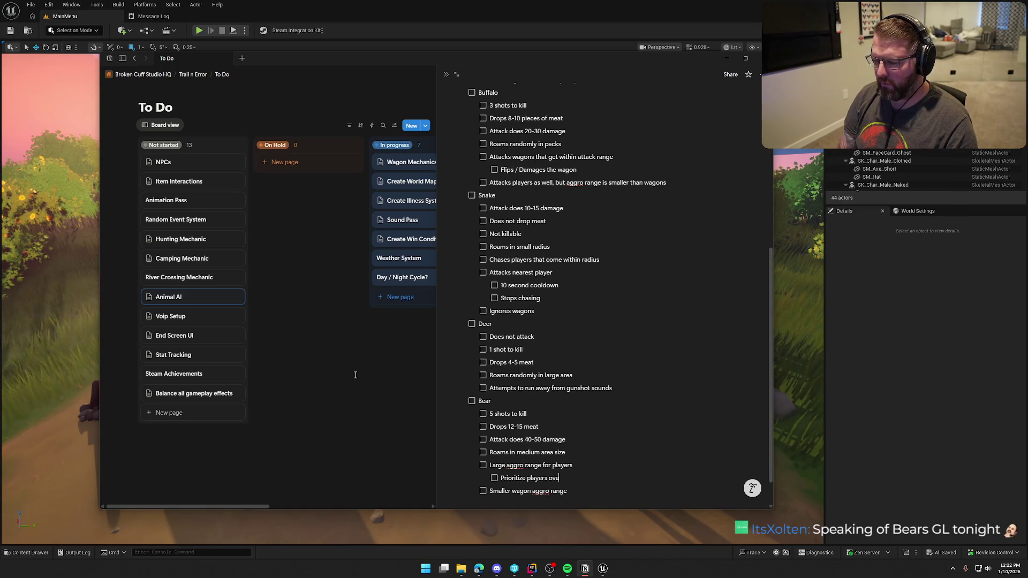
text(r wagons)
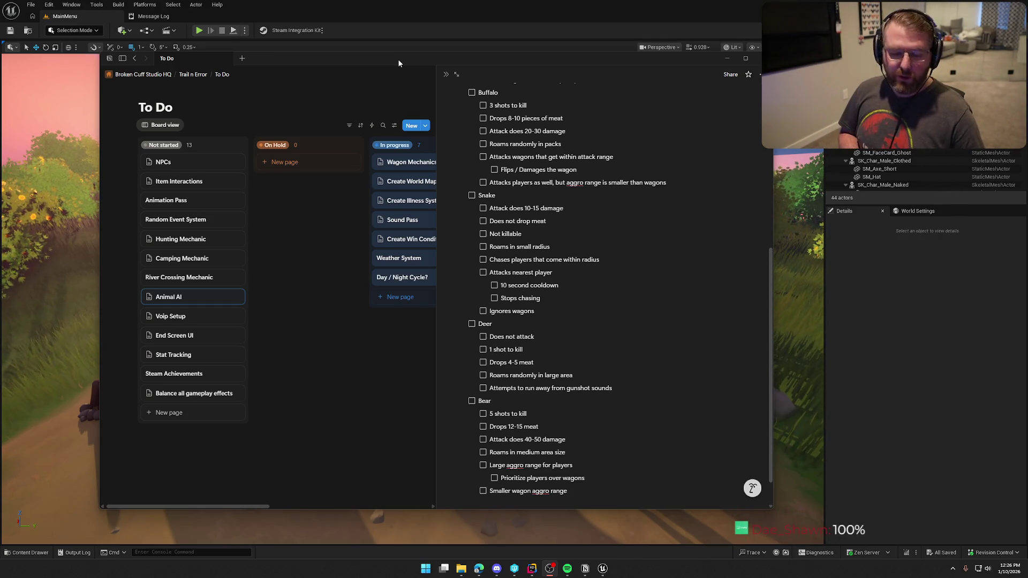
- Shift the To Do window slightly left and scroll the Animal AI page to its end
drag(393, 58, 356, 63)
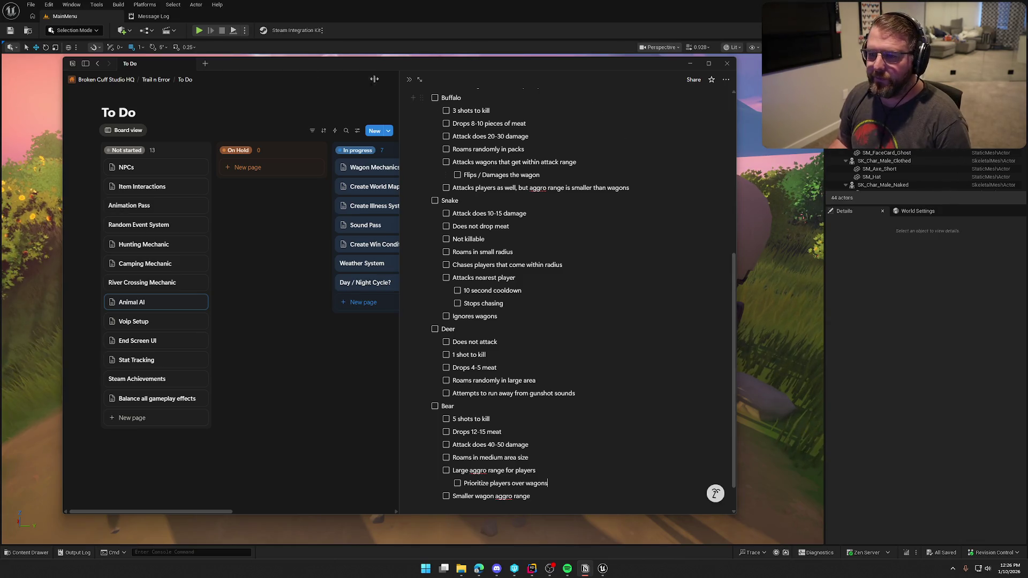
scroll(558, 462, down, 2)
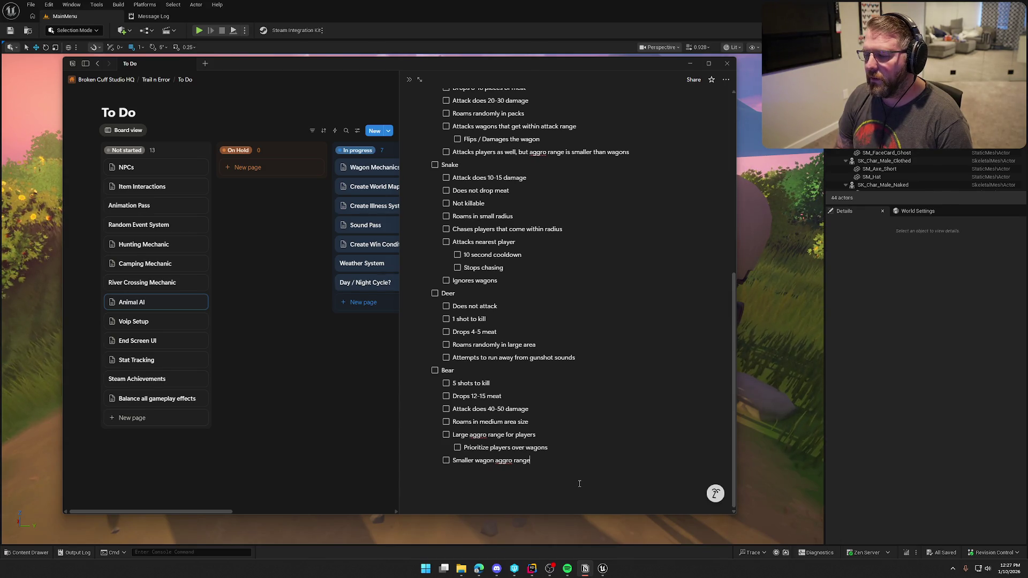
- Append 'Attack cooldown 4 seconds' as the last Bear to-do, after 'Smaller wagon aggro range'
key(Return)
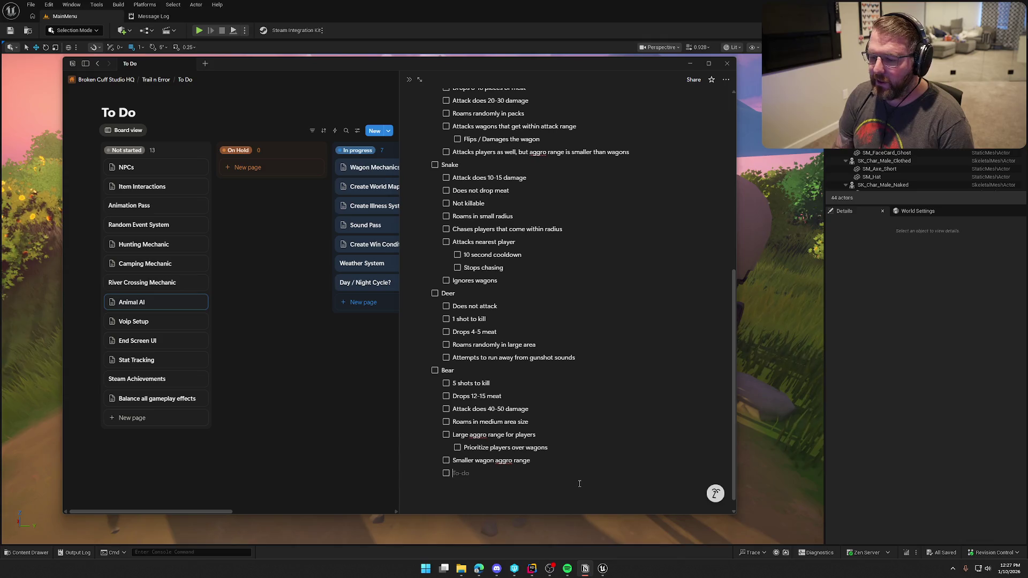
scroll(465, 402, down, 1)
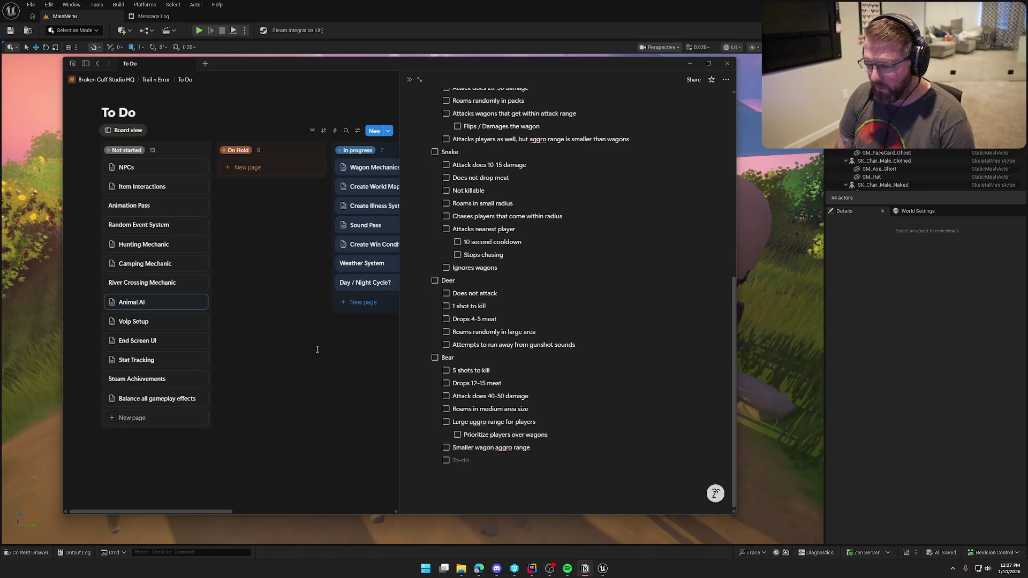
text(Attack cooldown)
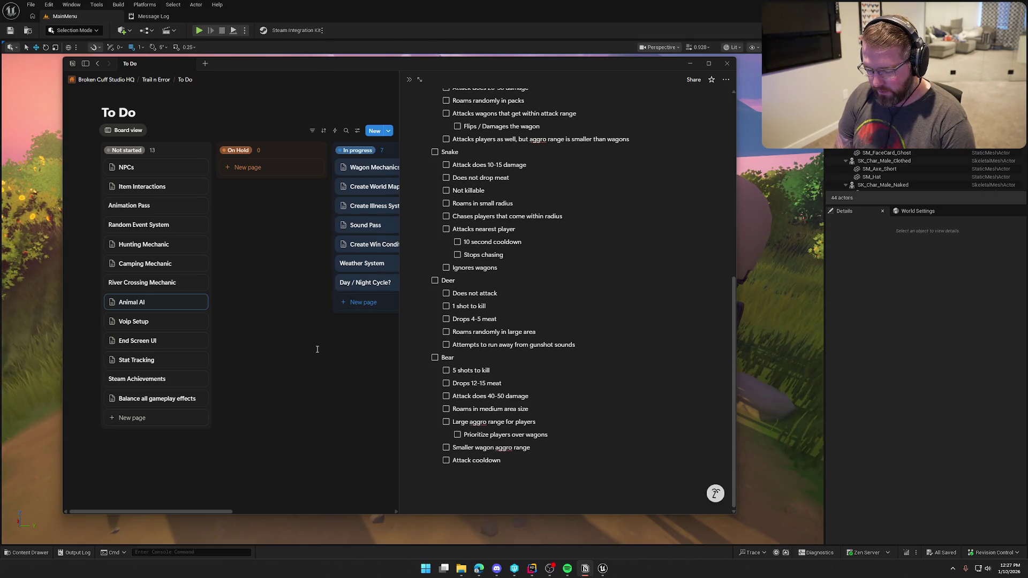
text( 4 seconds)
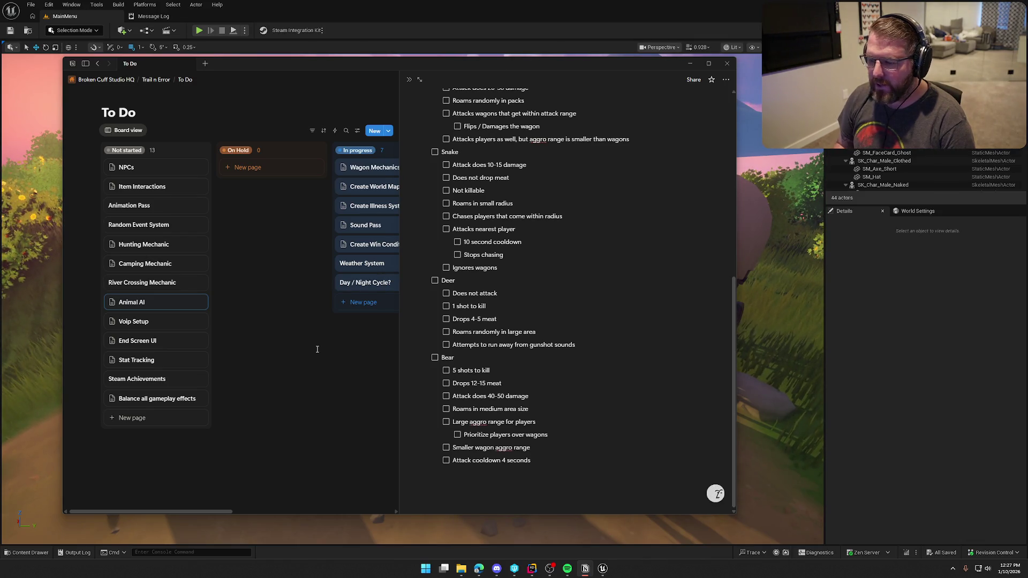
scroll(654, 377, up, 6)
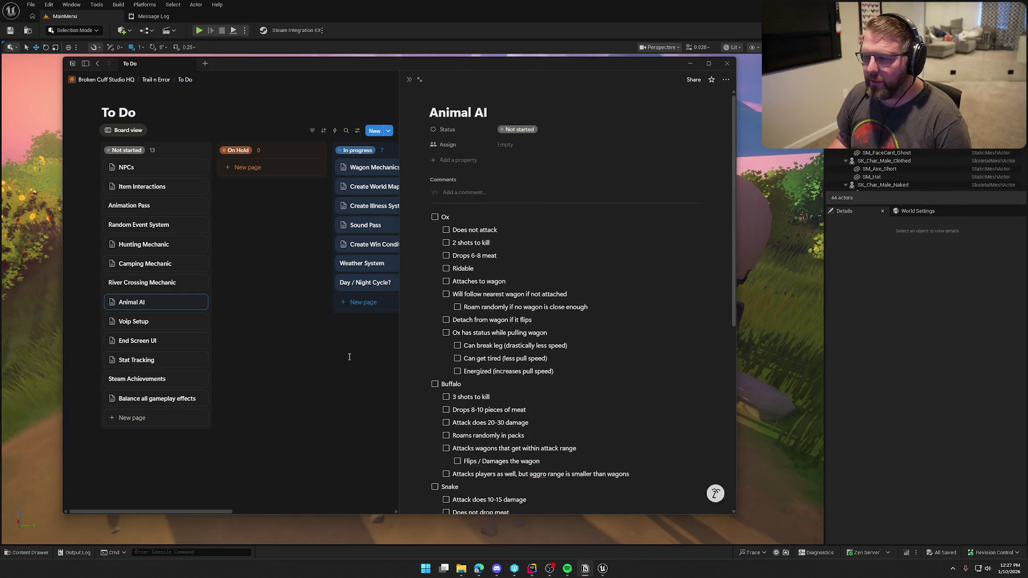
- Close the Animal AI preview, move the NPCs card into In progress, and open NPCs
click(346, 398)
click(158, 170)
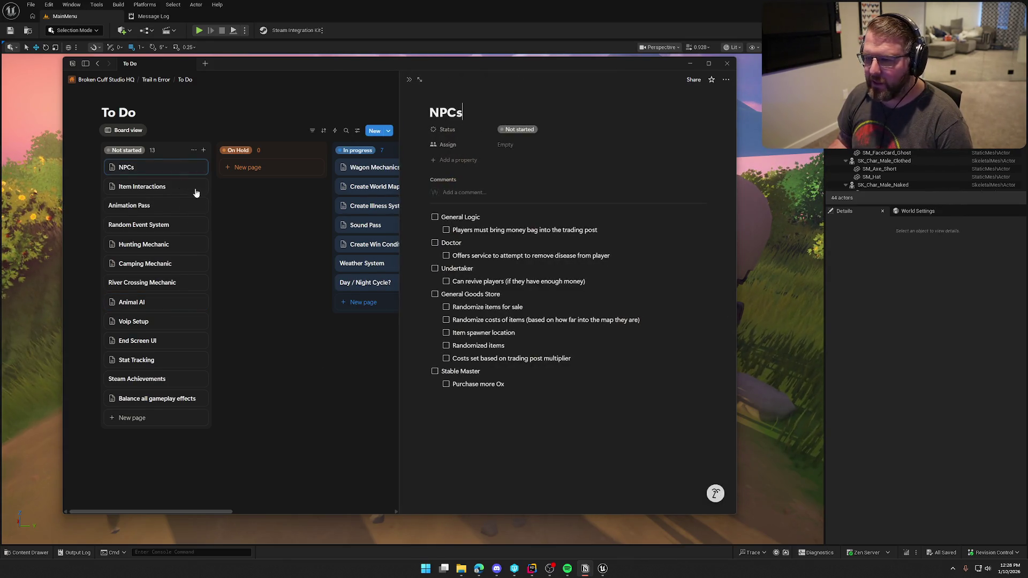
drag(159, 172, 353, 268)
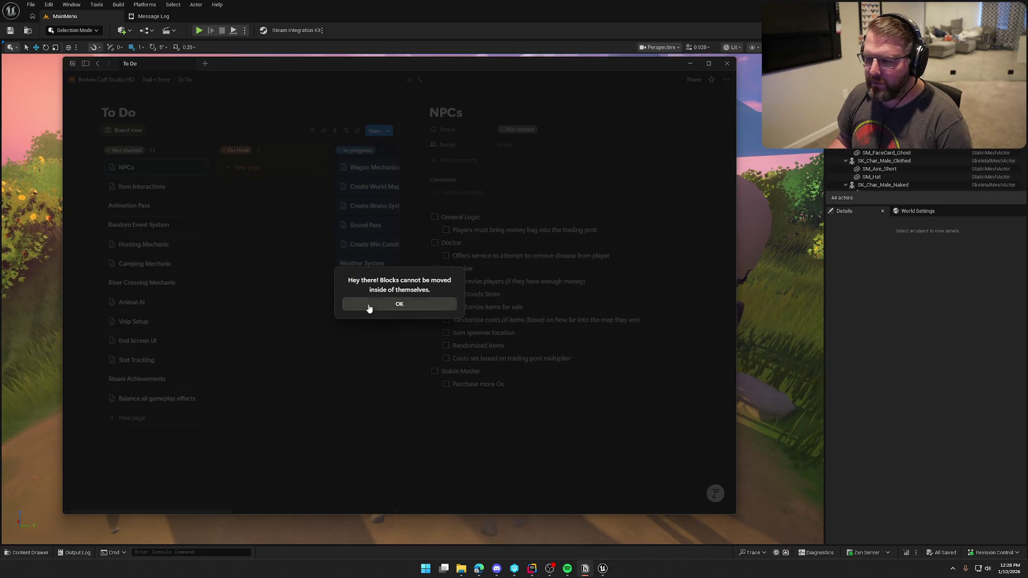
click(368, 309)
drag(142, 172, 370, 305)
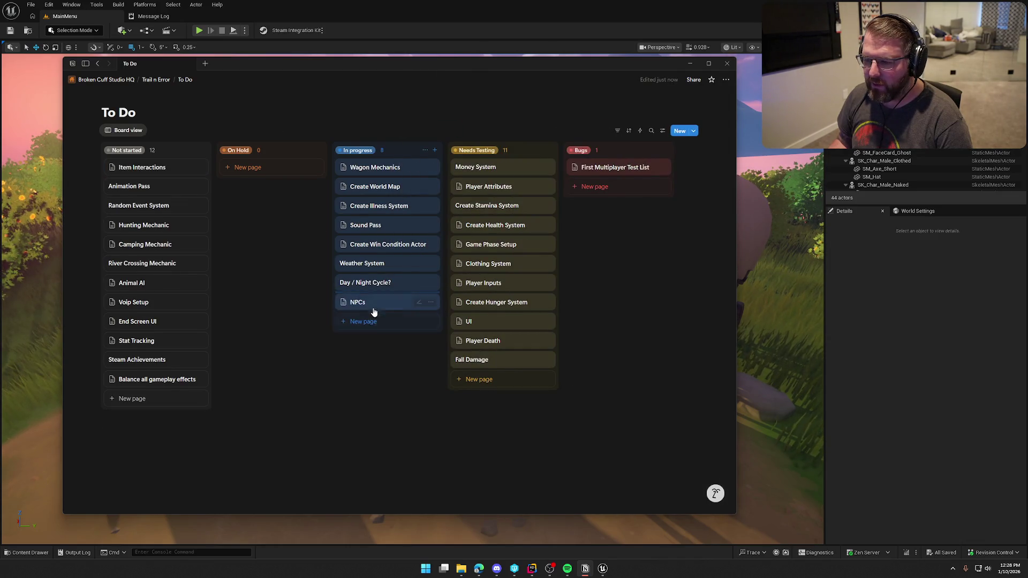
click(369, 303)
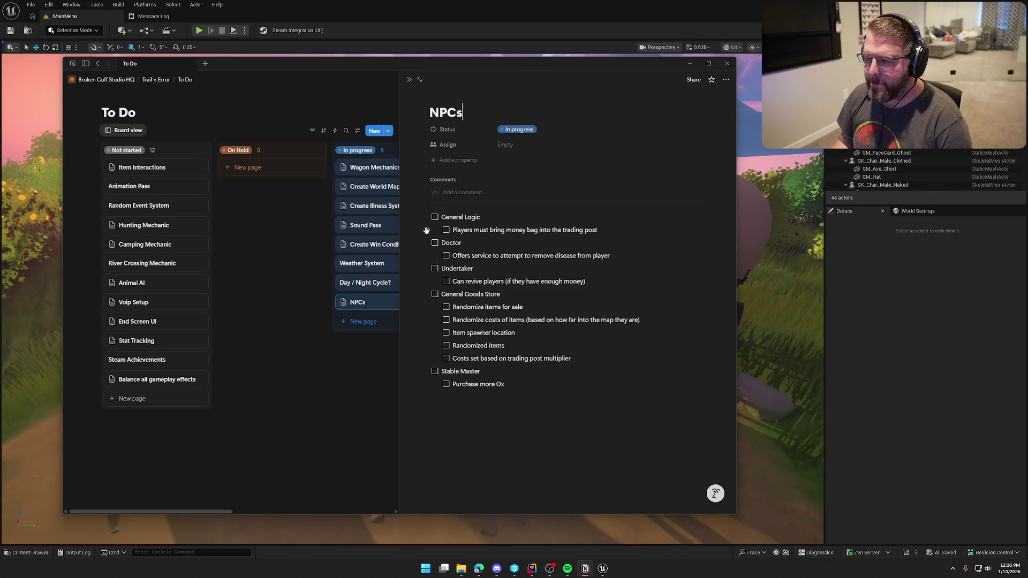
- Minimize Notion and show the Maps folder's levels in the Content Drawer
click(690, 63)
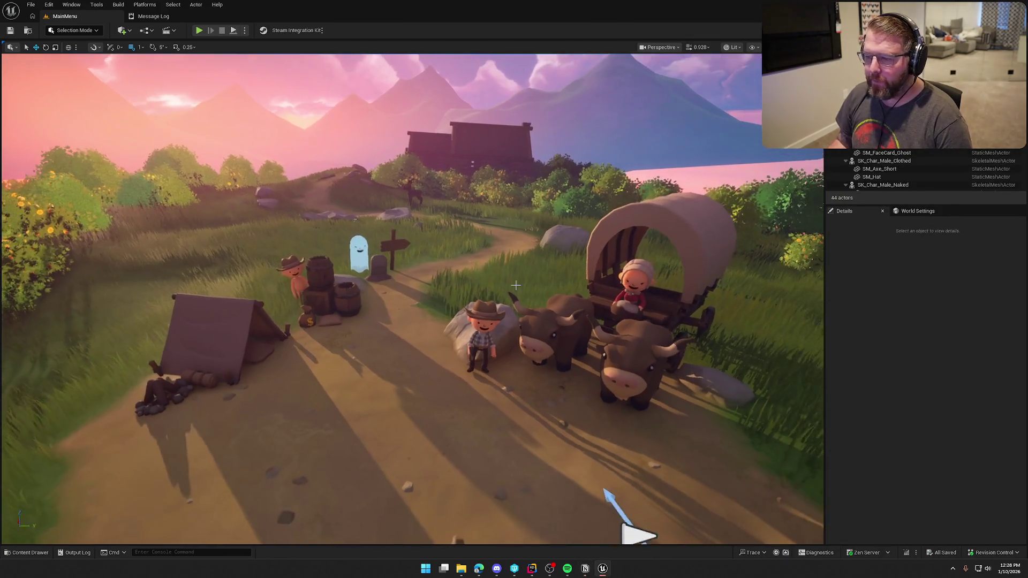
click(27, 553)
click(30, 463)
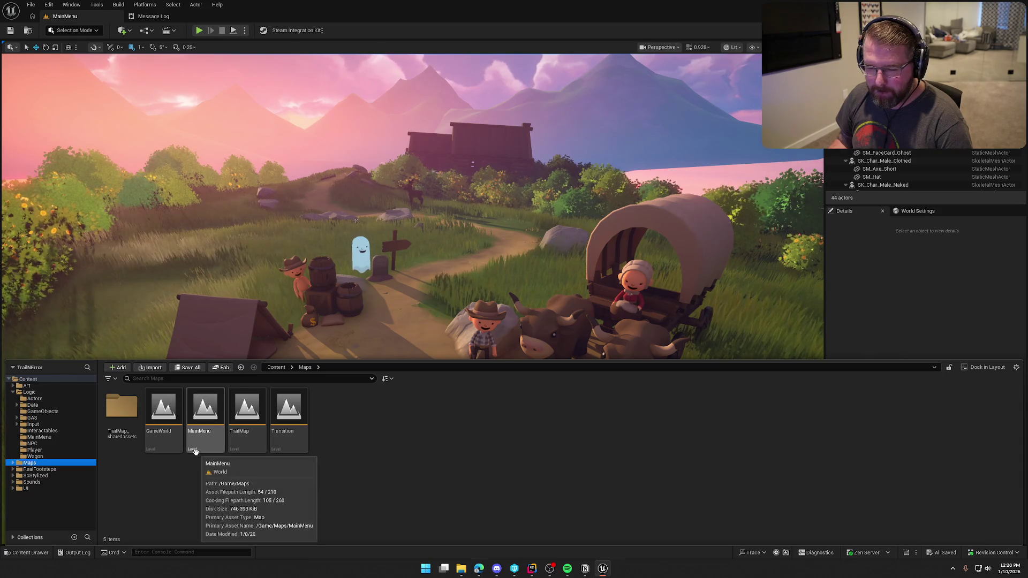
- Open the GameWorld level, fly down to the trading post, and select the lobby gates wall
click(171, 410)
double_click(171, 411)
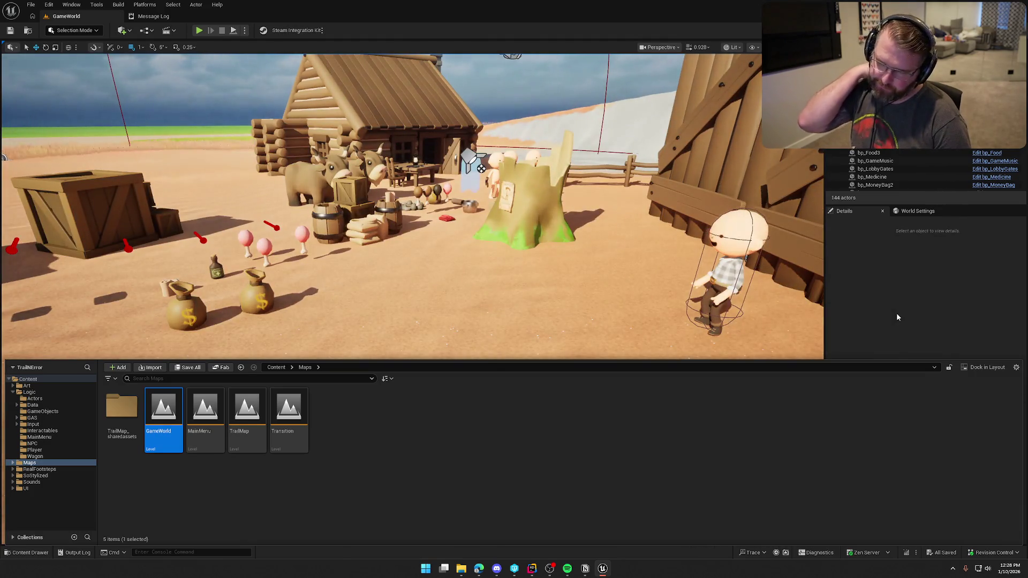
mouse_move(424, 244)
mouse_down()
mouse_move(410, 163)
mouse_move(386, 142)
mouse_move(390, 323)
mouse_move(493, 322)
mouse_up()
click(390, 323)
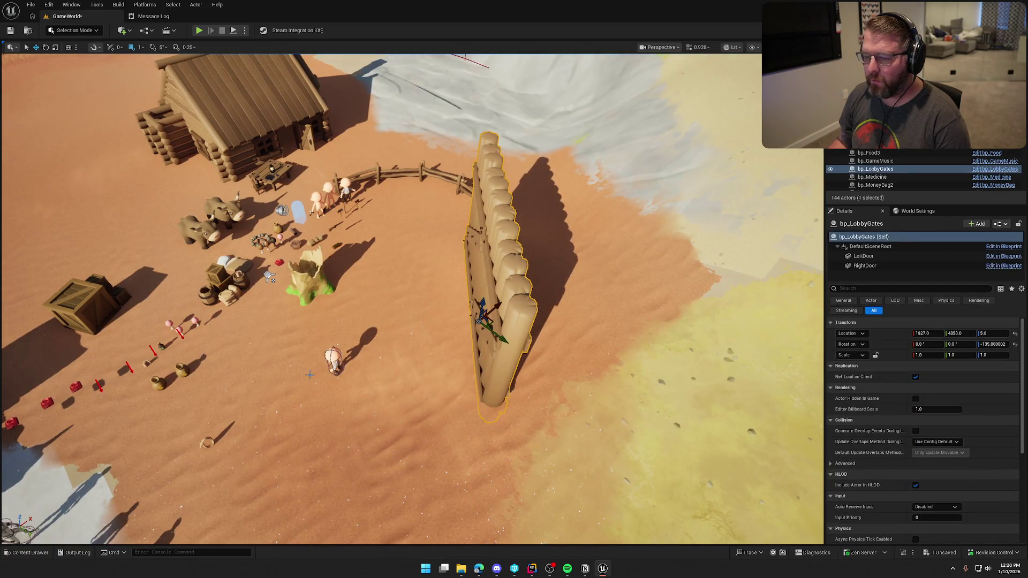
- Move the bp_NPC_StartGame character beside the lower end of the lobby gates
click(333, 359)
mouse_move(342, 343)
mouse_down()
mouse_move(440, 393)
mouse_move(435, 383)
mouse_up()
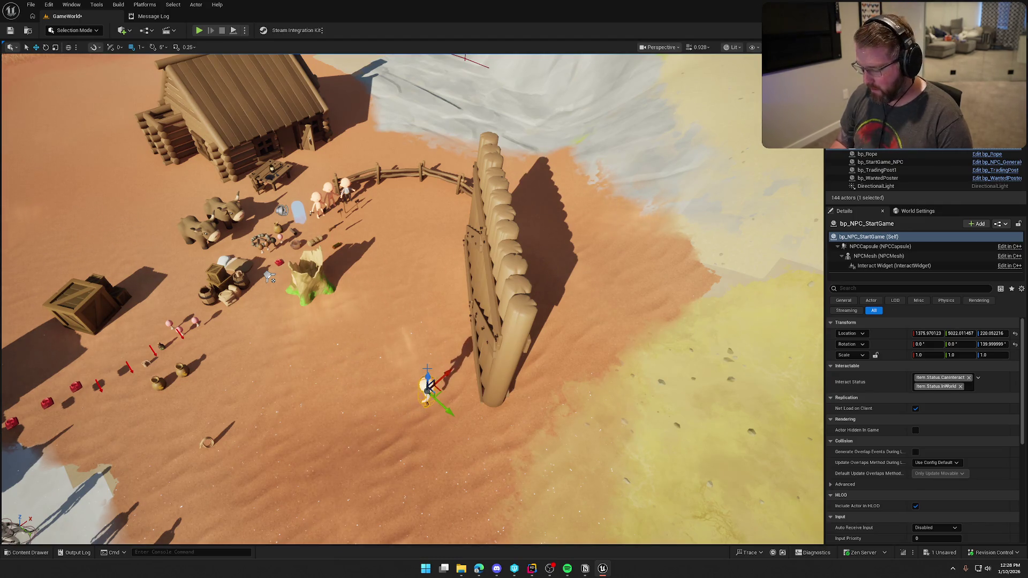
key(Escape)
- Check the gate wall, then save GameWorld, checking out /Game/Maps/GameWorld
click(495, 267)
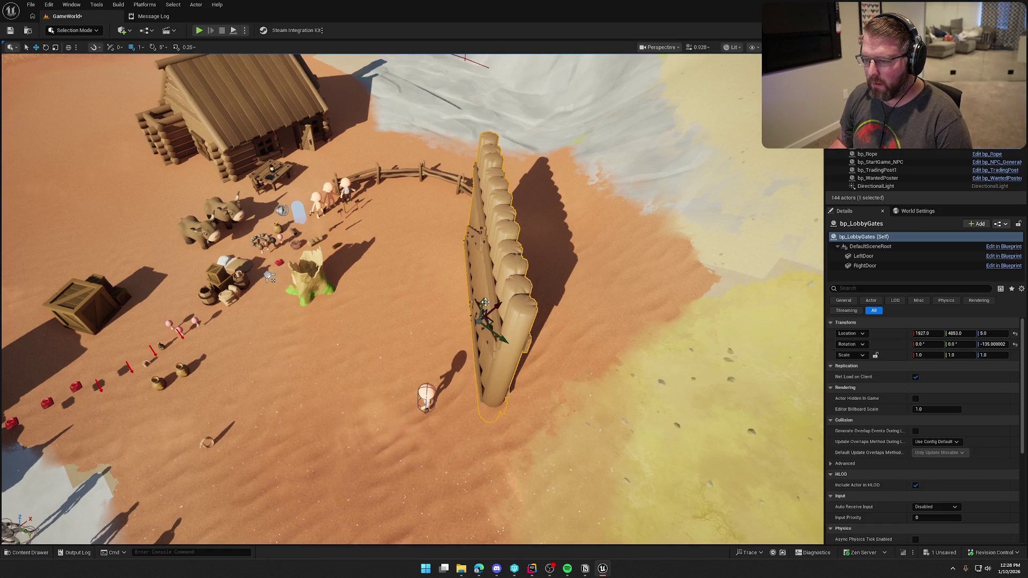
key(Escape)
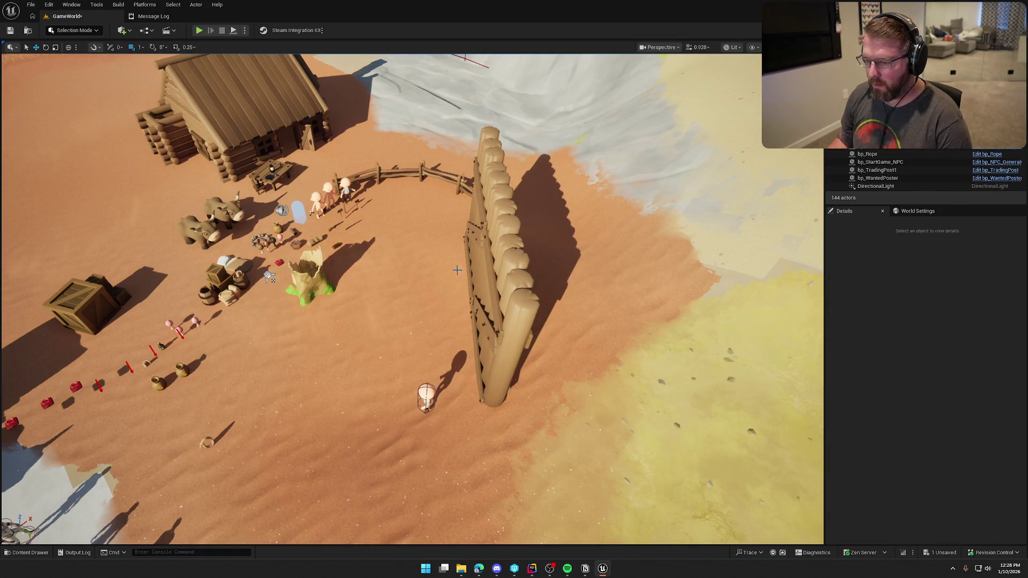
scroll(488, 273, up, 5)
mouse_move(387, 304)
mouse_down()
mouse_move(386, 338)
mouse_move(386, 304)
mouse_up()
key(ctrl+s)
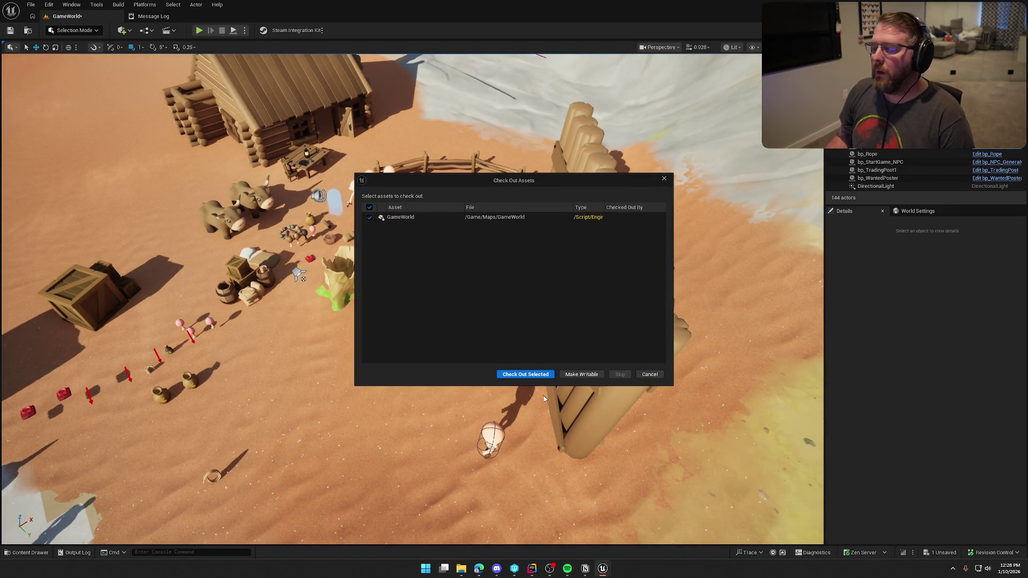
click(522, 375)
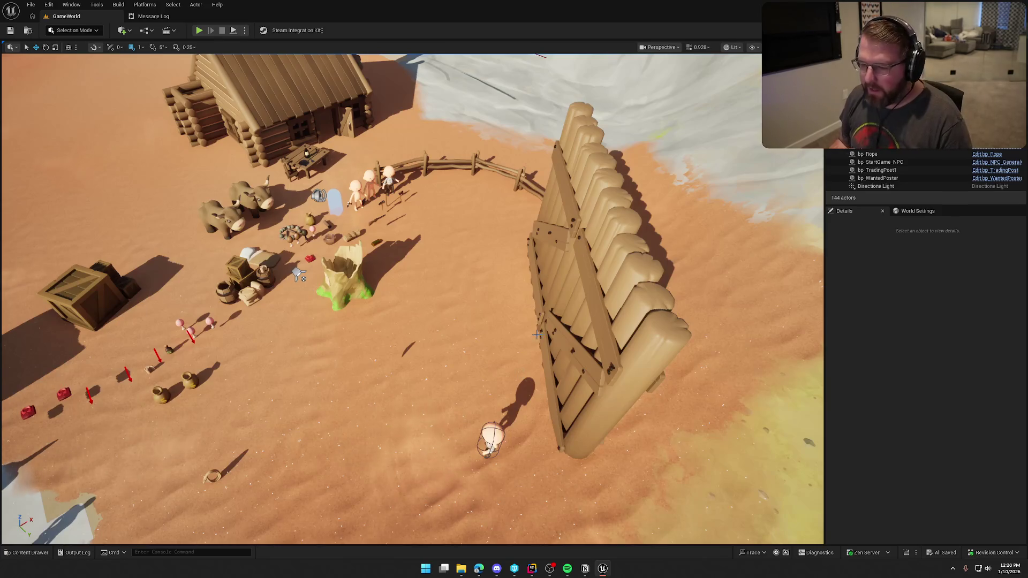
- Fly the camera to ground level around the trading post's stump, cabin, animals and wagon
scroll(522, 373, up, 5)
scroll(412, 298, down, 5)
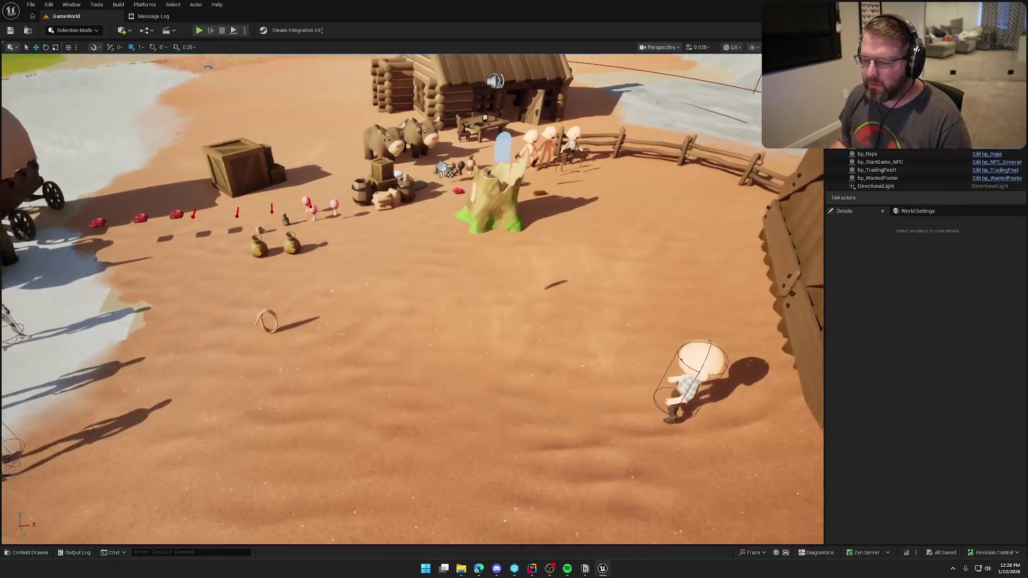
drag(522, 269, 522, 214)
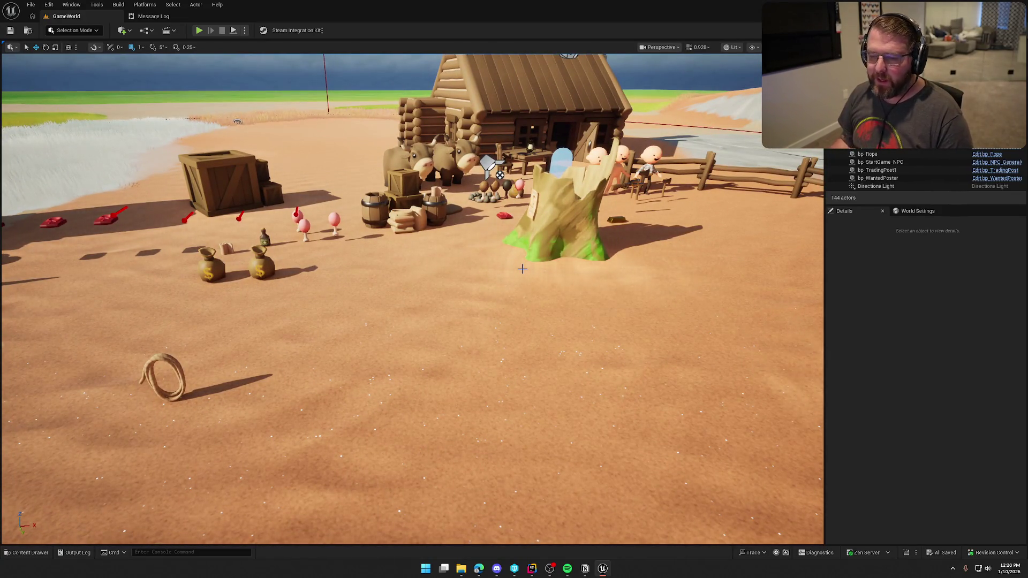
drag(541, 270, 547, 276)
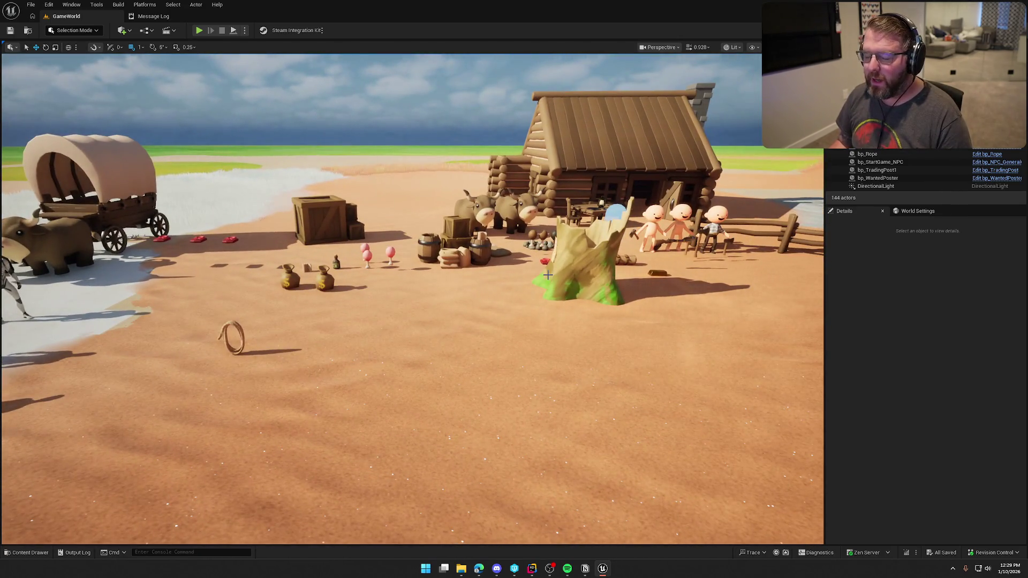
drag(578, 344, 579, 344)
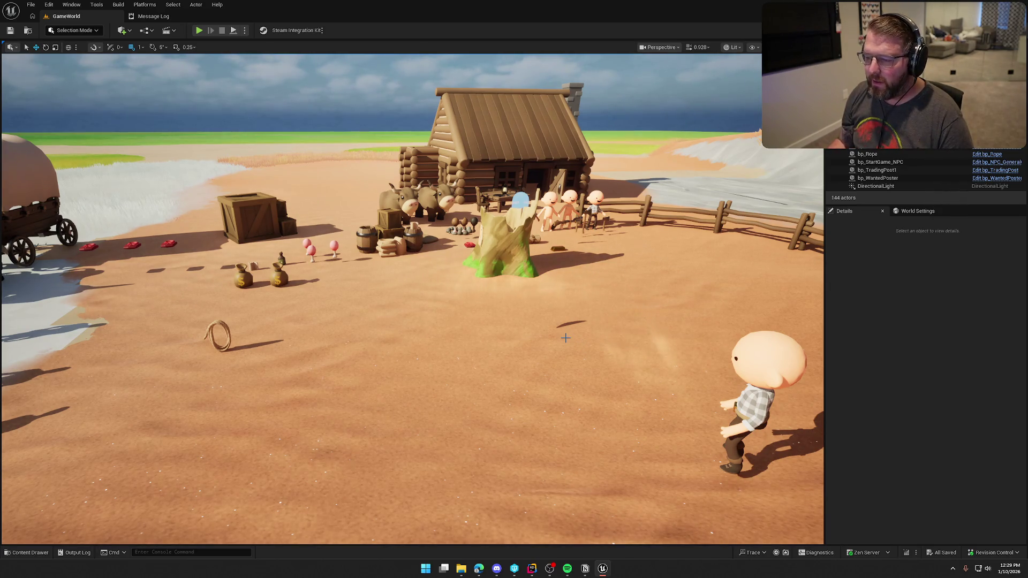
scroll(599, 359, up, 5)
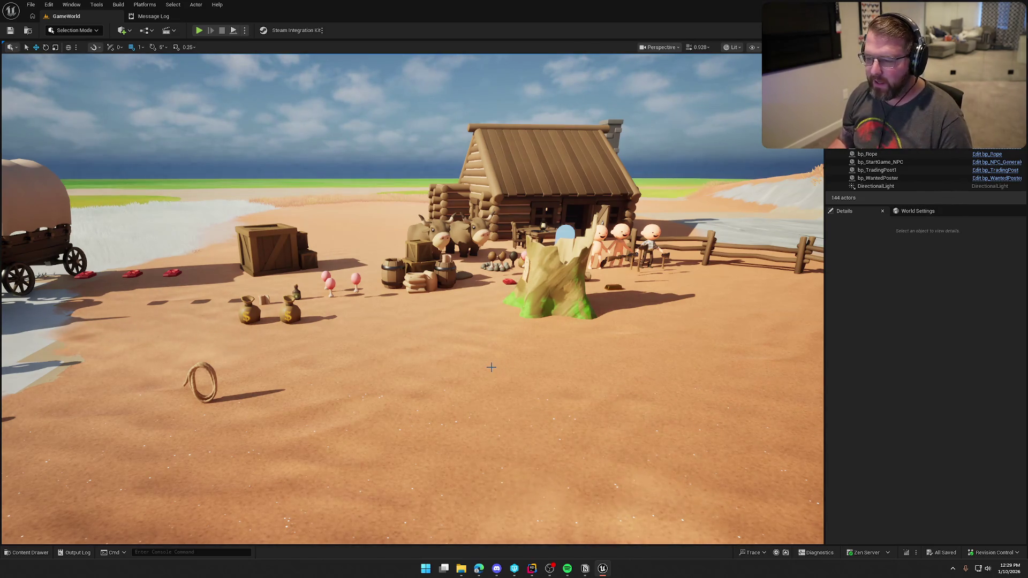
mouse_move(509, 356)
mouse_down()
mouse_move(556, 252)
mouse_move(578, 251)
mouse_move(445, 252)
mouse_move(512, 357)
mouse_up()
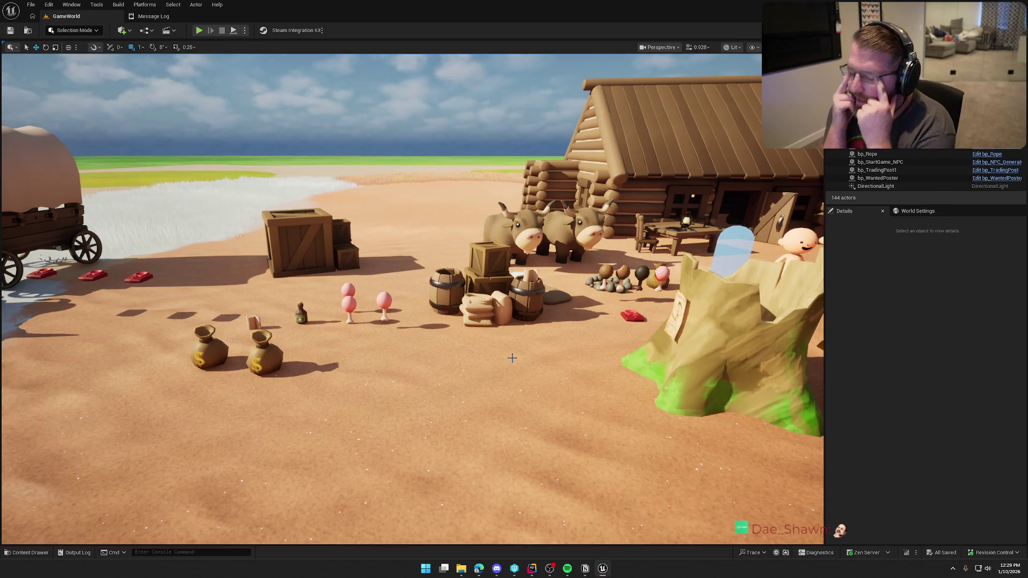
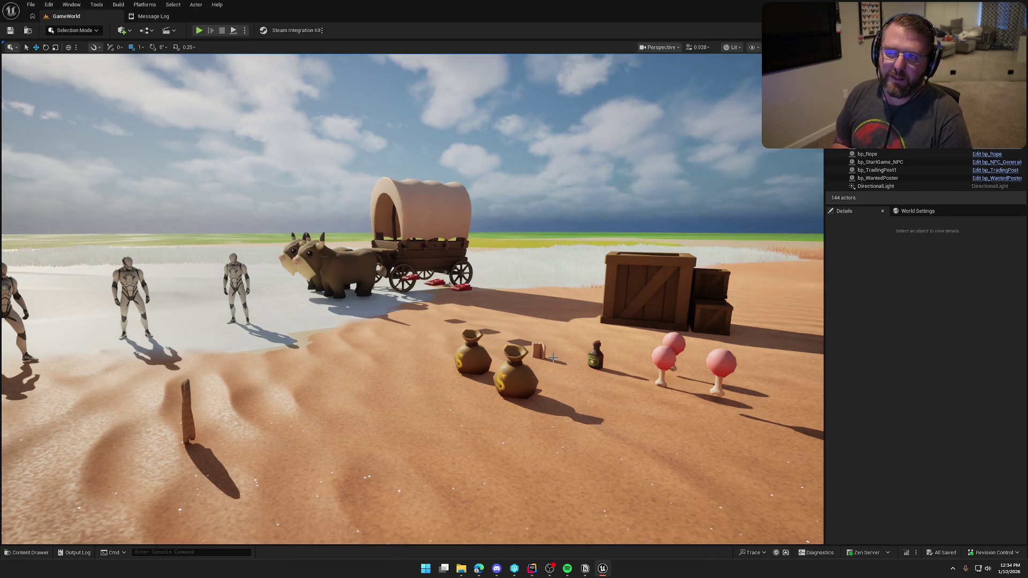
- Lower bp_NPC_StartGame onto the sand to Z 131.895757, then deselect it
drag(552, 358, 626, 324)
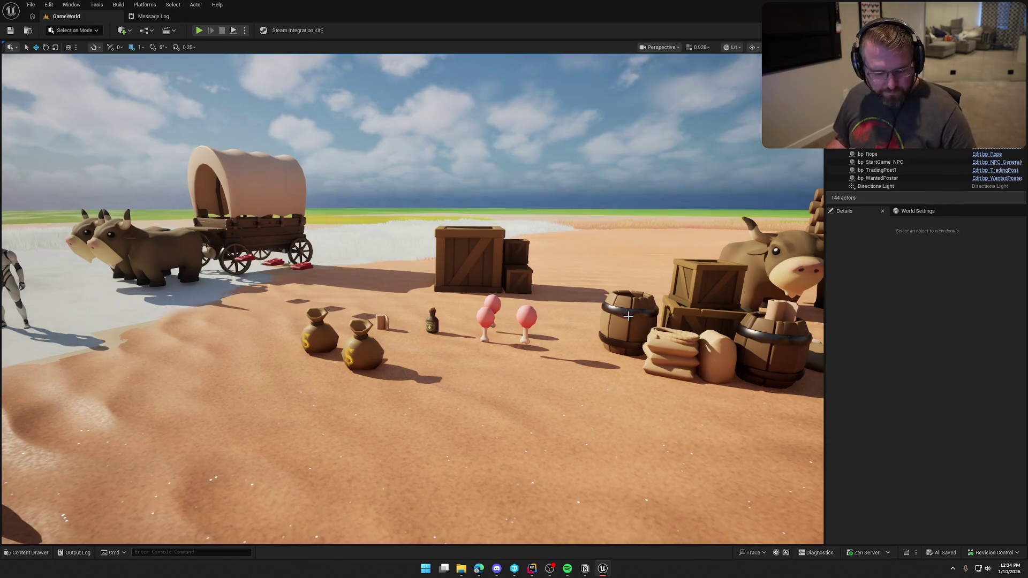
drag(392, 241, 407, 300)
drag(374, 459, 374, 492)
key(ctrl+space)
drag(407, 267, 311, 278)
drag(457, 303, 471, 329)
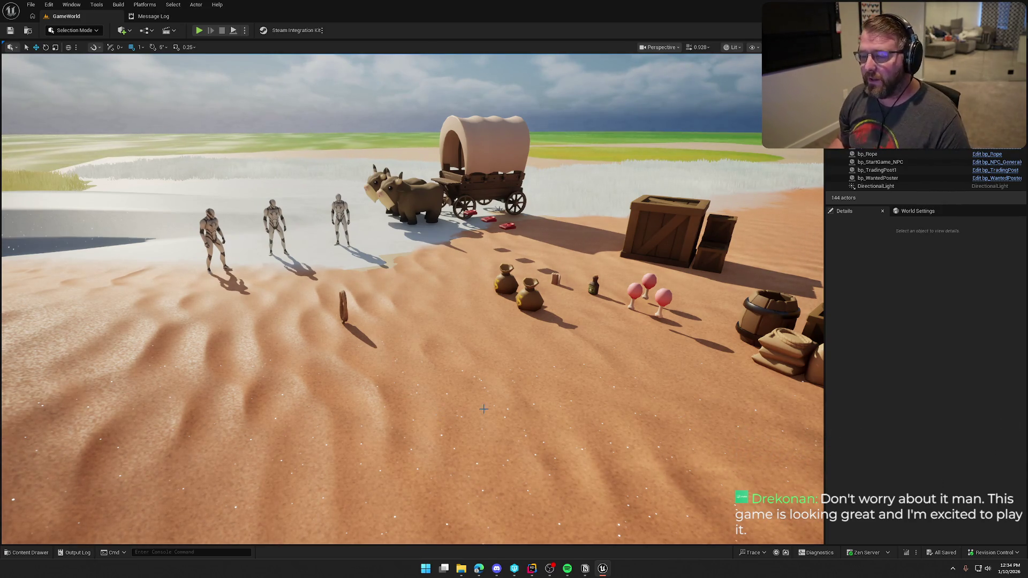
mouse_move(439, 415)
mouse_down()
mouse_move(431, 399)
mouse_move(545, 366)
mouse_up()
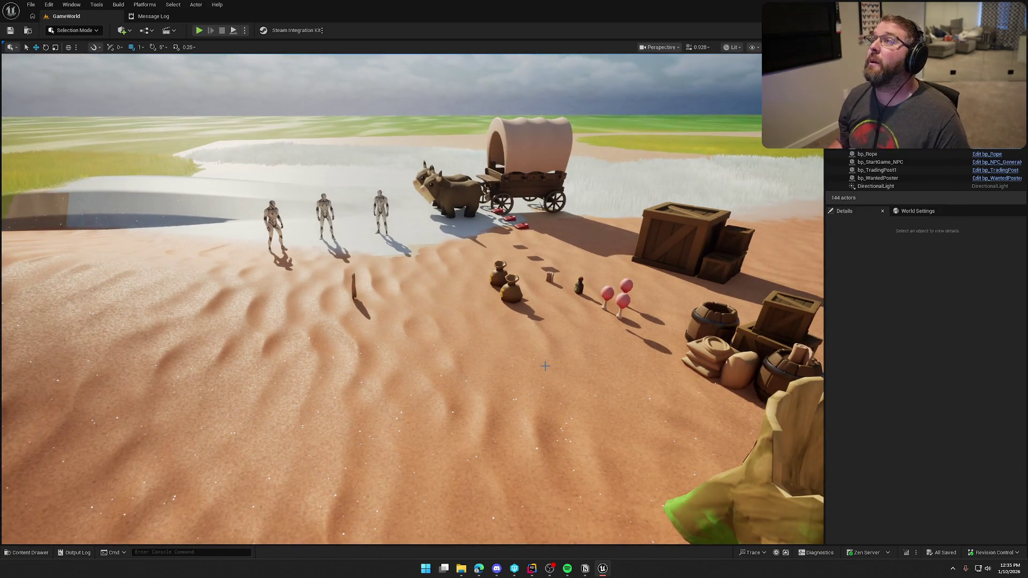
mouse_move(492, 340)
mouse_down()
mouse_move(514, 364)
mouse_move(498, 348)
mouse_move(496, 317)
mouse_up()
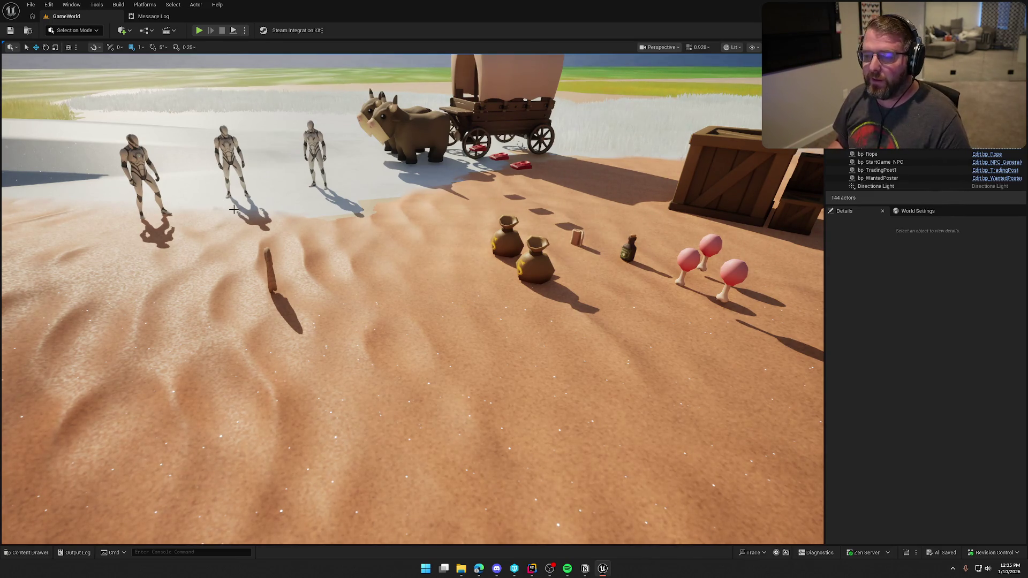
mouse_move(234, 208)
mouse_down()
mouse_move(241, 230)
mouse_move(221, 246)
mouse_move(423, 217)
mouse_up()
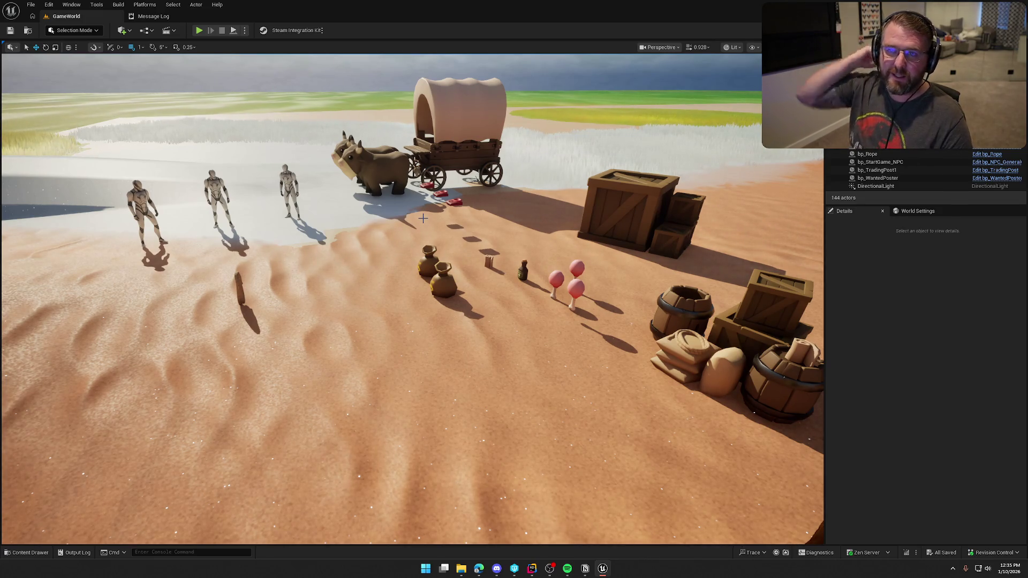
drag(423, 218, 514, 123)
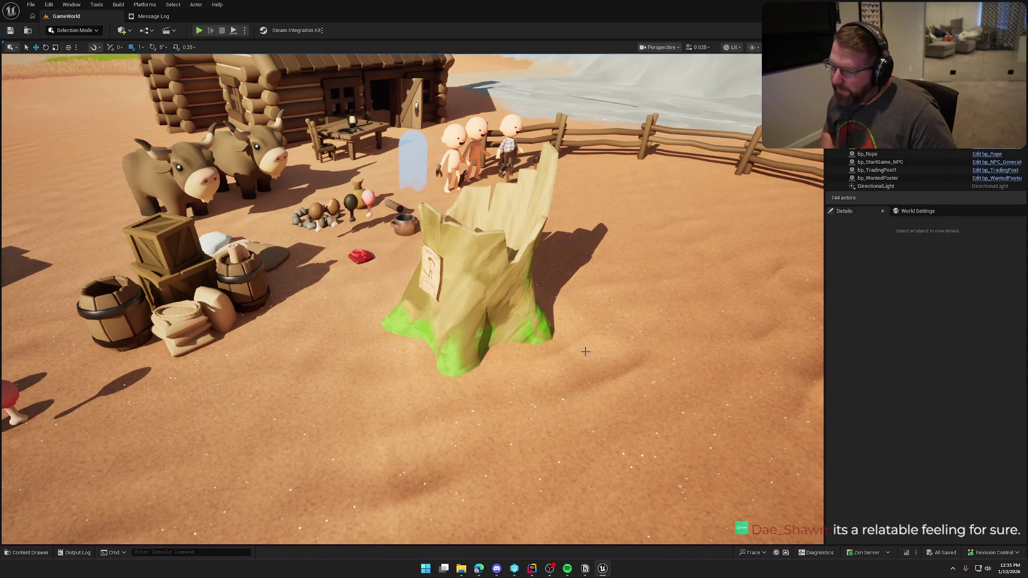
mouse_move(595, 348)
mouse_down()
mouse_move(487, 358)
mouse_move(535, 354)
mouse_up()
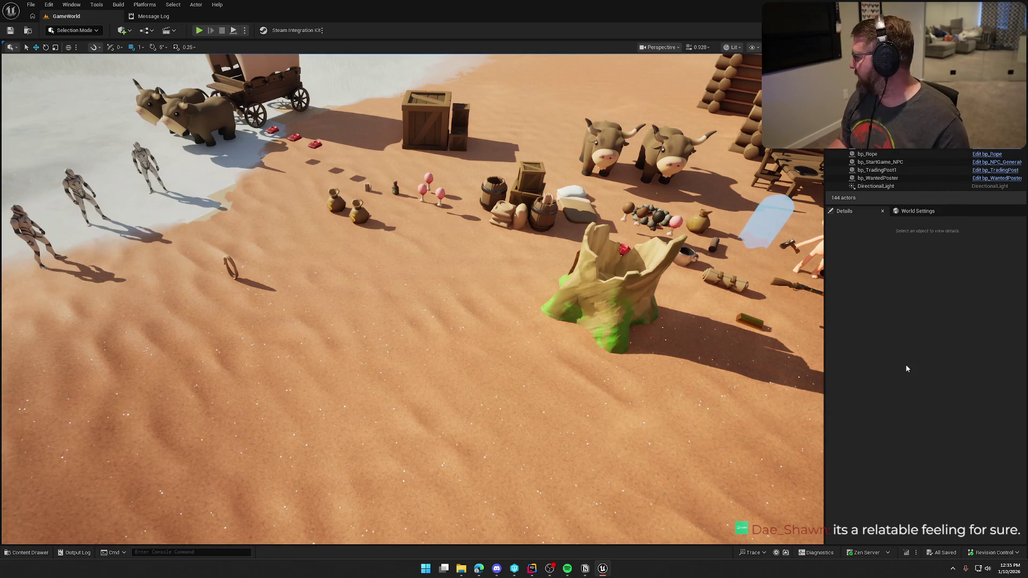
mouse_move(335, 310)
mouse_down()
mouse_move(267, 265)
mouse_move(333, 305)
mouse_up()
click(433, 178)
drag(432, 91, 430, 129)
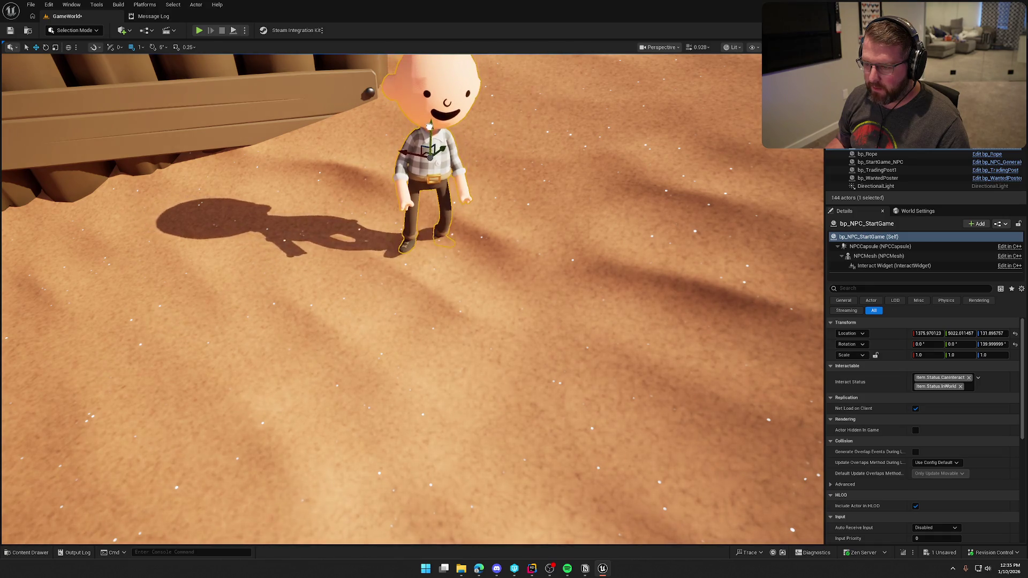
click(519, 176)
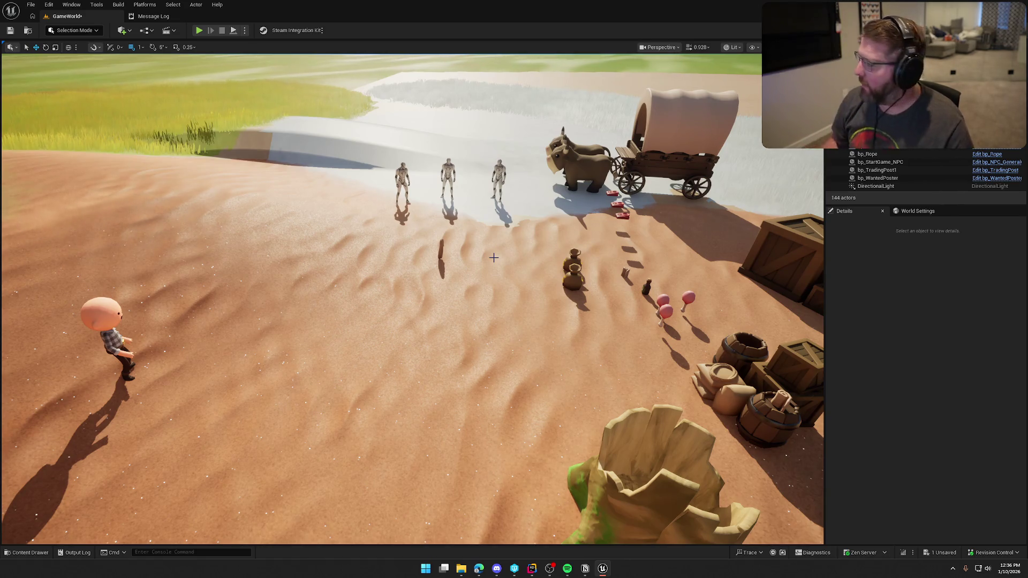
- Survey the camp from several angles and fly up close to the wooden gate
drag(497, 259, 465, 285)
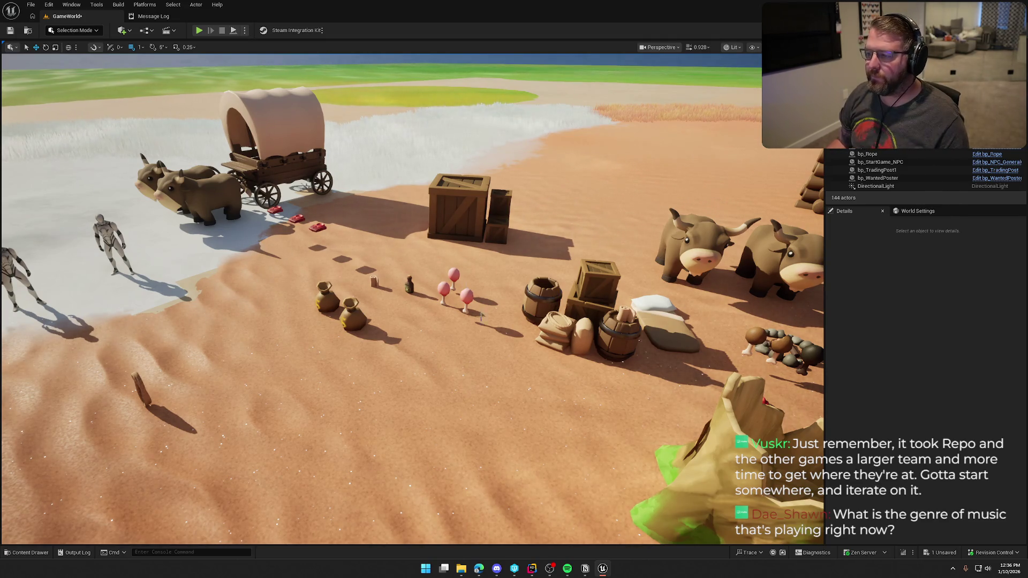
mouse_move(481, 316)
mouse_down()
mouse_move(503, 343)
mouse_move(595, 290)
mouse_up()
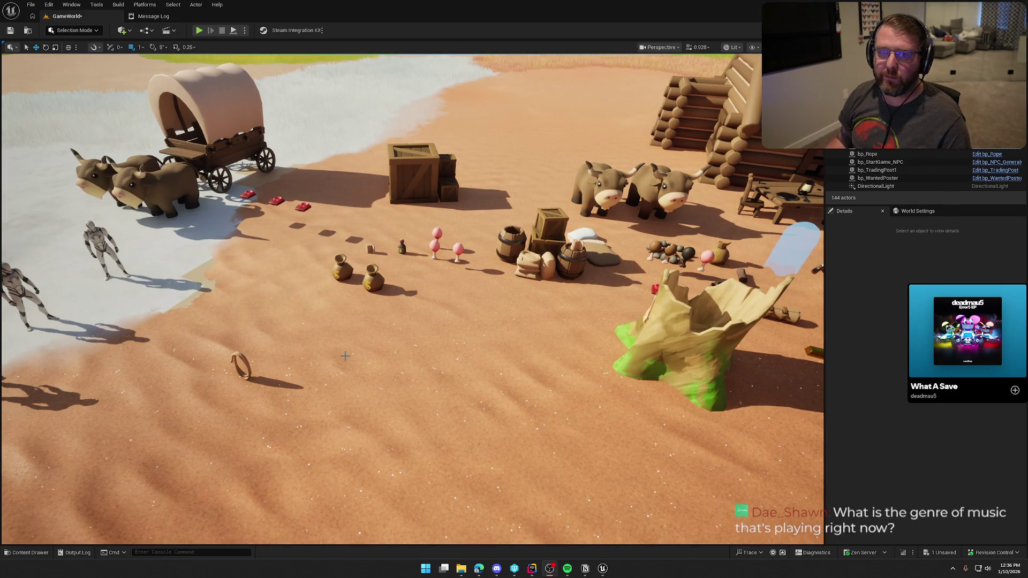
mouse_move(443, 289)
mouse_down()
mouse_move(443, 257)
mouse_move(503, 240)
mouse_up()
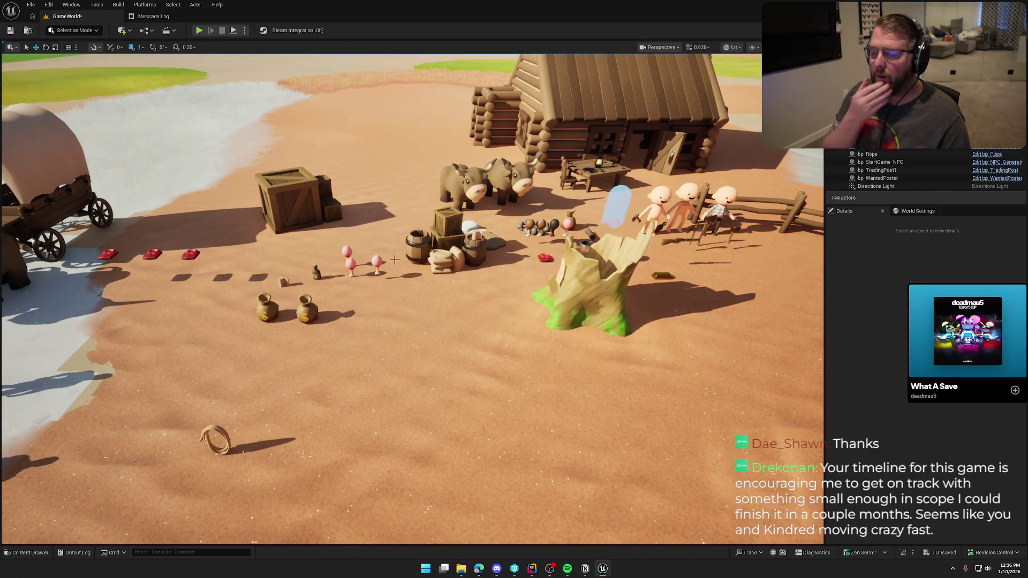
drag(394, 259, 573, 251)
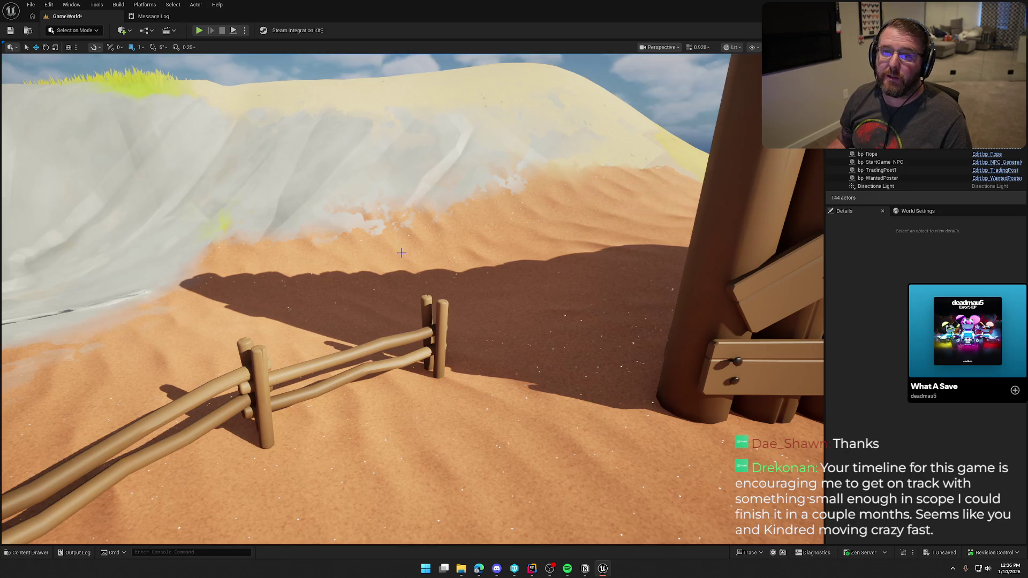
mouse_move(433, 222)
mouse_down()
mouse_move(535, 225)
mouse_move(433, 221)
mouse_up()
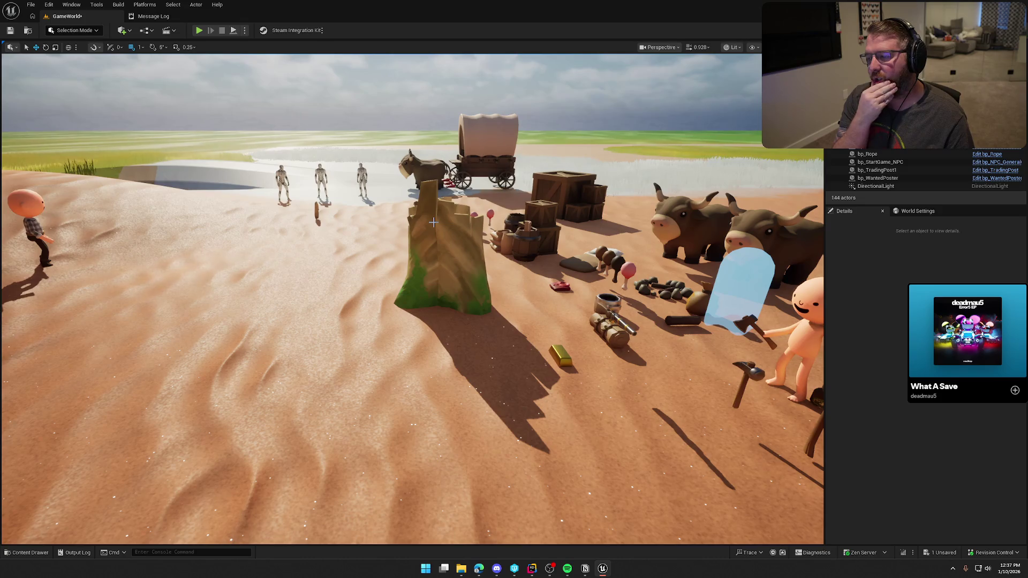
drag(524, 200, 455, 201)
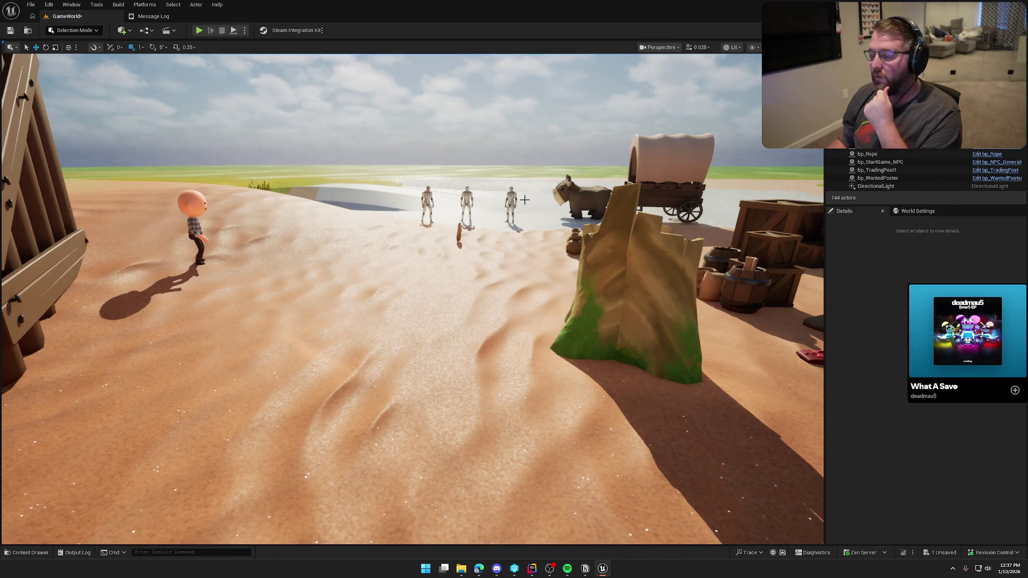
mouse_move(280, 158)
mouse_down()
mouse_move(128, 161)
mouse_move(131, 185)
mouse_up()
- Select bp_LobbyGates to inspect them, then deselect them
click(375, 188)
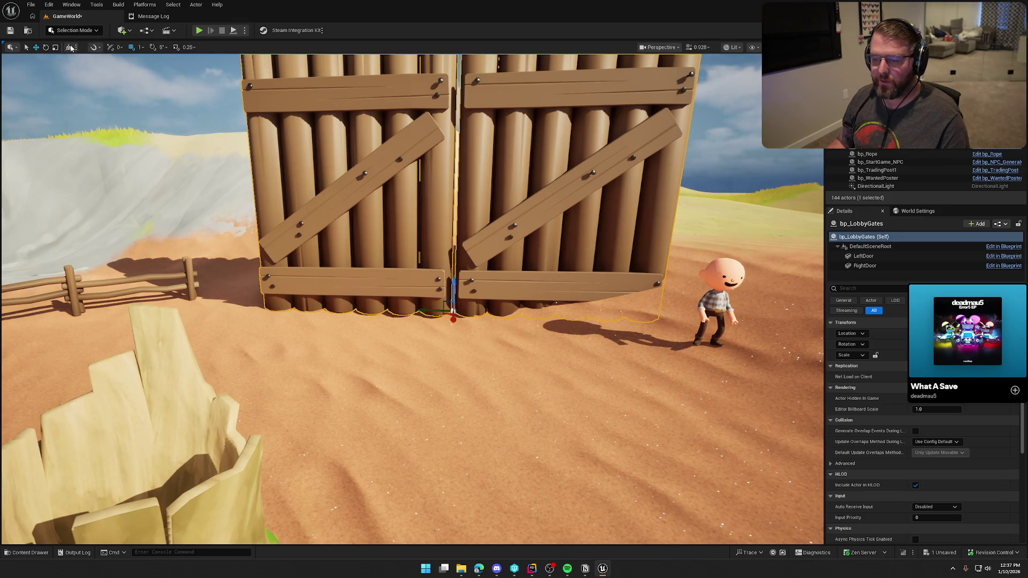
scroll(431, 310, down, 2)
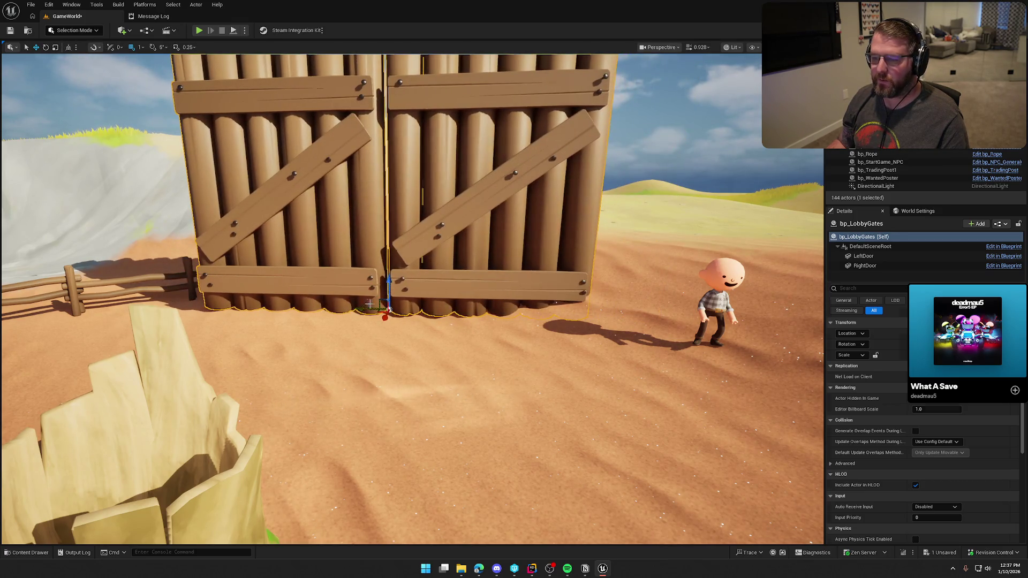
key(Escape)
mouse_move(431, 310)
mouse_down()
mouse_move(407, 300)
mouse_move(407, 321)
mouse_move(321, 316)
mouse_move(321, 332)
mouse_move(160, 332)
mouse_move(385, 329)
mouse_up()
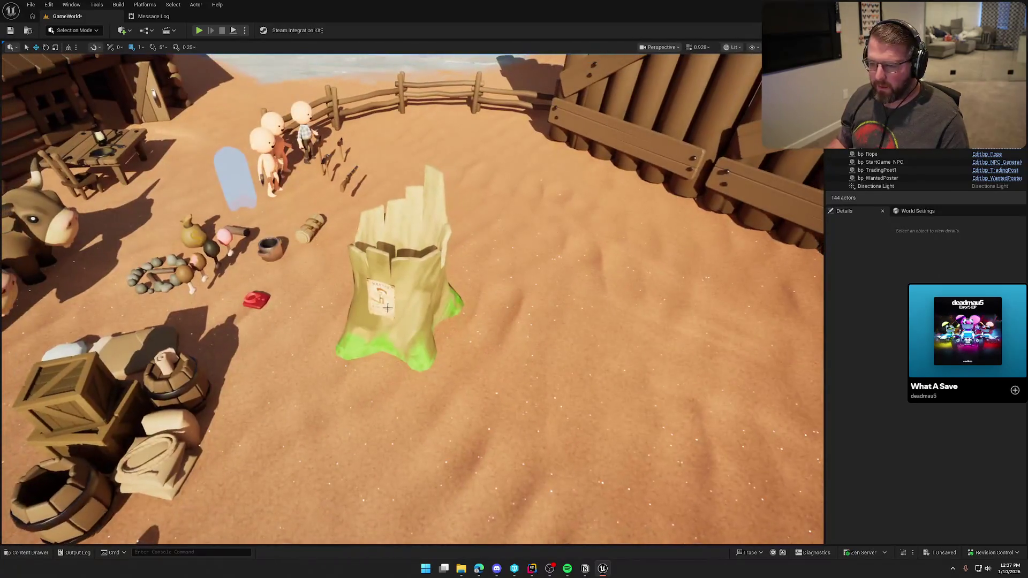
- Drag the tree stump back next to the fence, uncovering the gold bar
click(385, 329)
mouse_move(370, 292)
mouse_down()
mouse_move(428, 126)
mouse_move(450, 121)
mouse_move(267, 129)
mouse_move(268, 161)
mouse_up()
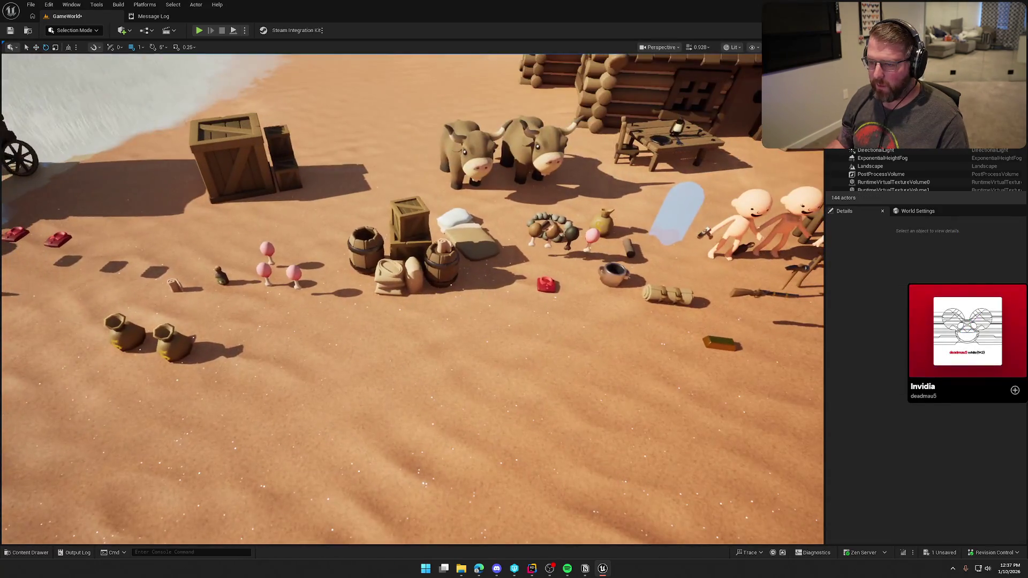
scroll(572, 300, down, 5)
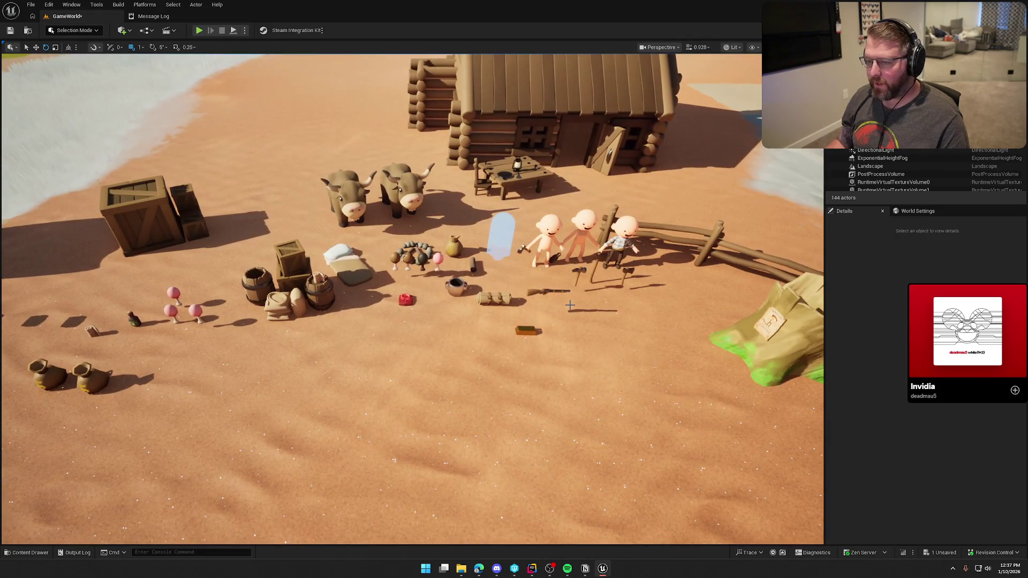
drag(520, 320, 398, 362)
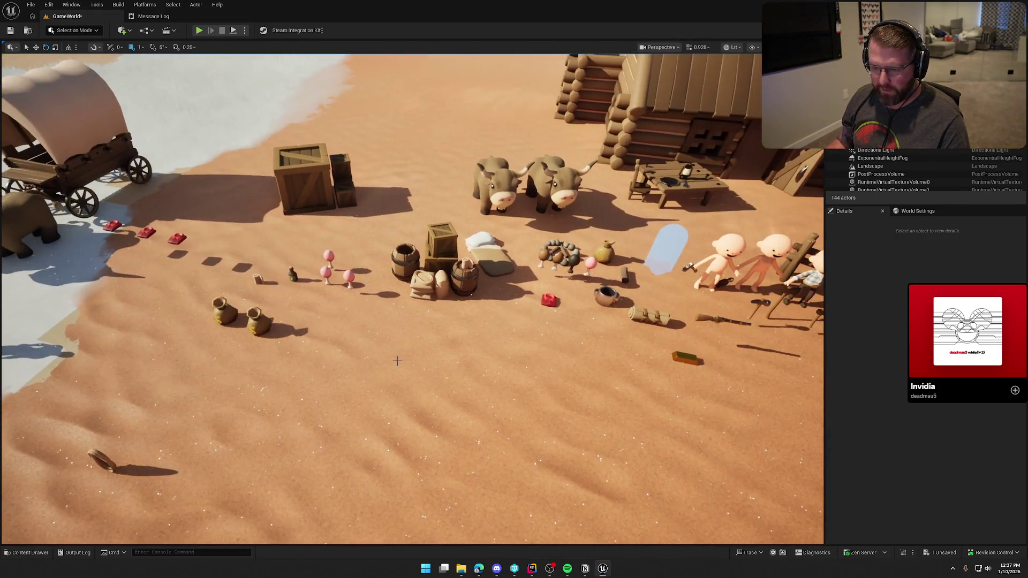
mouse_move(237, 205)
mouse_down()
mouse_move(238, 172)
mouse_move(243, 214)
mouse_up()
- Delete the crates near the wagon and both cows
click(244, 218)
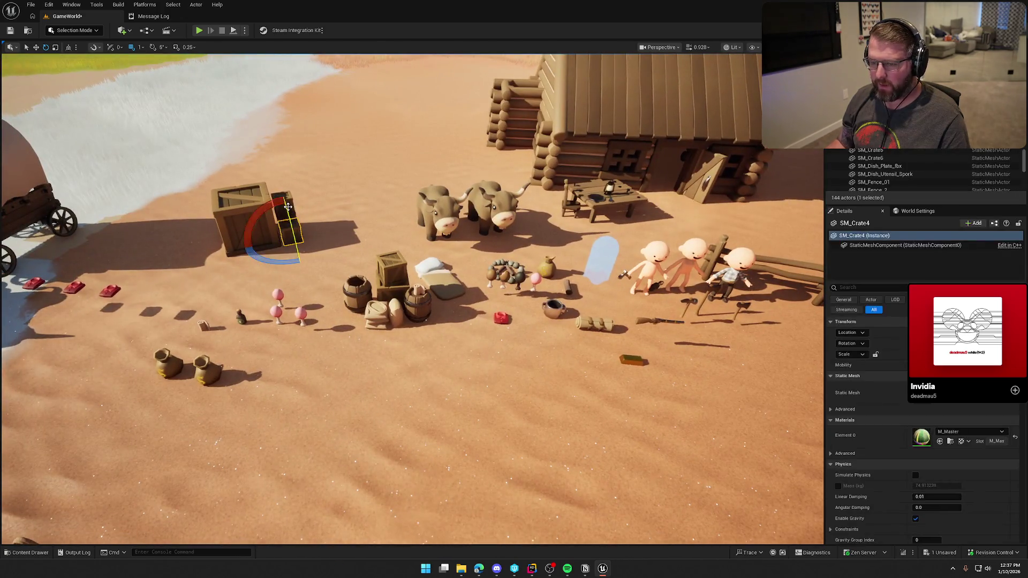
ctrl+click(244, 218)
key(Delete)
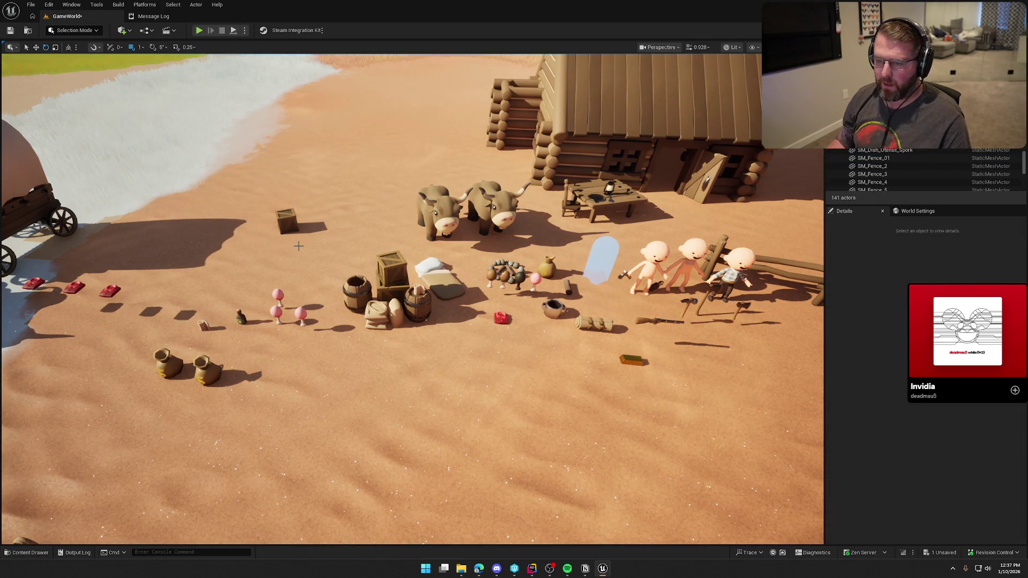
click(289, 223)
key(Delete)
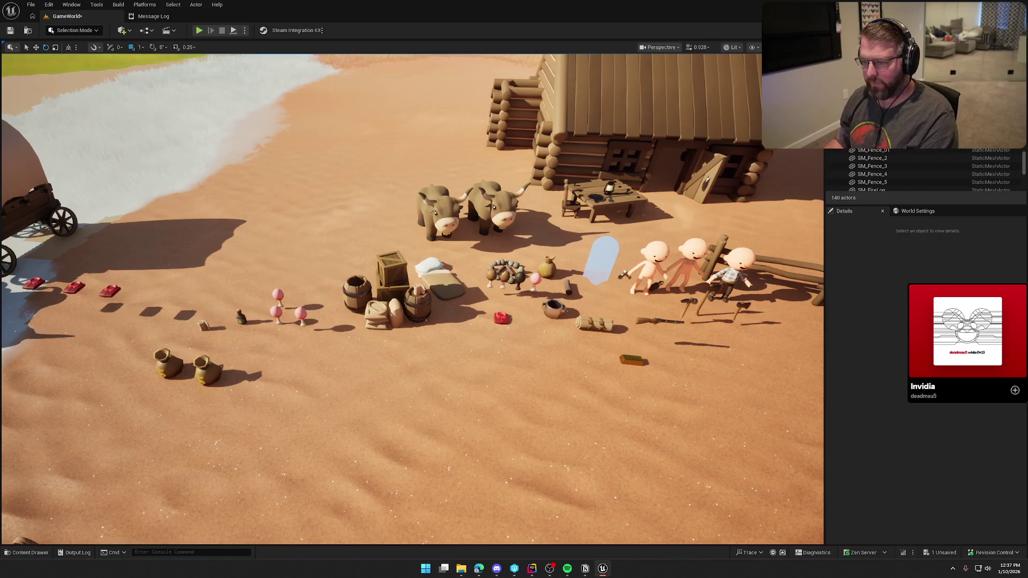
click(439, 214)
key(Delete)
click(494, 213)
key(Delete)
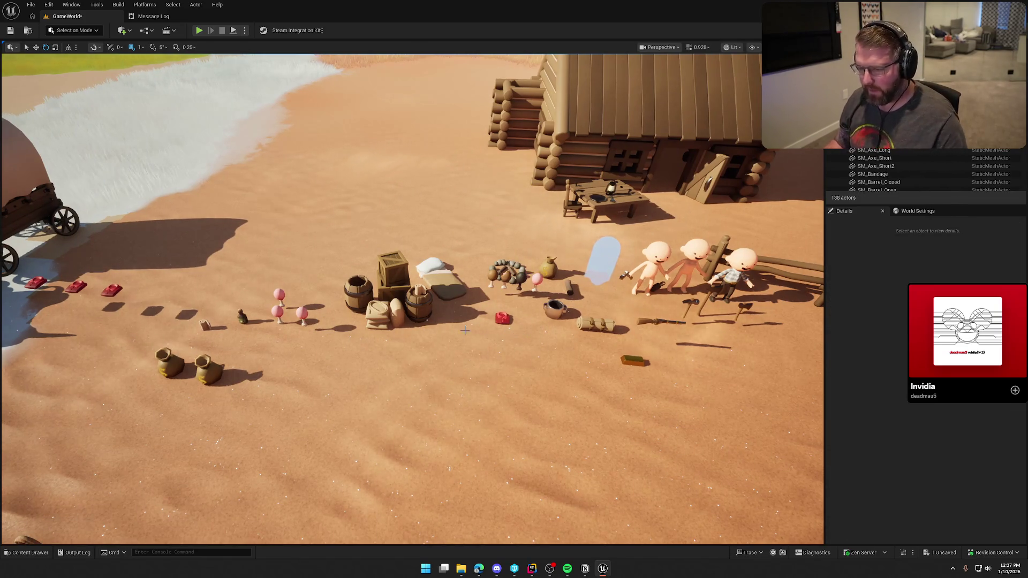
- Delete the ghost figure, the three bald characters and the small axe
mouse_move(465, 330)
mouse_down()
mouse_move(509, 292)
mouse_move(675, 330)
mouse_up()
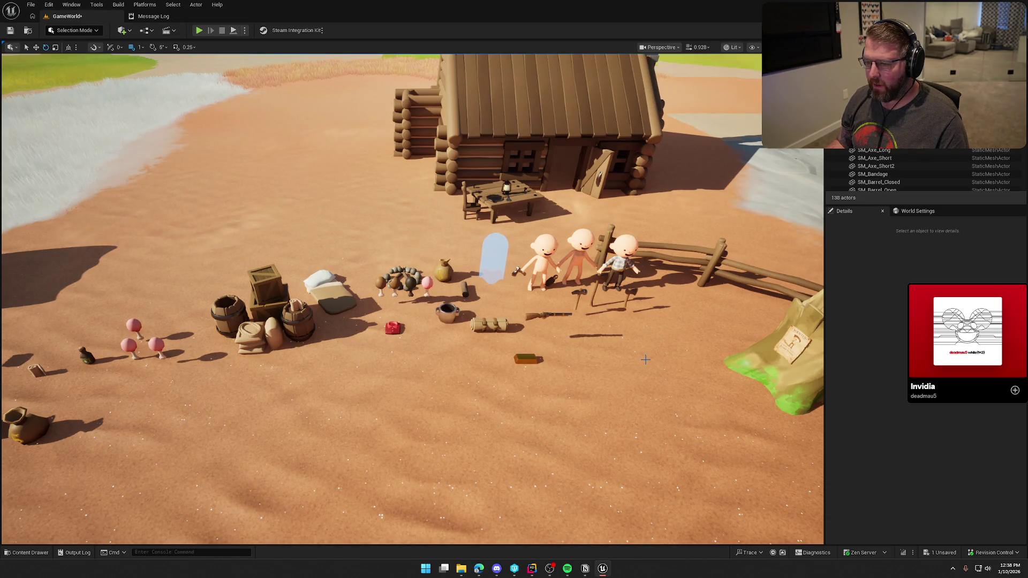
mouse_move(627, 349)
mouse_down()
mouse_move(632, 278)
mouse_move(631, 321)
mouse_move(633, 300)
mouse_up()
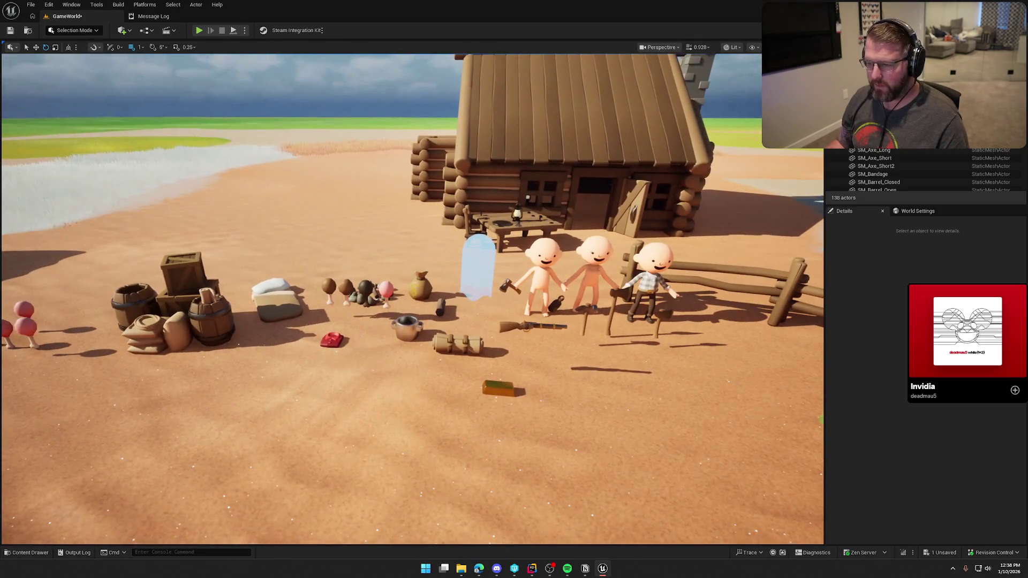
click(480, 271)
key(Delete)
click(542, 267)
key(Delete)
click(594, 265)
key(Delete)
click(509, 285)
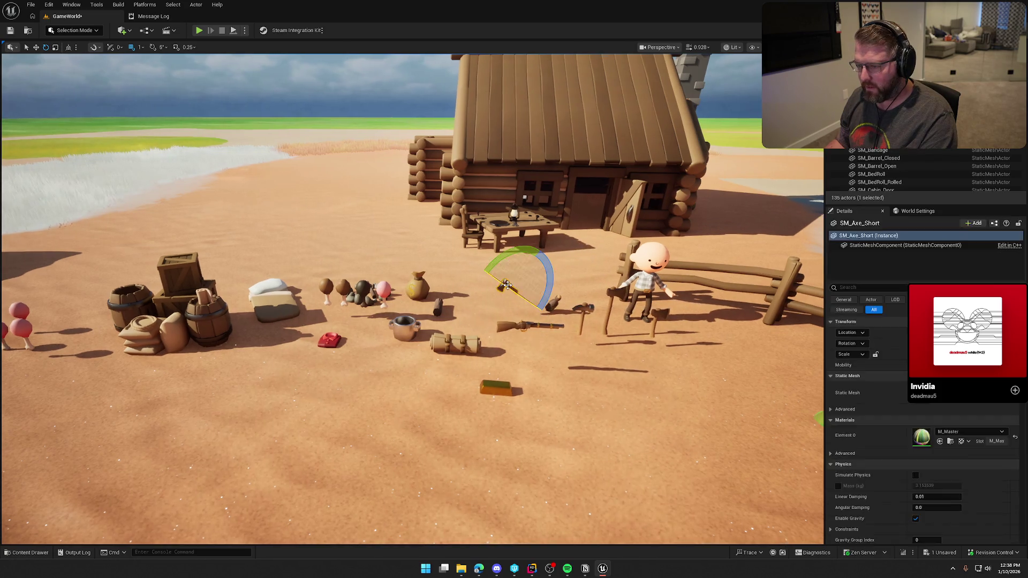
key(Delete)
click(622, 289)
key(Delete)
- Delete the hammer, axes, critter prop, rifle and green block near the fence
click(584, 314)
key(Delete)
click(659, 321)
key(Delete)
click(615, 292)
key(Delete)
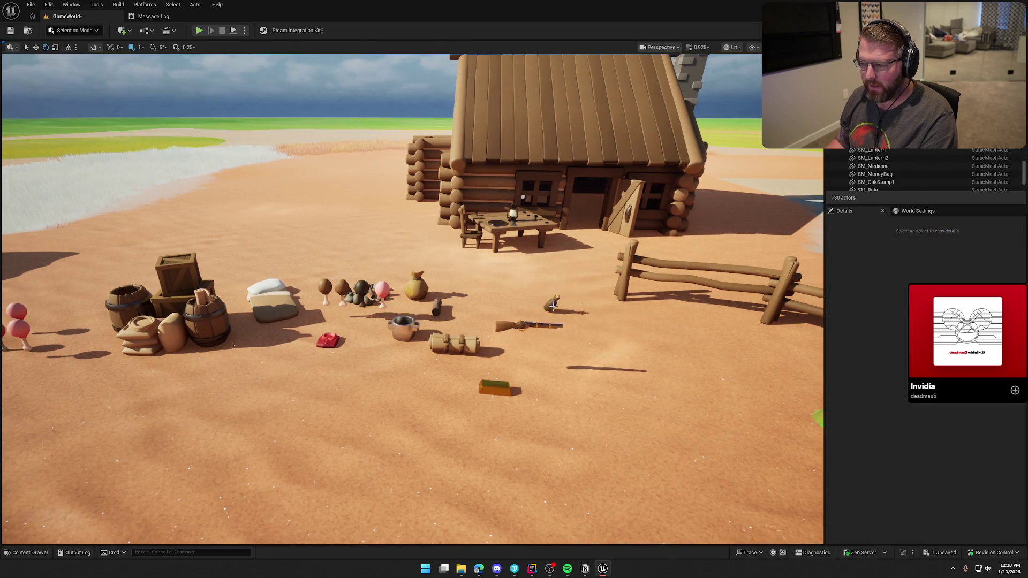
click(552, 304)
key(Delete)
click(530, 325)
key(Delete)
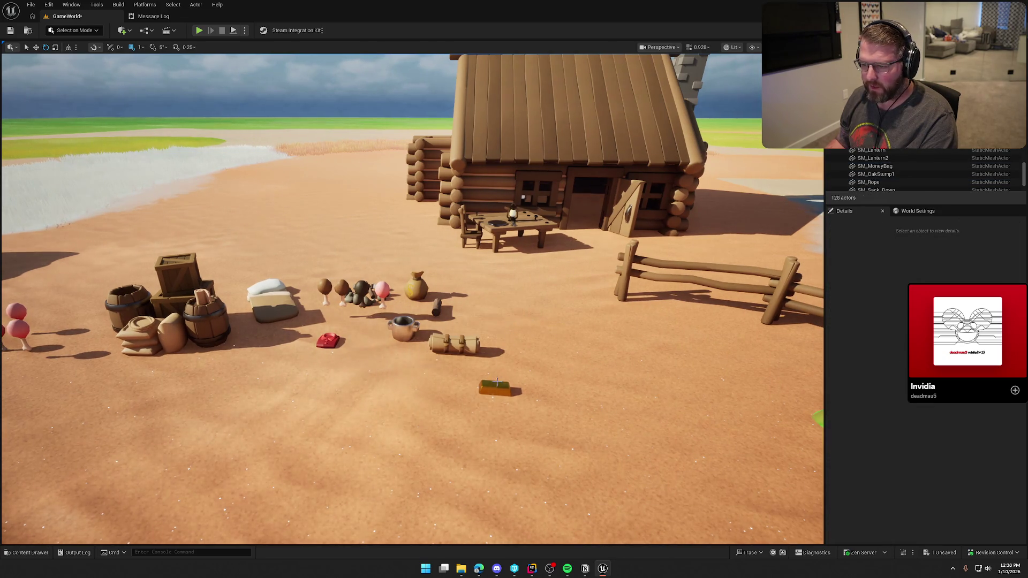
click(497, 384)
key(Delete)
- Delete the bedroll, cooking pot, small dark props and pink meat
click(454, 345)
key(Delete)
click(405, 328)
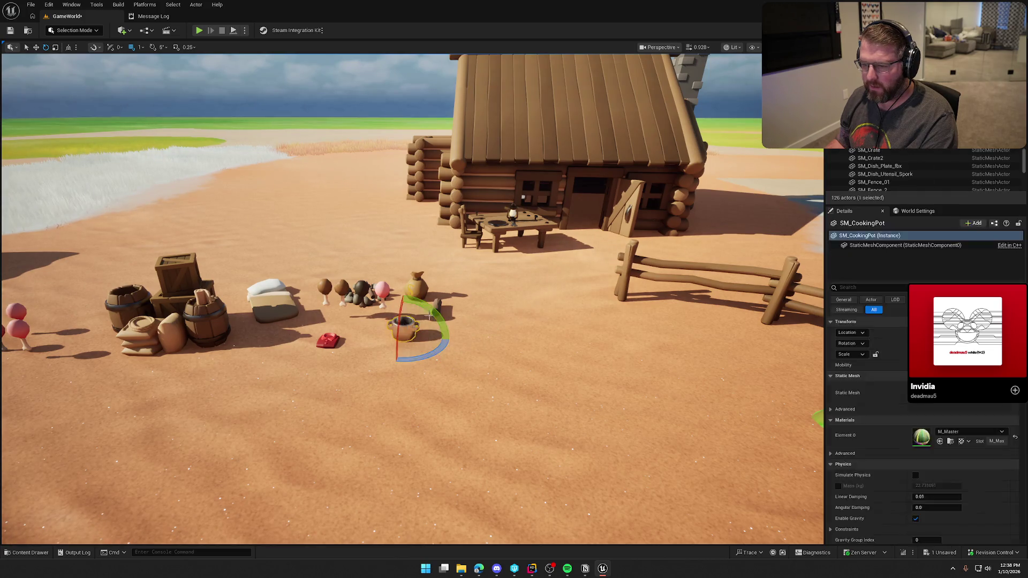
key(Delete)
click(436, 305)
key(Delete)
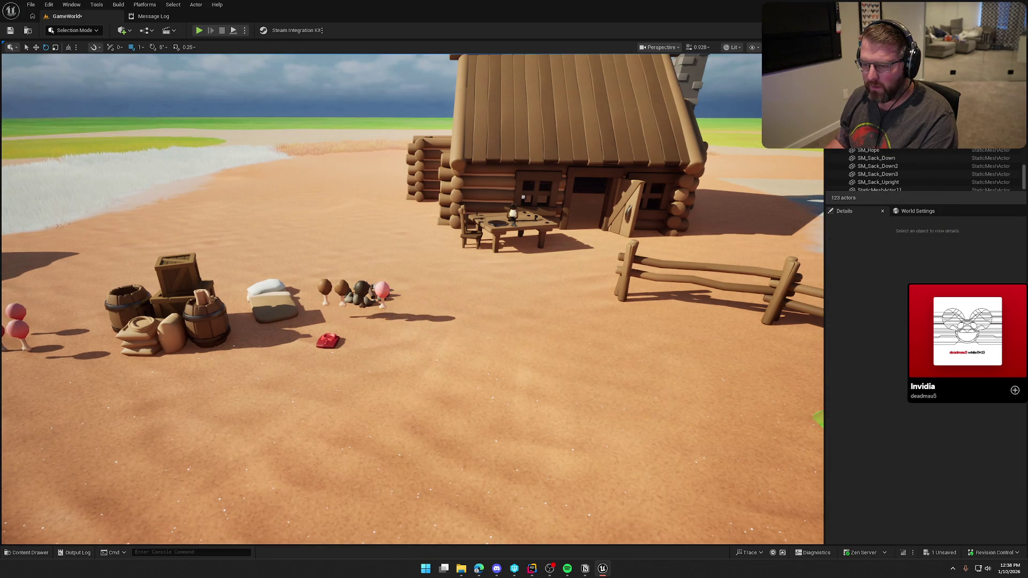
click(382, 289)
key(Delete)
click(361, 293)
key(Delete)
- Delete the meat bite, drumstick and rock pile
click(341, 288)
key(Delete)
click(324, 287)
key(Delete)
click(364, 293)
key(Delete)
- Delete the red bag, white sack, right-hand barrel and two stacked crates
click(328, 342)
key(Delete)
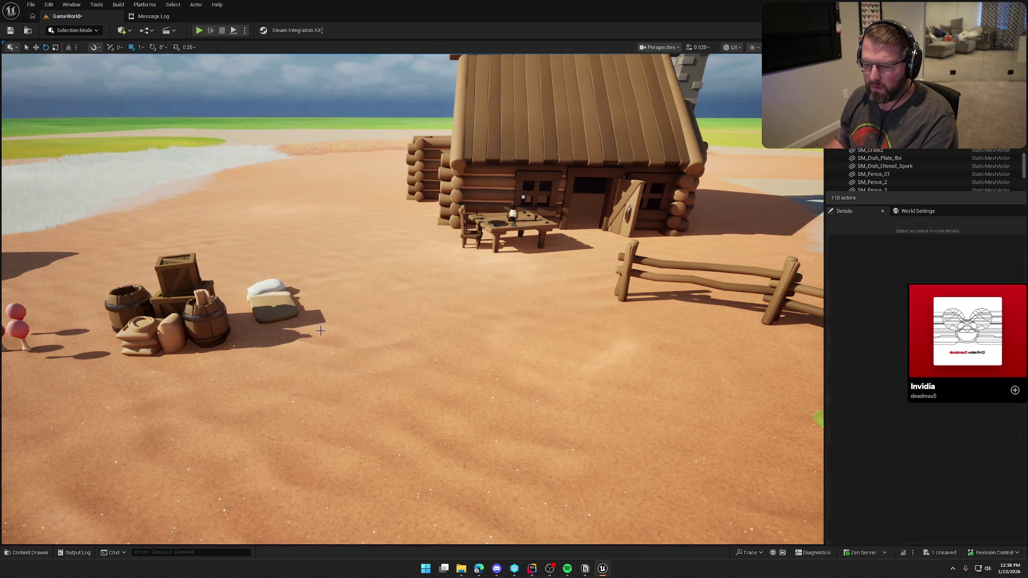
click(273, 299)
key(Delete)
click(207, 320)
key(Delete)
click(177, 270)
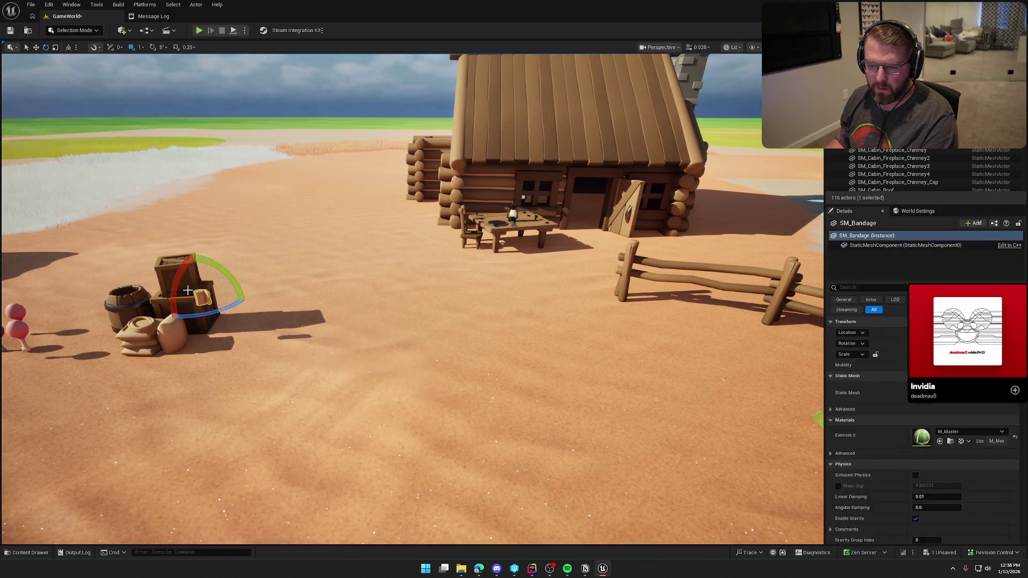
key(Delete)
click(201, 297)
key(Delete)
- Delete the pink item, the item on the sack, the sack and the remaining barrel
click(184, 314)
key(Delete)
click(151, 324)
key(Delete)
click(151, 337)
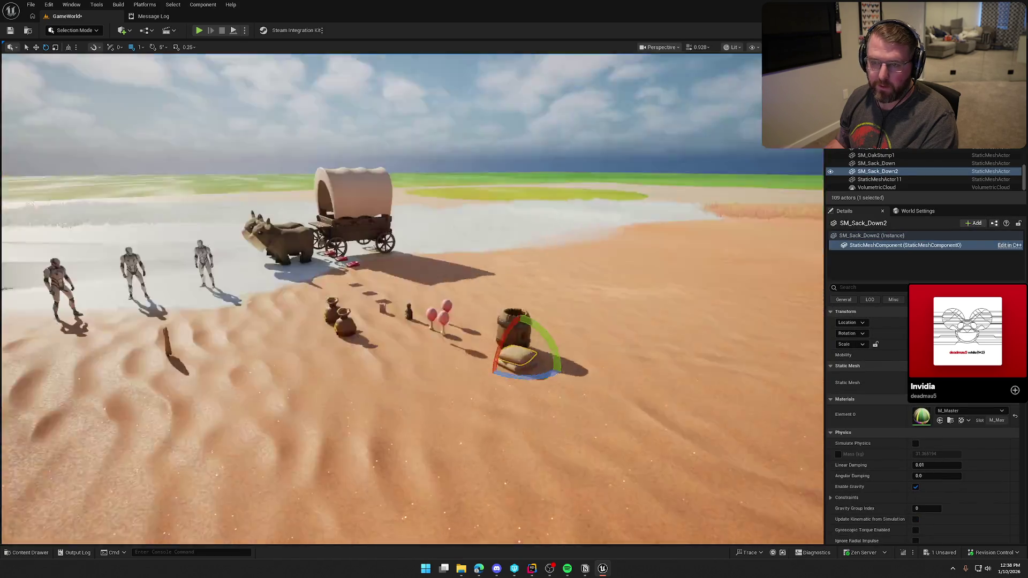
drag(410, 275, 450, 257)
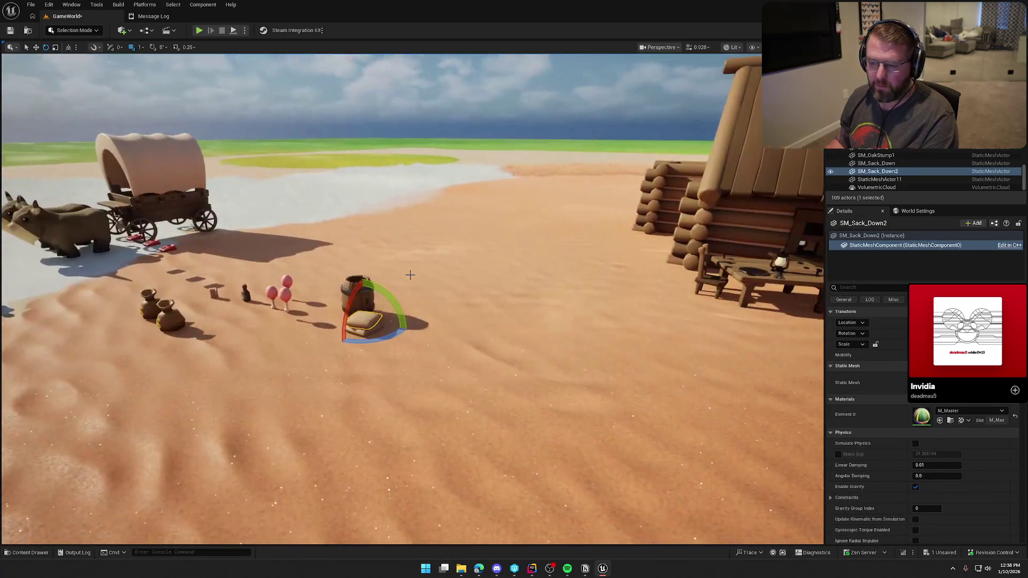
key(Delete)
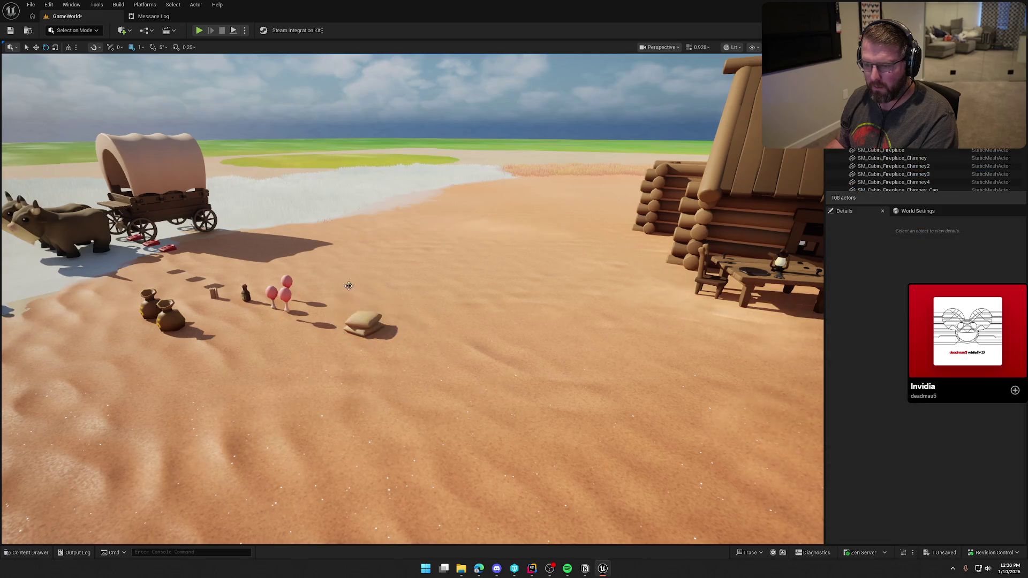
click(368, 321)
key(Delete)
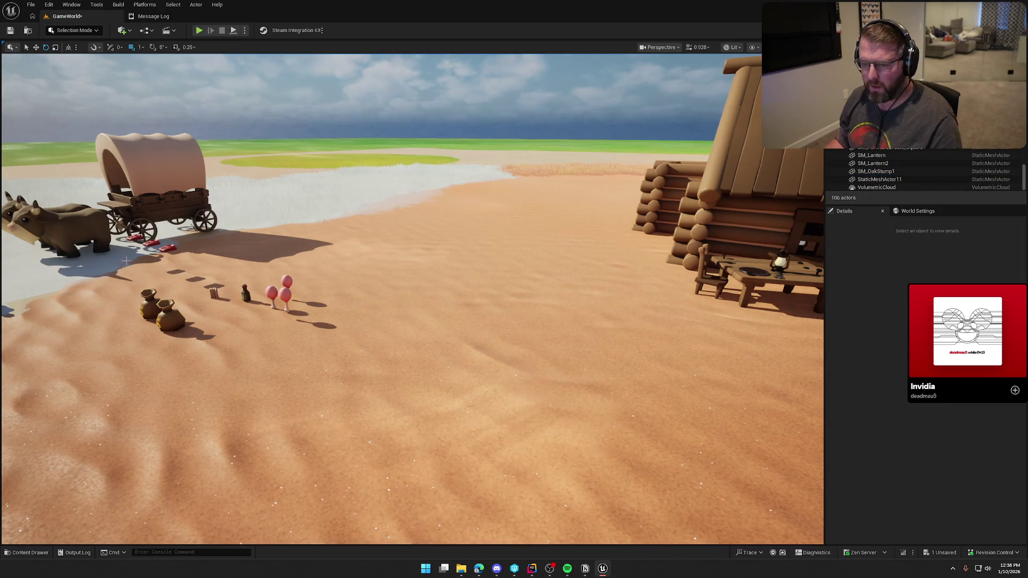
mouse_move(412, 330)
mouse_down()
mouse_move(471, 300)
mouse_move(465, 342)
mouse_move(468, 325)
mouse_up()
- Delete the lantern, fork and plate from the table, plus the chair beside it
click(467, 325)
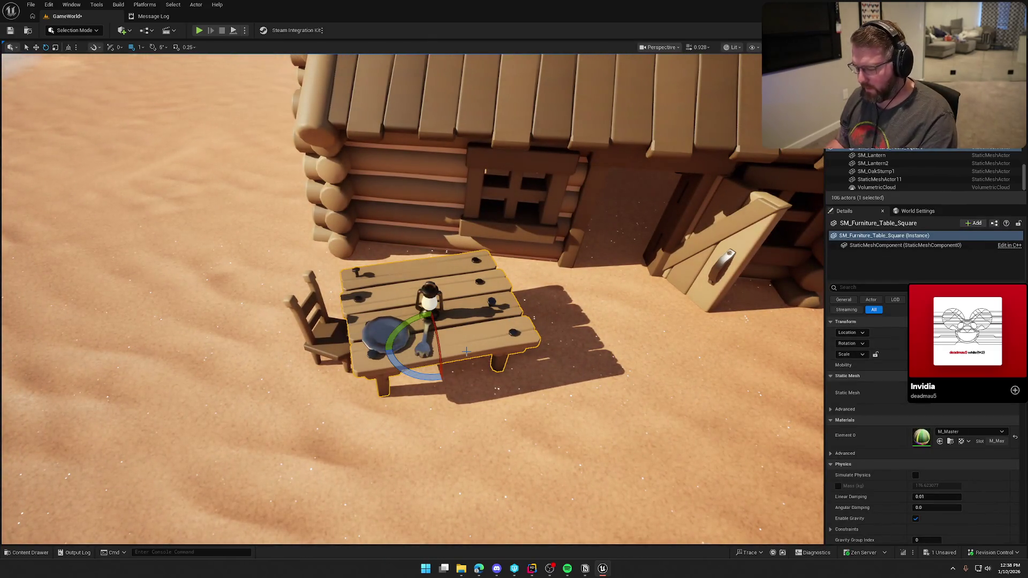
click(430, 300)
key(Delete)
click(424, 340)
key(Delete)
click(386, 335)
key(Delete)
click(315, 321)
key(Delete)
- Place SM_Furniture_Table_Long from the Content Drawer and delete the square table
click(438, 315)
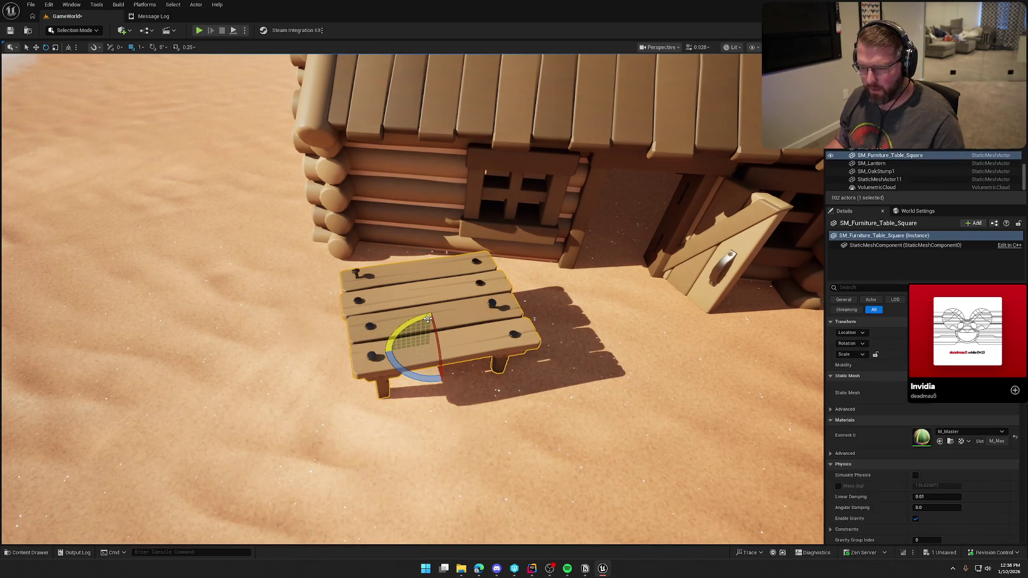
key(ctrl+b)
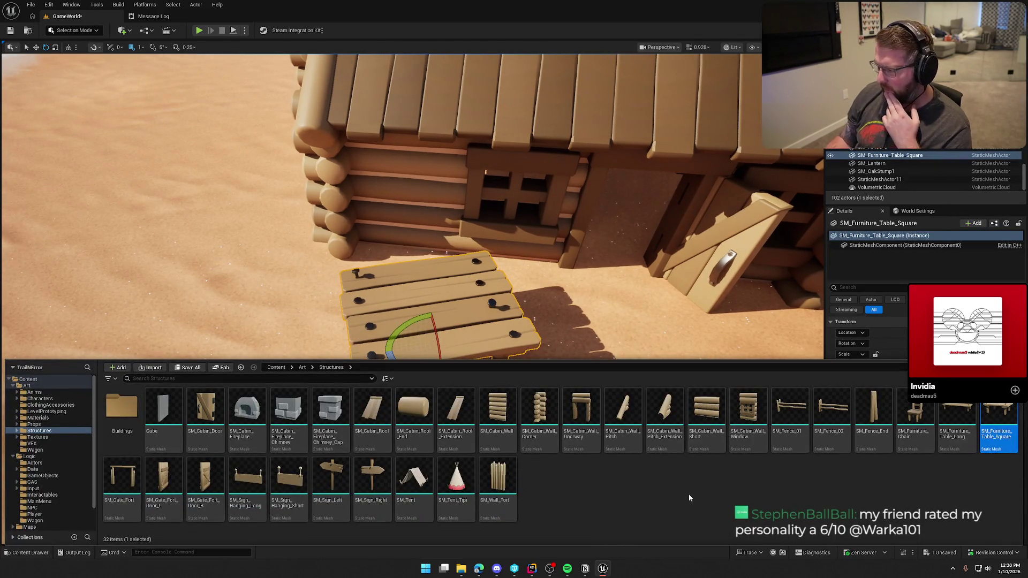
drag(945, 439, 142, 300)
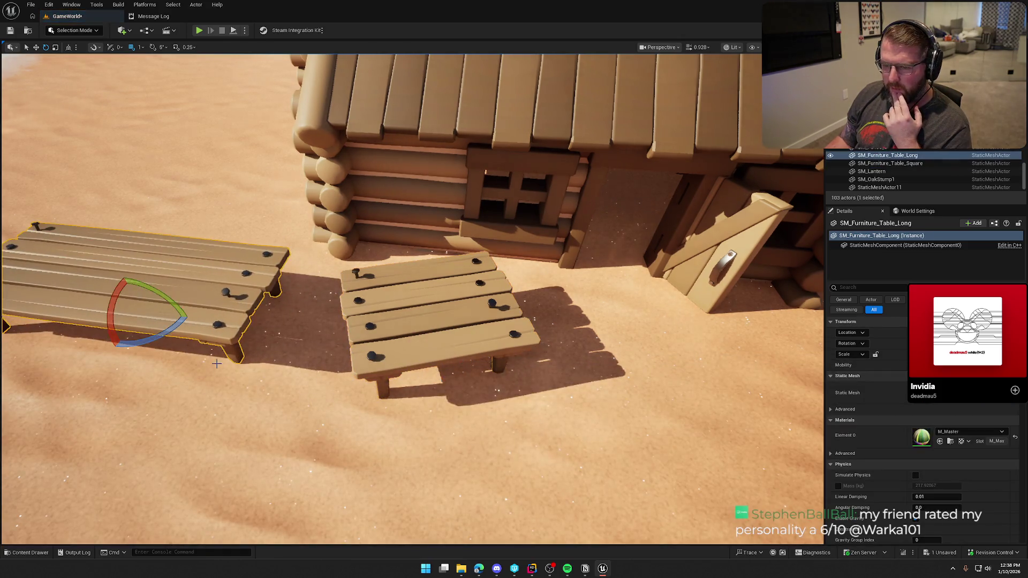
click(408, 309)
key(Delete)
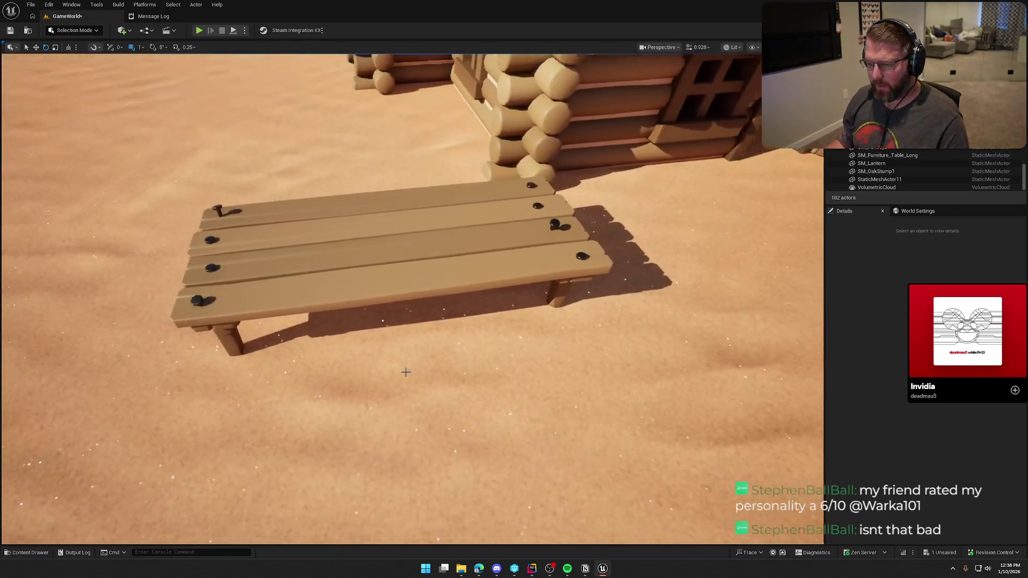
- Rotate the long table around its vertical axis to sit beside the cabin
click(405, 279)
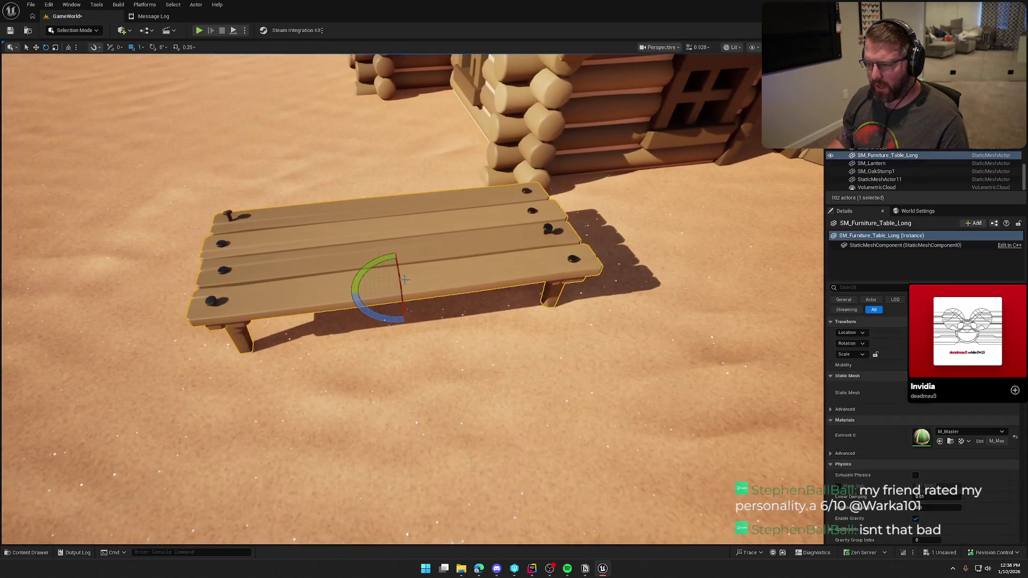
drag(424, 311, 353, 320)
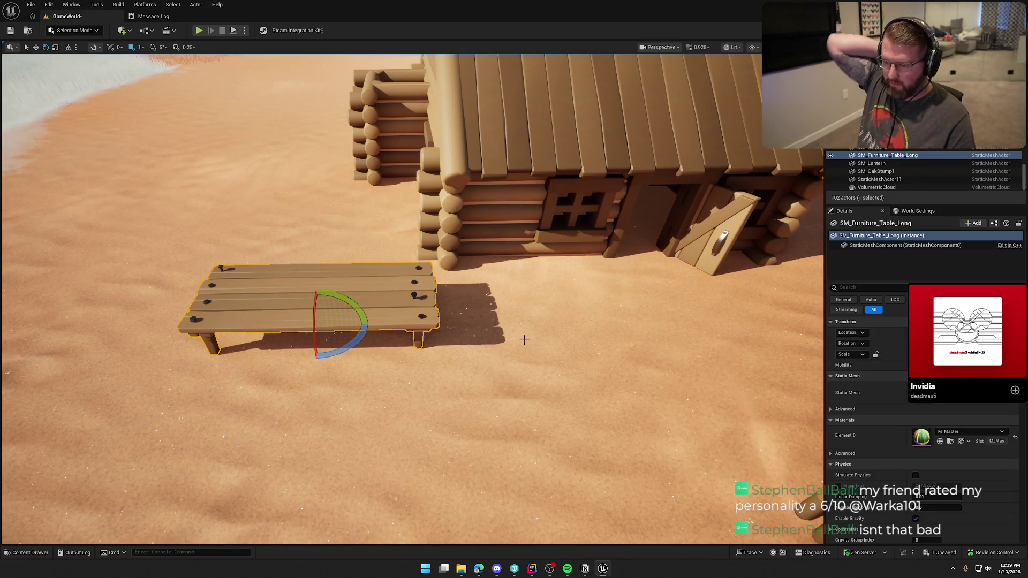
drag(343, 351, 314, 327)
key(w)
key(Escape)
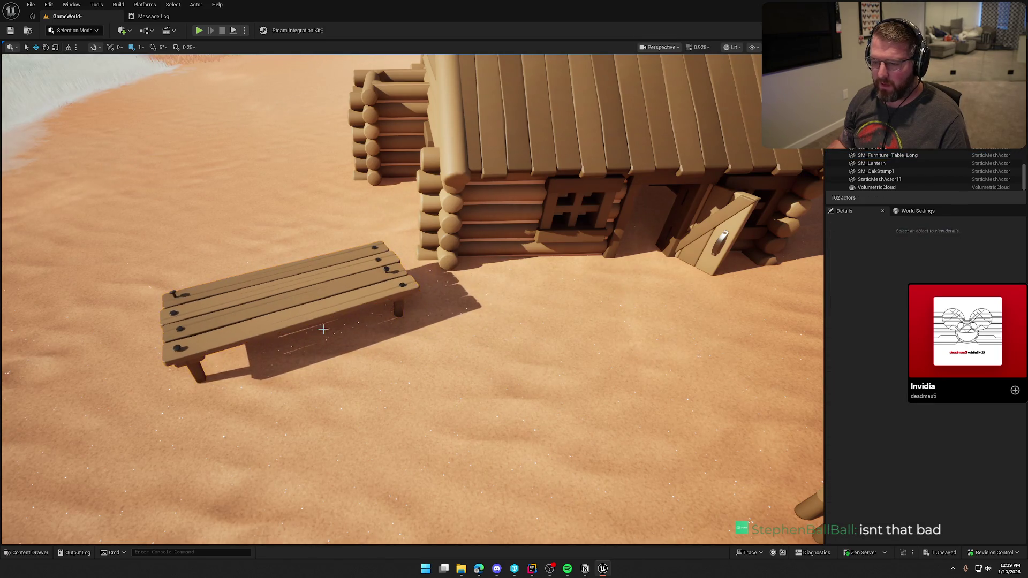
drag(386, 342, 369, 321)
key(ctrl+space)
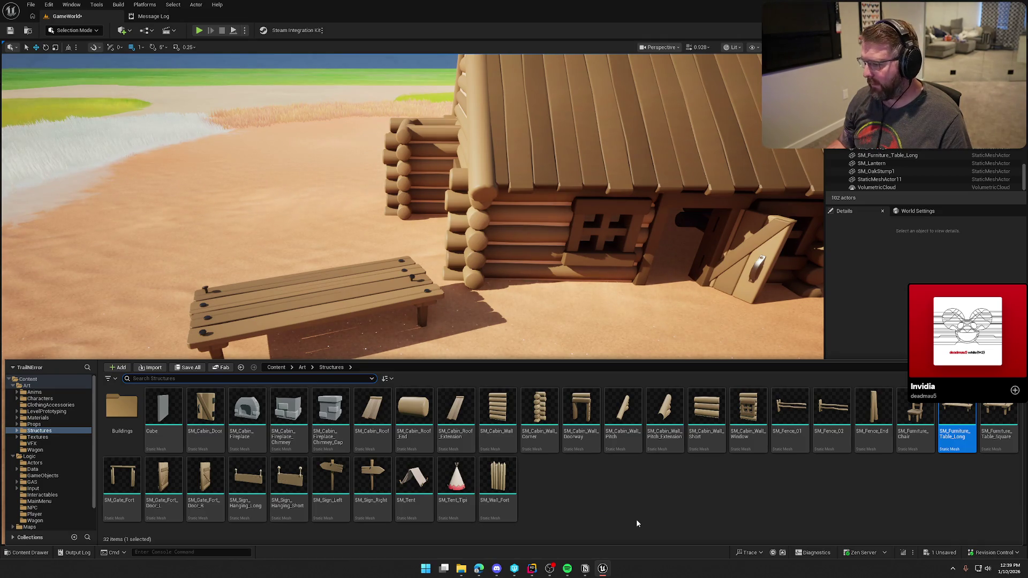
drag(451, 289, 451, 252)
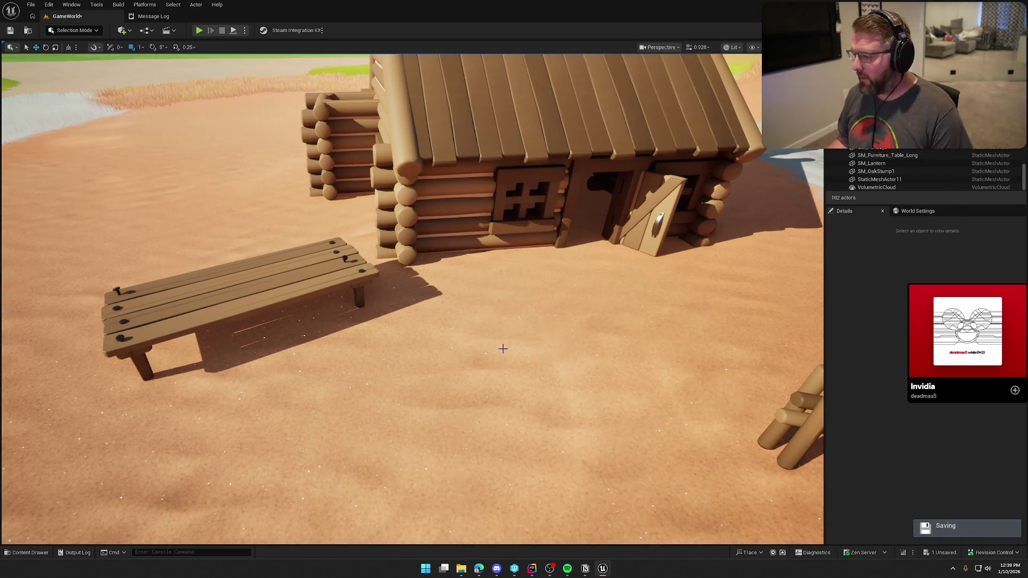
- Rotate SM_Cabin_Door about 77° on Z so it sits closed
scroll(535, 353, down, 5)
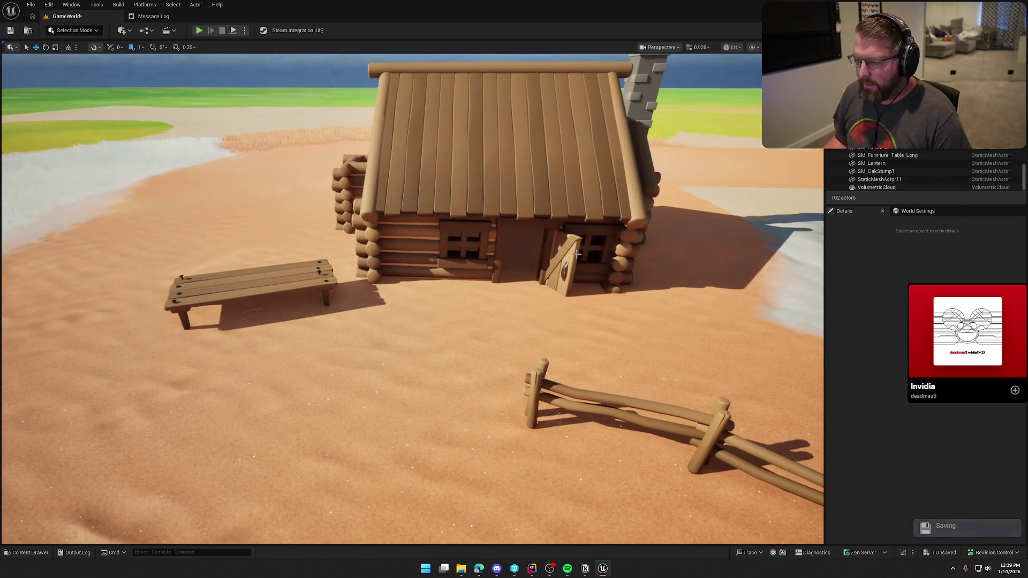
click(576, 297)
drag(543, 300, 583, 300)
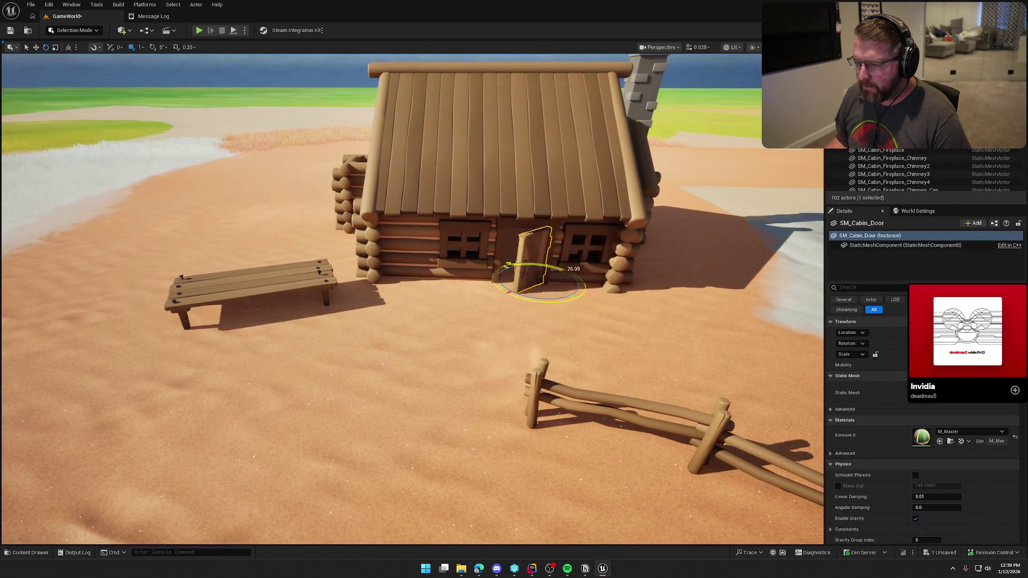
click(637, 321)
- Delete the lantern inside the cabin, leaving 101 actors
scroll(637, 321, up, 10)
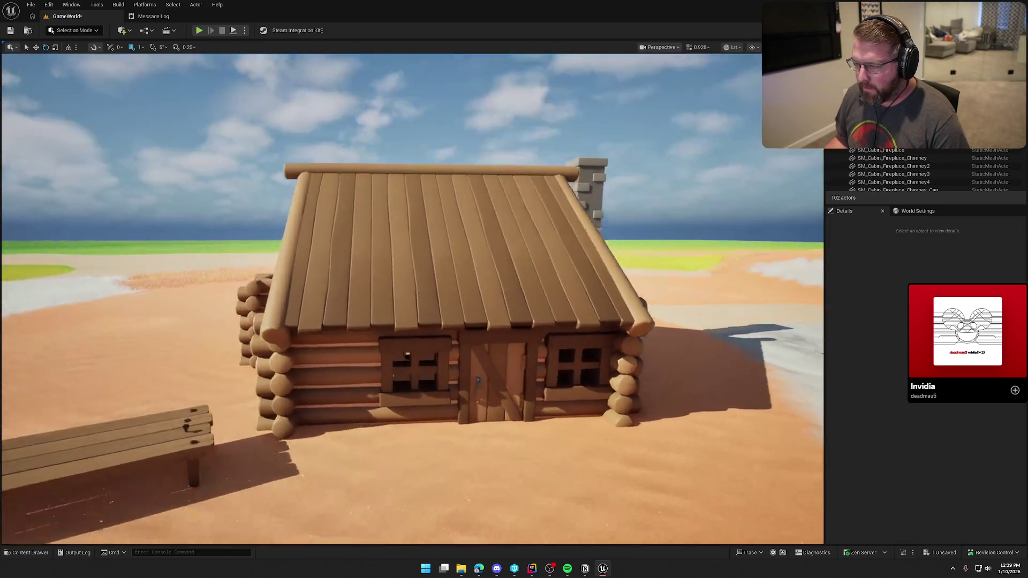
scroll(412, 300, up, 5)
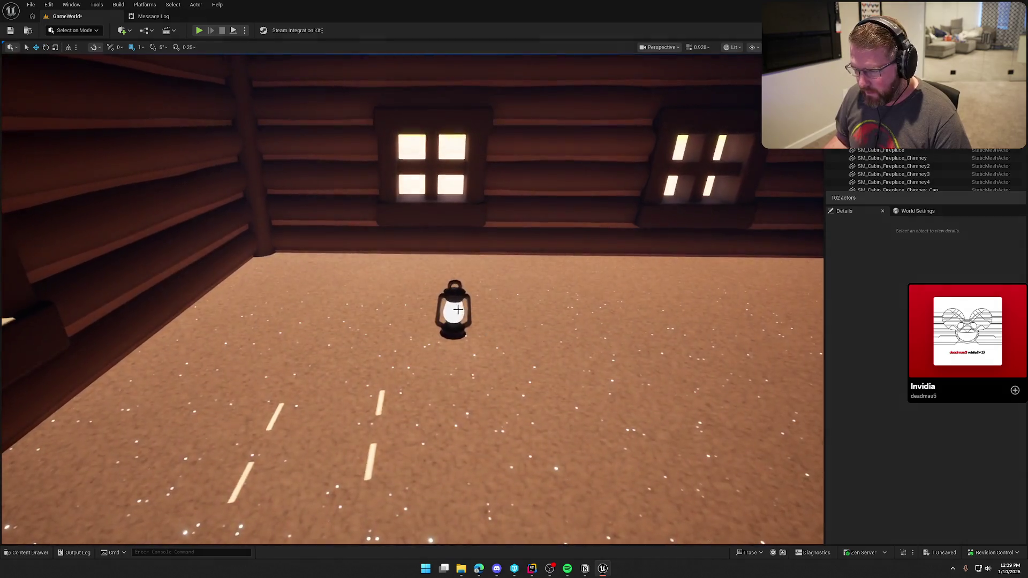
click(447, 305)
key(Delete)
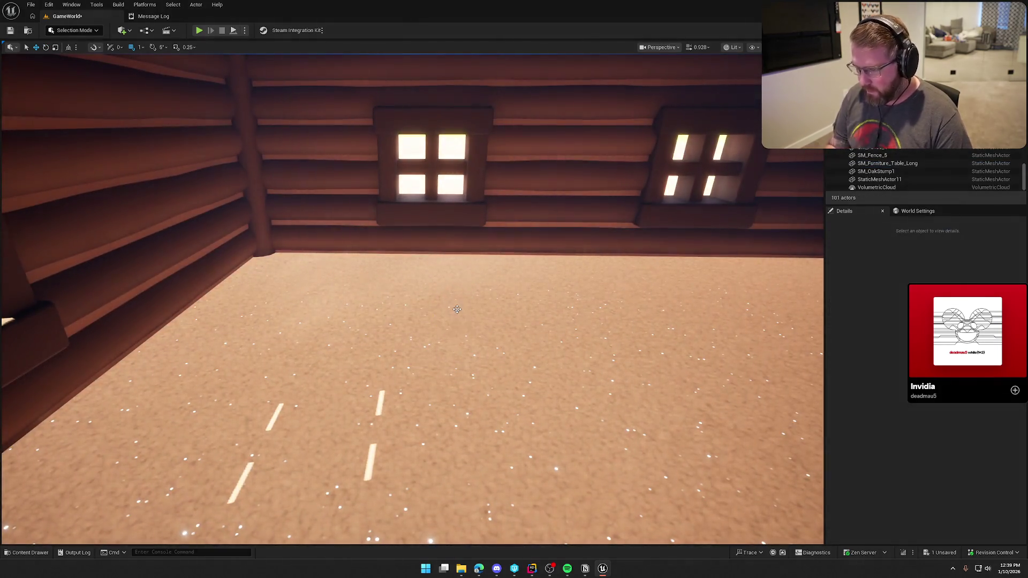
scroll(480, 295, down, 10)
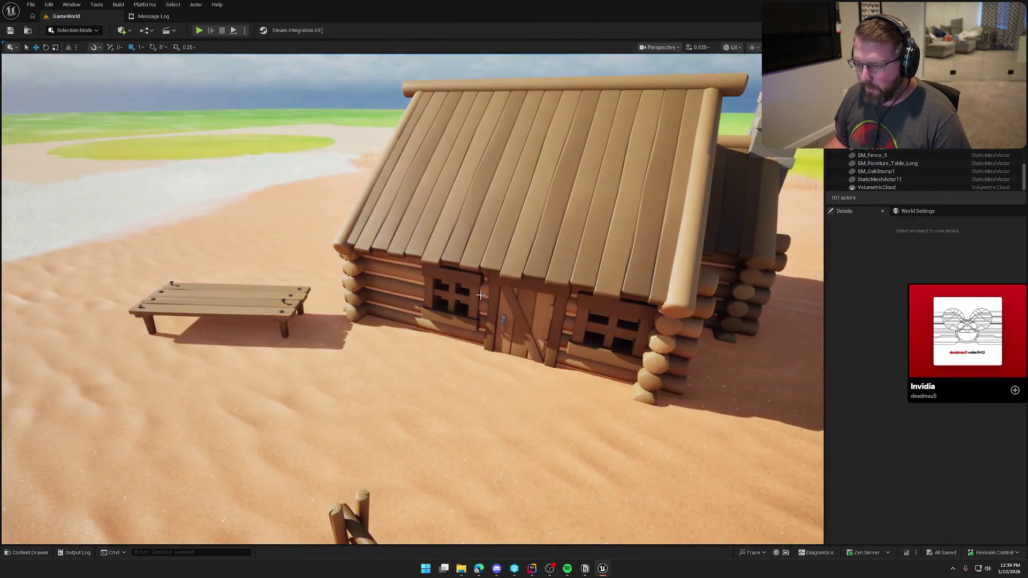
drag(480, 295, 480, 294)
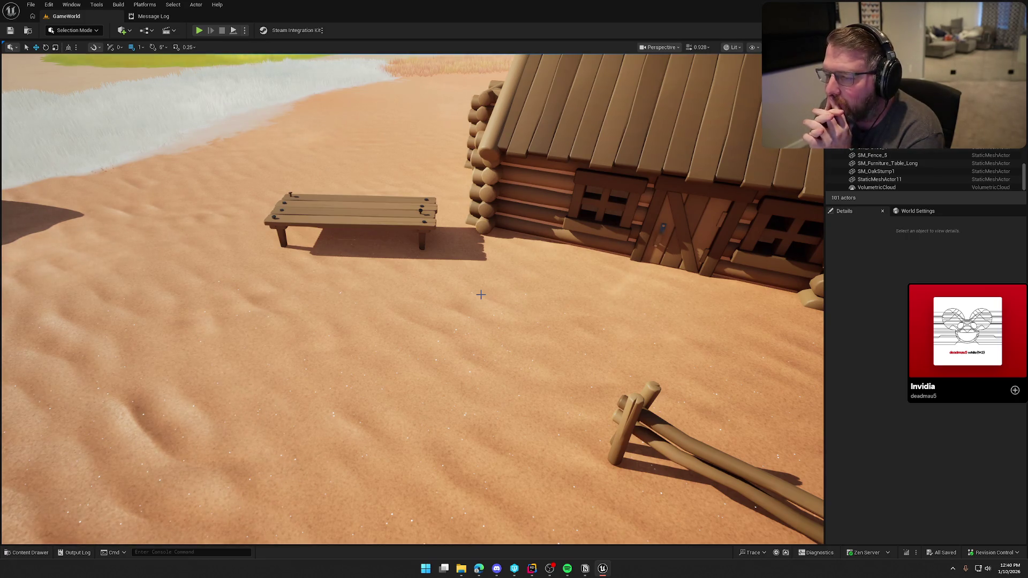
drag(480, 295, 480, 294)
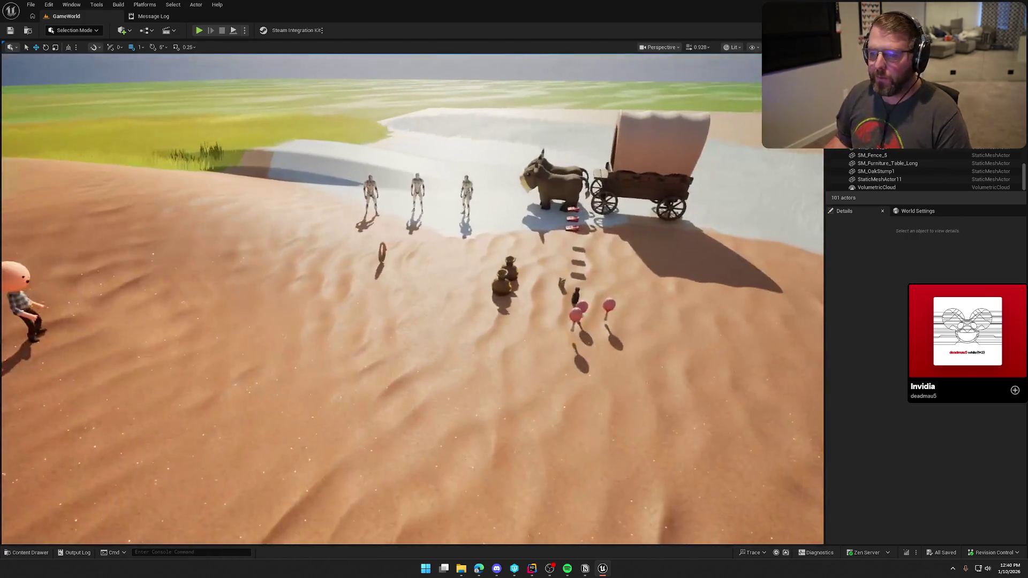
- Nudge bp_NPC_Doctor toward the bench and locate its blueprint asset
click(369, 198)
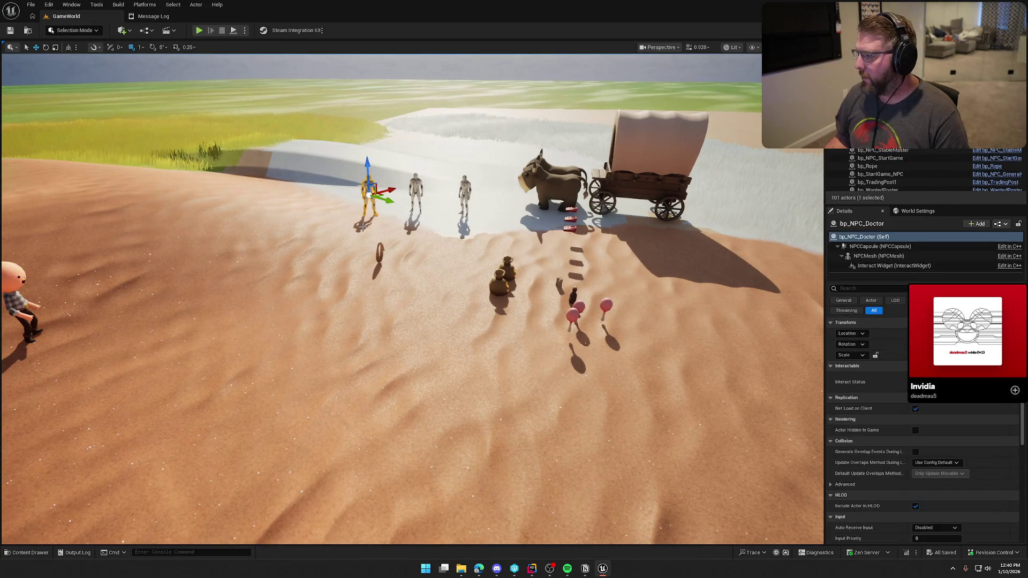
mouse_move(379, 196)
mouse_down()
mouse_move(495, 271)
mouse_move(503, 286)
mouse_move(322, 252)
mouse_move(442, 295)
mouse_move(460, 263)
mouse_move(482, 263)
mouse_move(482, 244)
mouse_up()
key(e)
key(w)
key(Escape)
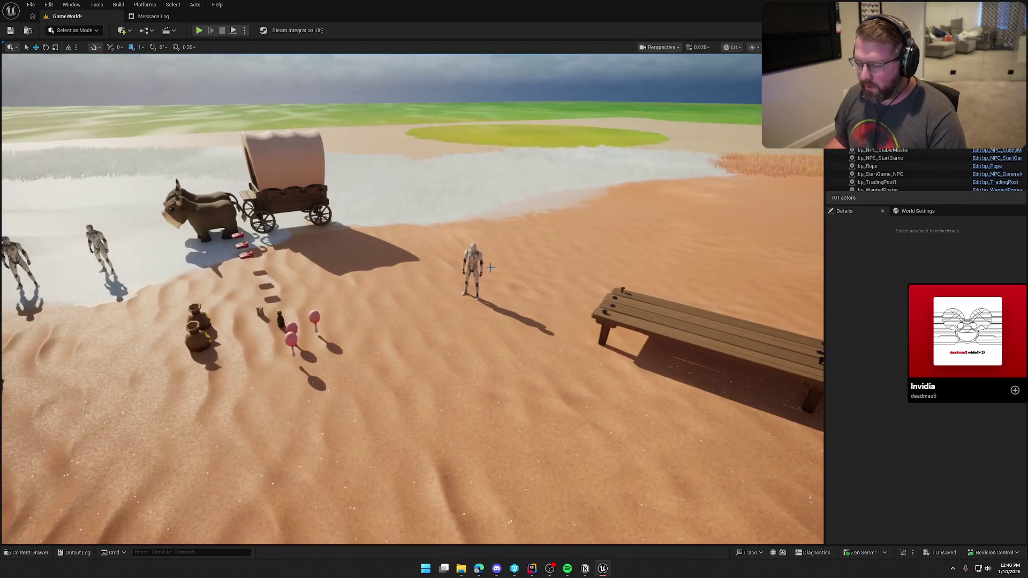
click(473, 260)
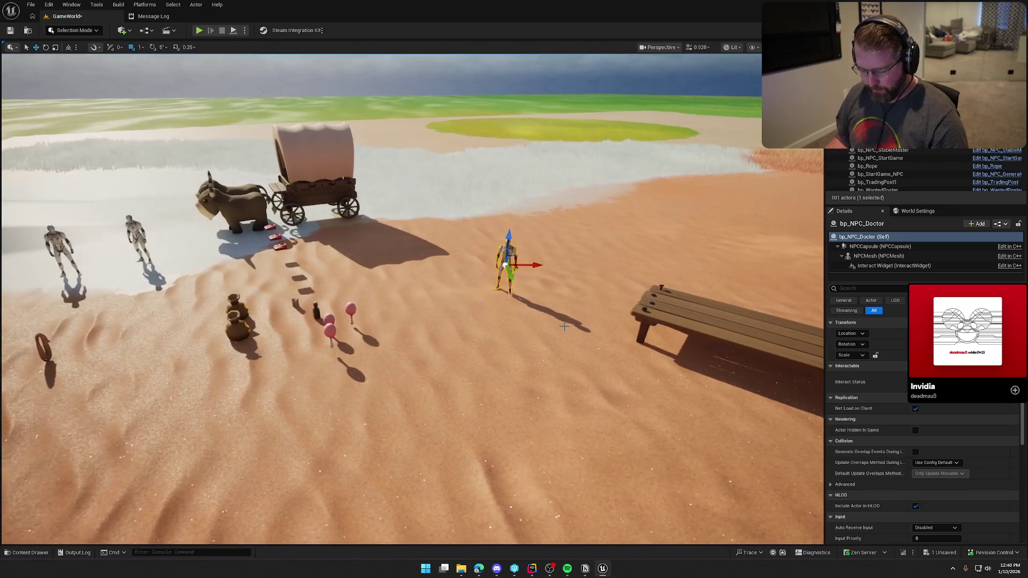
key(ctrl+b)
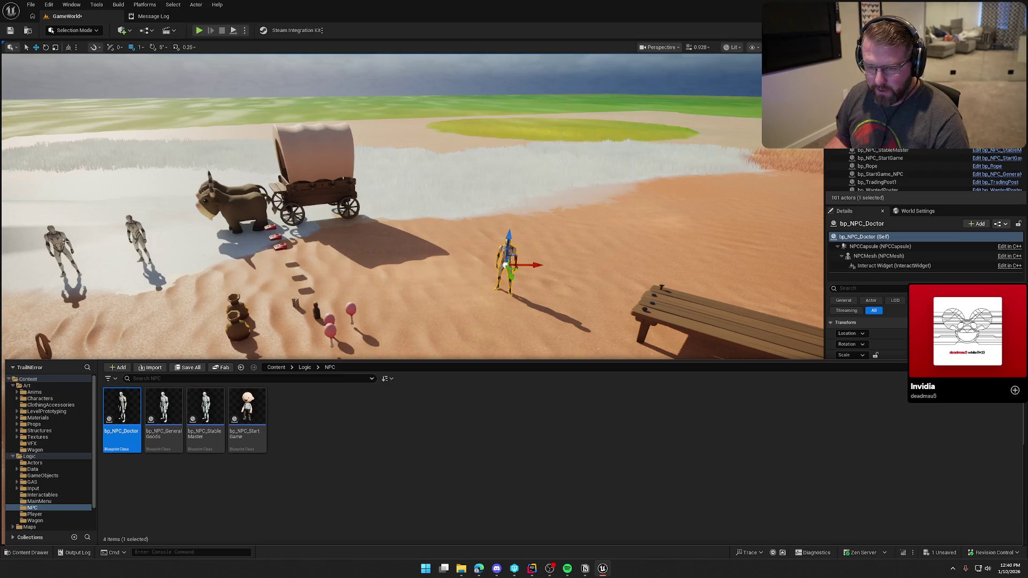
- Move bp_StartGame_NPC from the left over to stand beside the log cabin
click(55, 239)
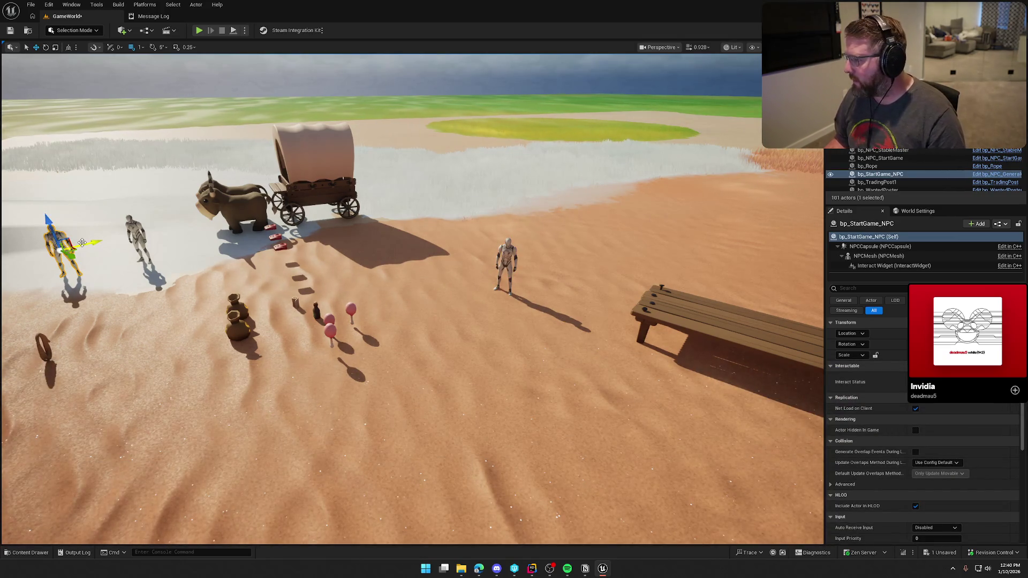
key(Right)
key(Left)
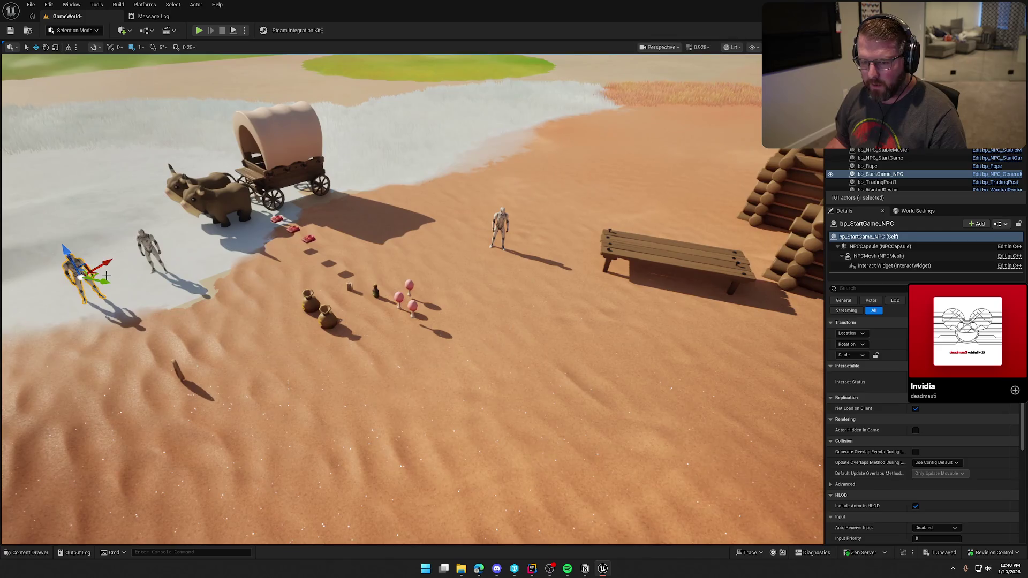
drag(106, 276, 783, 282)
key(f)
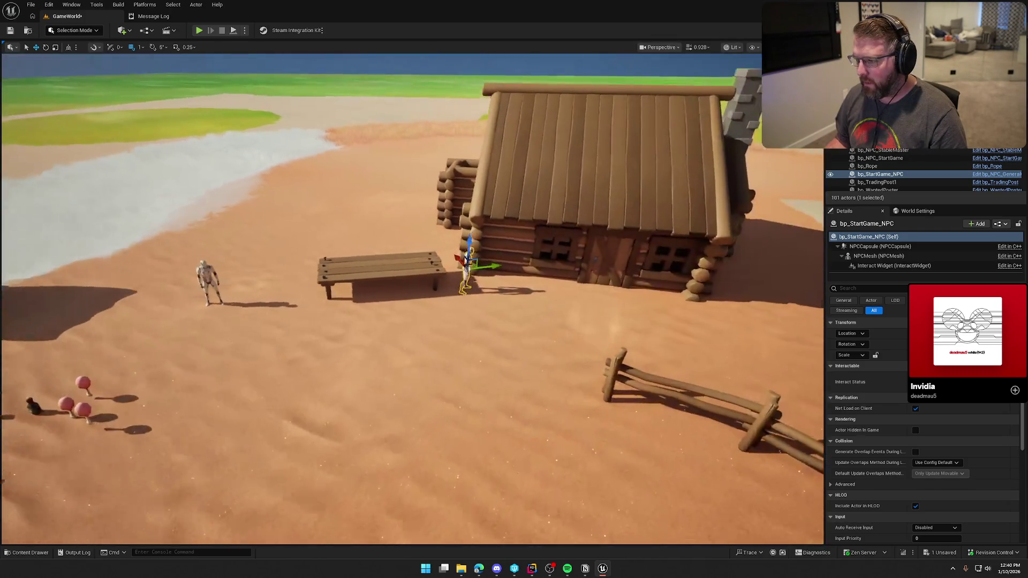
key(e)
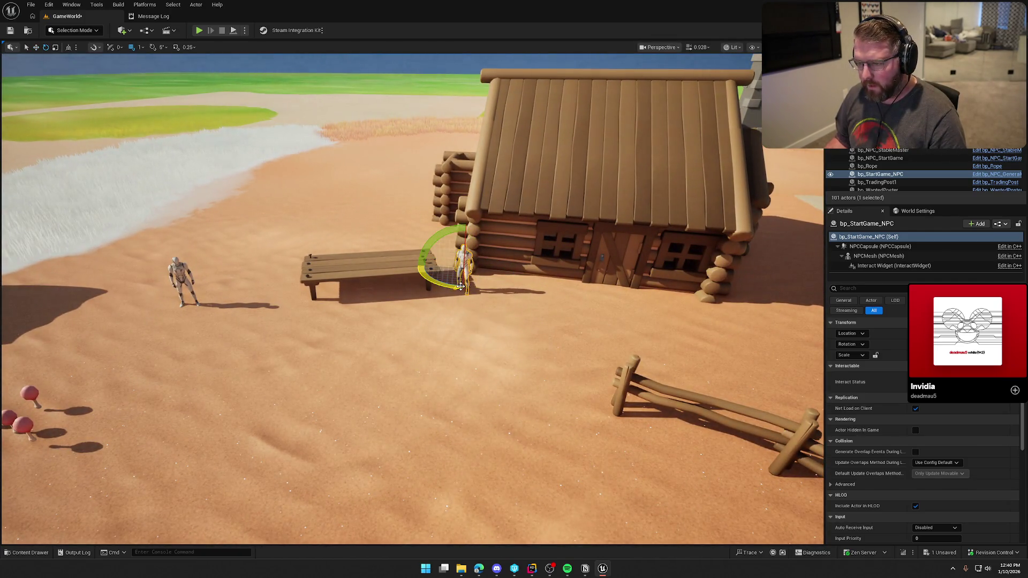
key(Escape)
click(462, 256)
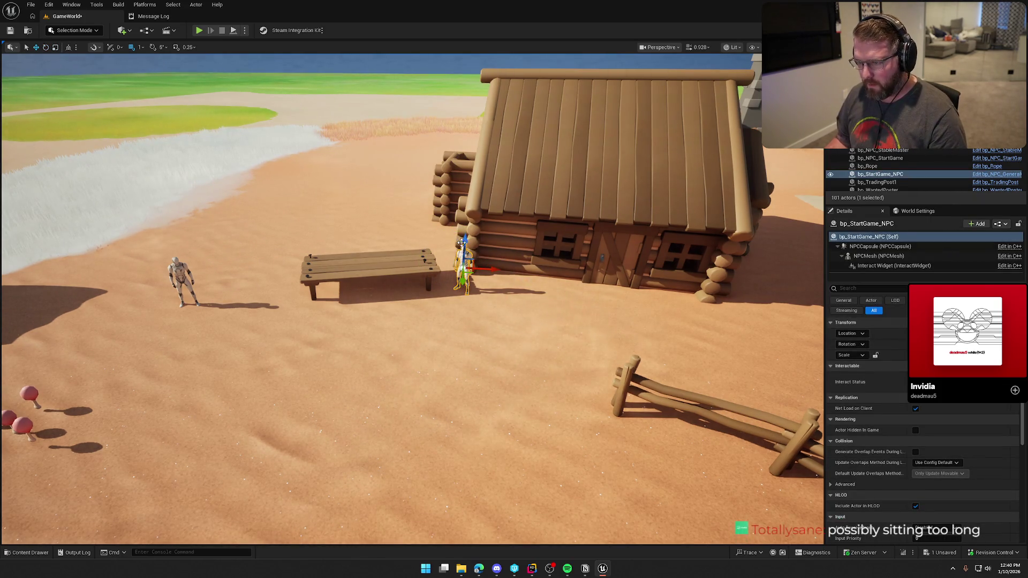
key(Escape)
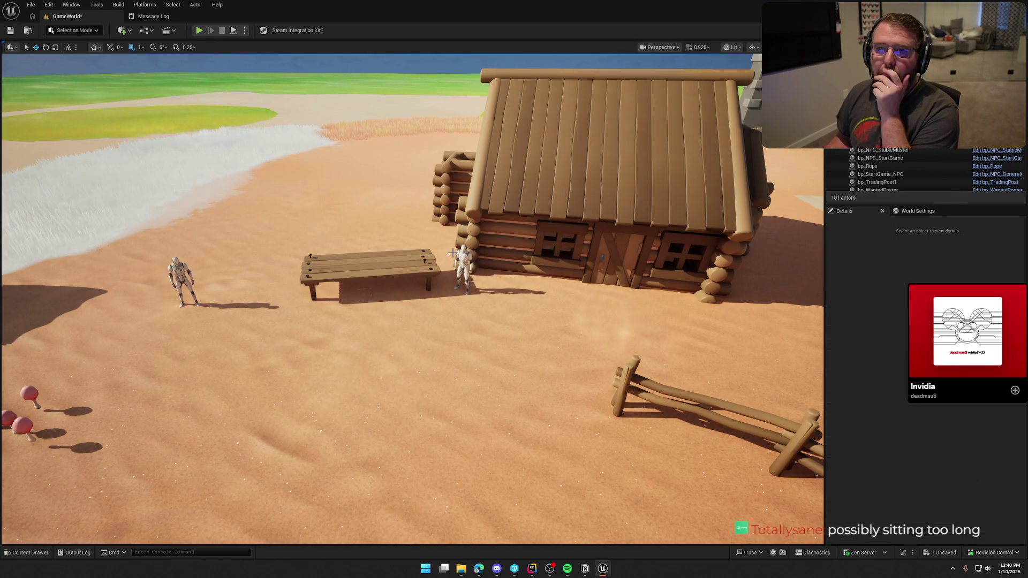
- Move bp_NPC_StableMaster from the wagon to the cabin's corner, turned about 51.5°
key(a)
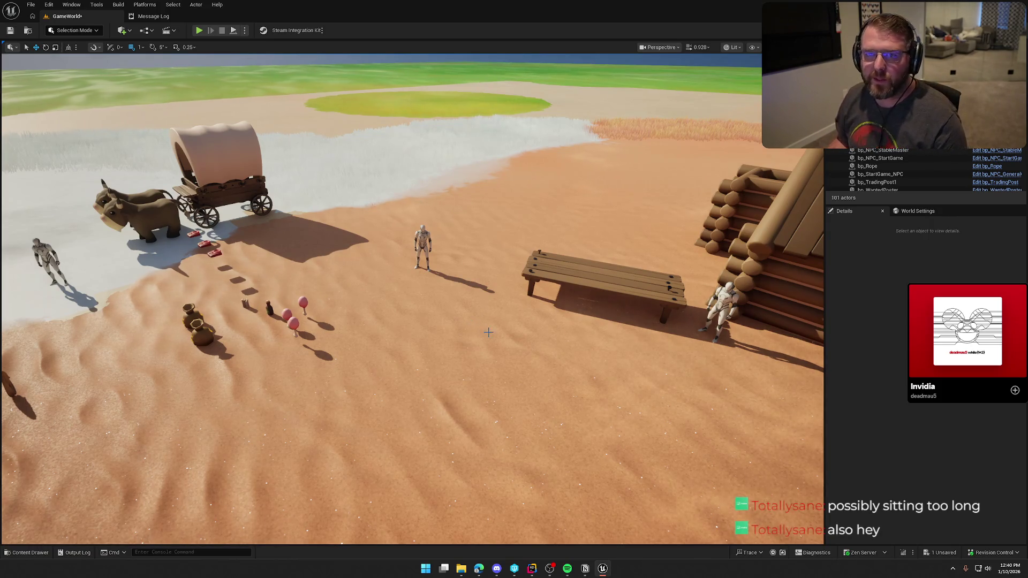
key(a)
click(288, 222)
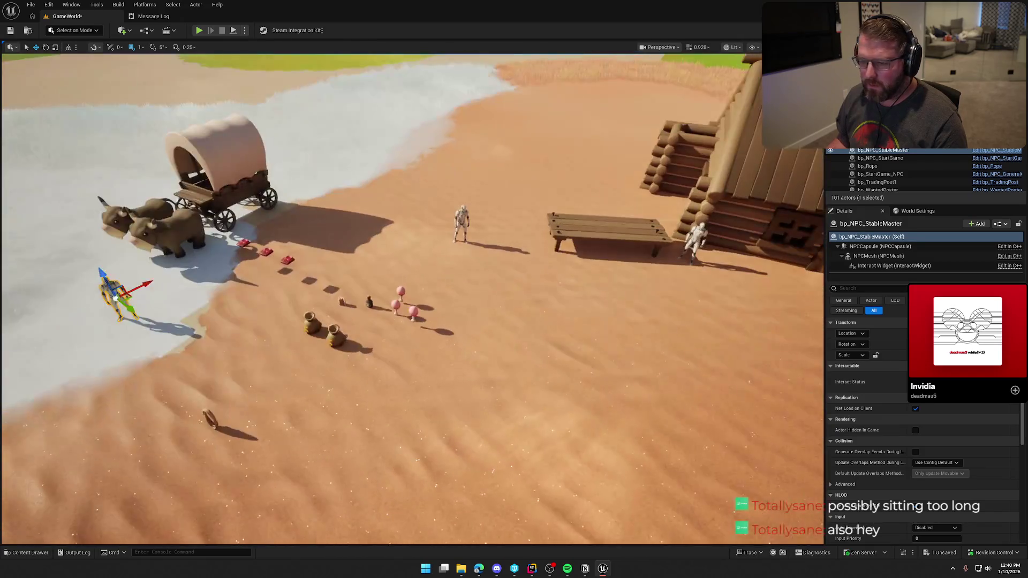
drag(135, 310, 757, 270)
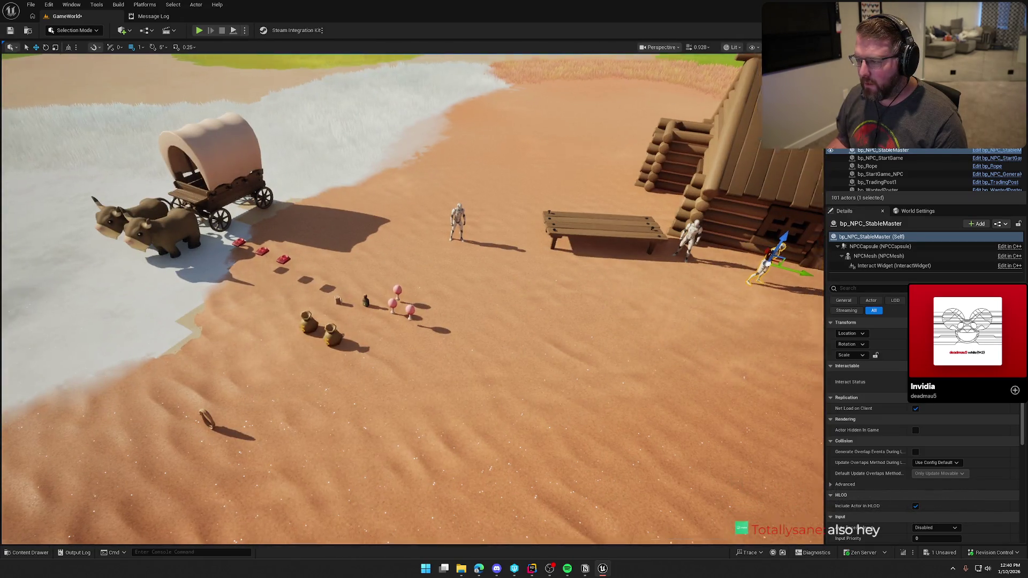
key(f)
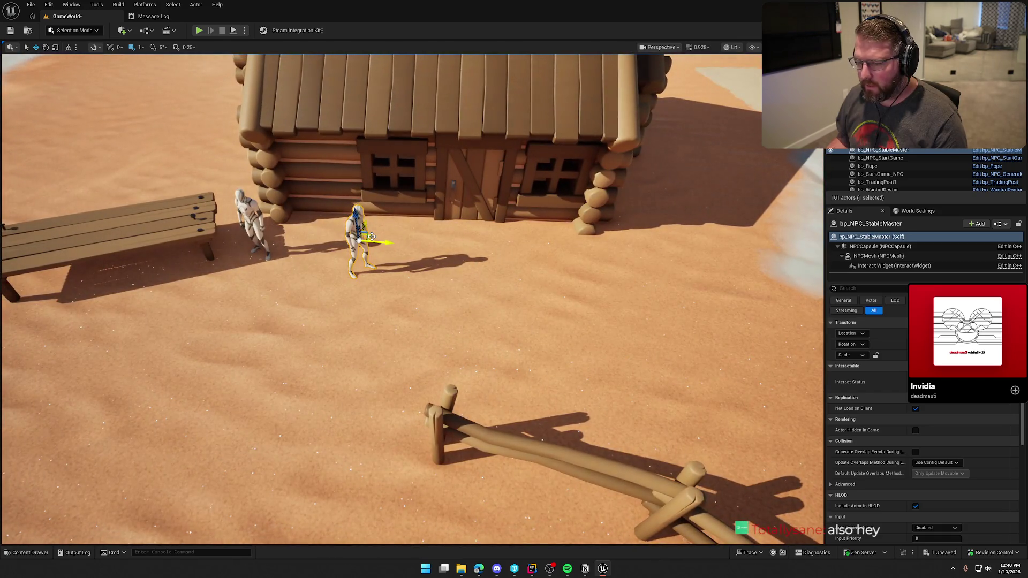
mouse_move(393, 238)
mouse_down()
mouse_move(687, 229)
mouse_move(729, 239)
mouse_up()
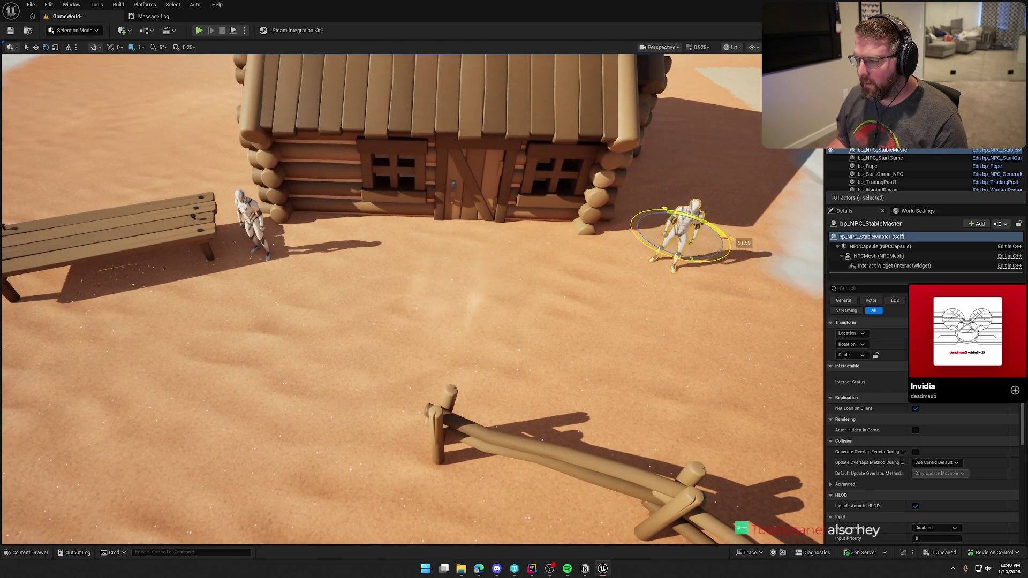
click(720, 282)
key(w)
click(686, 230)
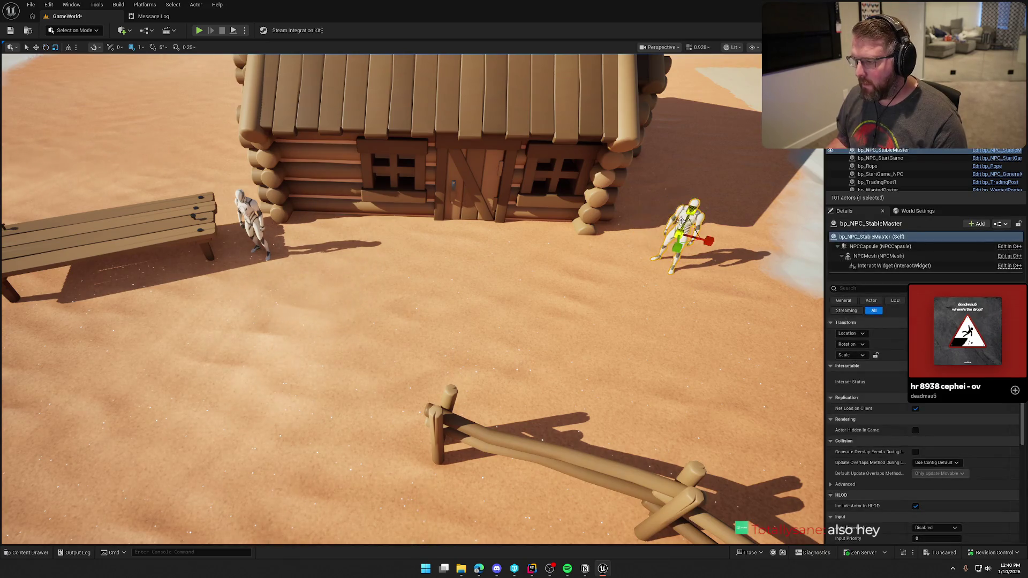
click(697, 191)
drag(704, 260, 561, 412)
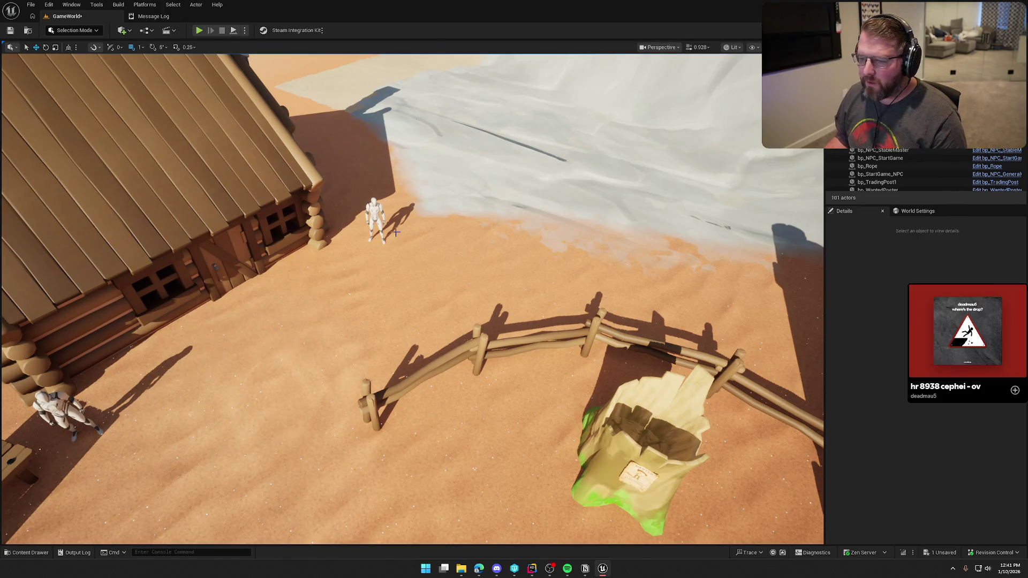
- Select the four fence sections by the cabin and rotate them about 87 degrees
drag(374, 212, 440, 338)
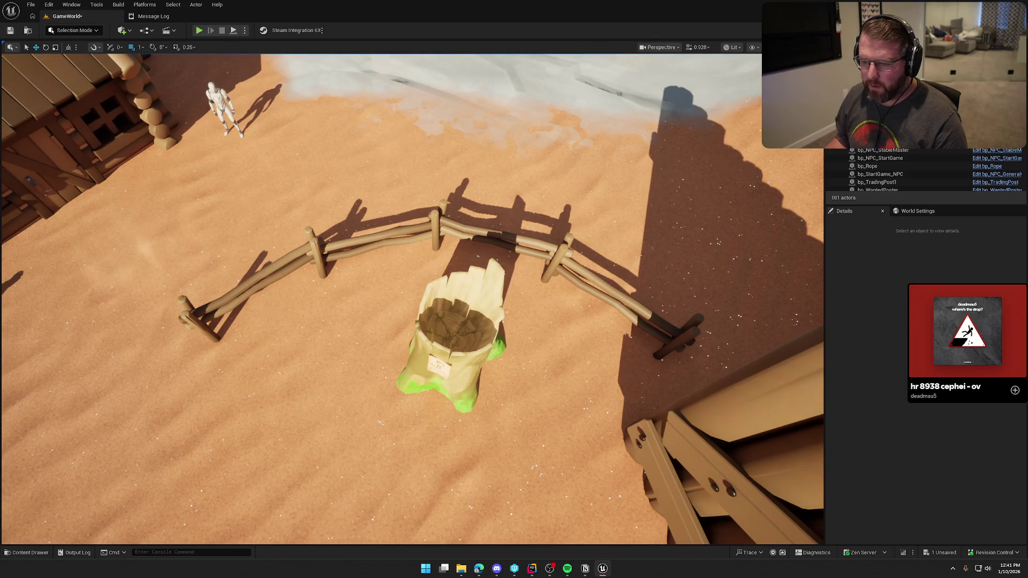
click(252, 281)
ctrl+click(375, 238)
ctrl+click(490, 235)
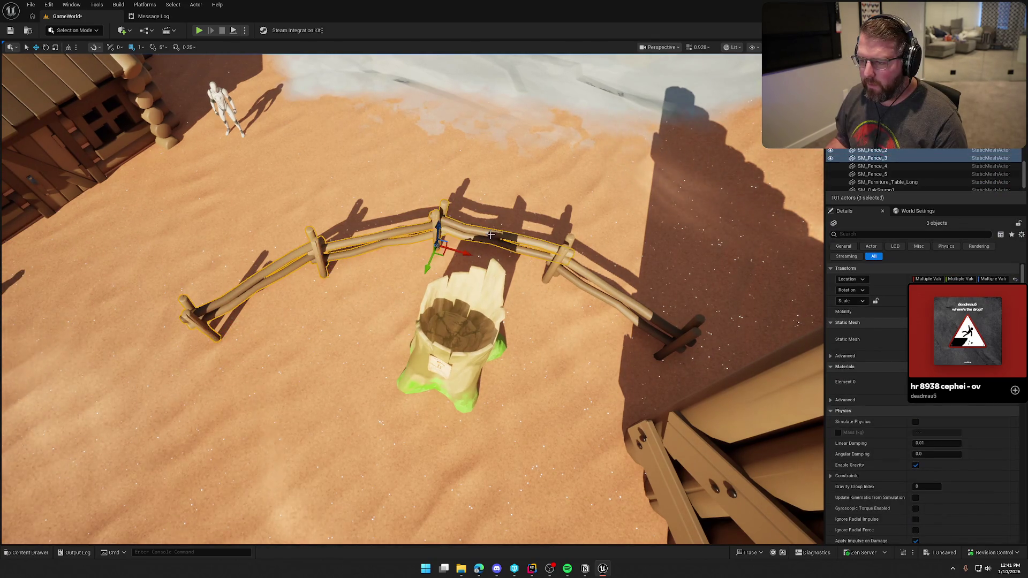
ctrl+click(570, 293)
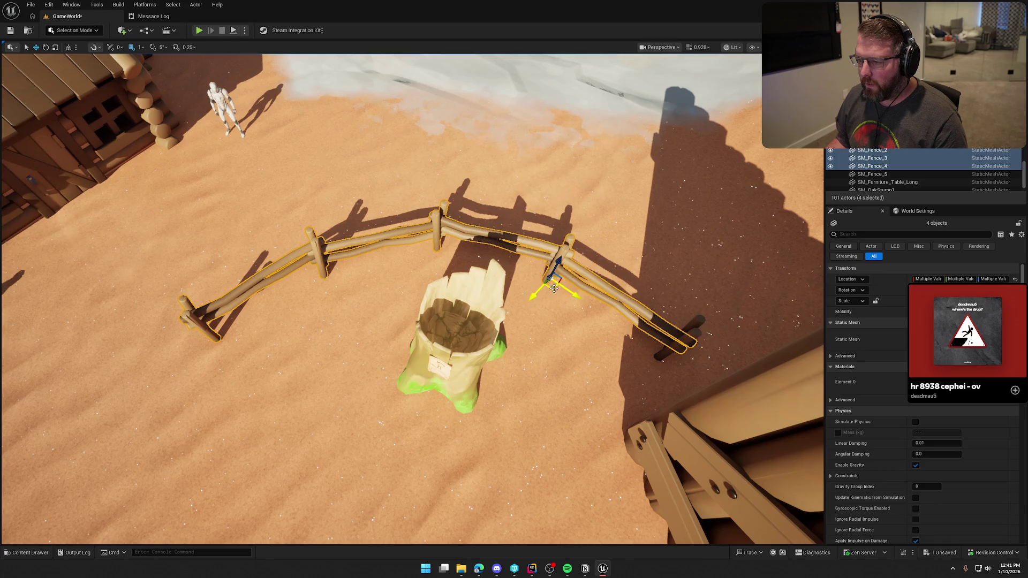
key(f)
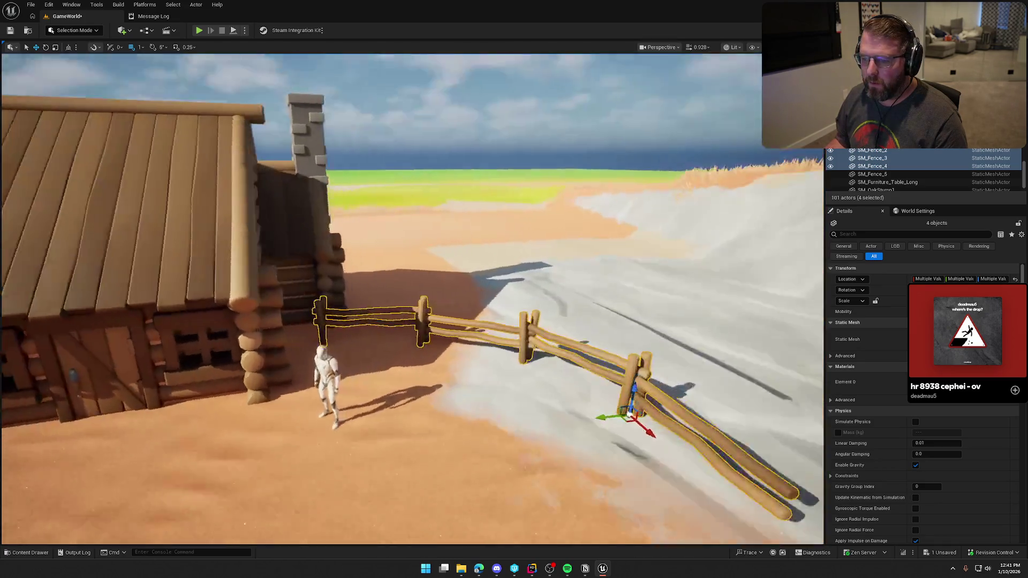
mouse_move(505, 285)
mouse_down()
mouse_move(489, 315)
mouse_move(505, 284)
mouse_move(563, 289)
mouse_move(587, 270)
mouse_up()
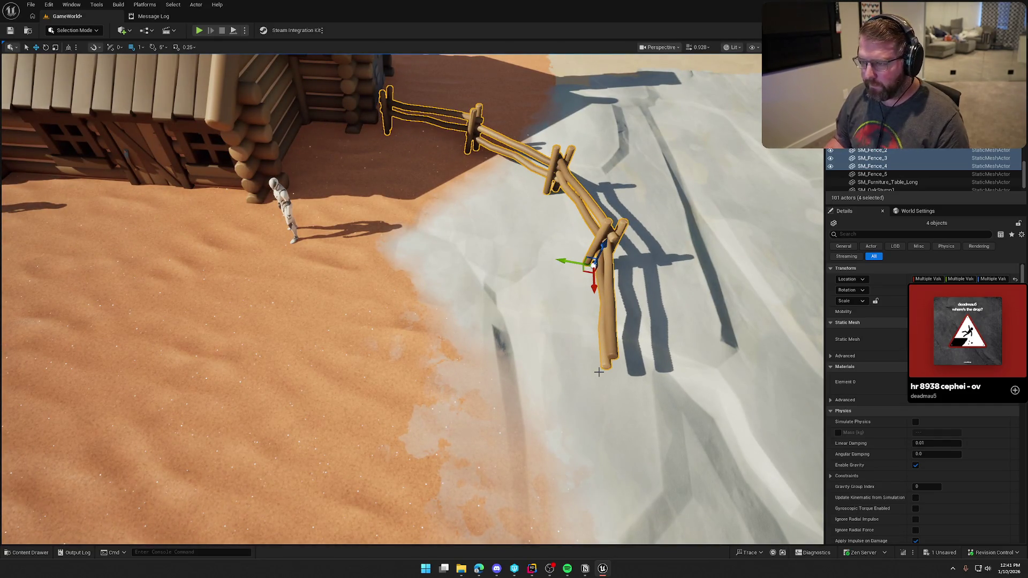
drag(578, 301, 707, 300)
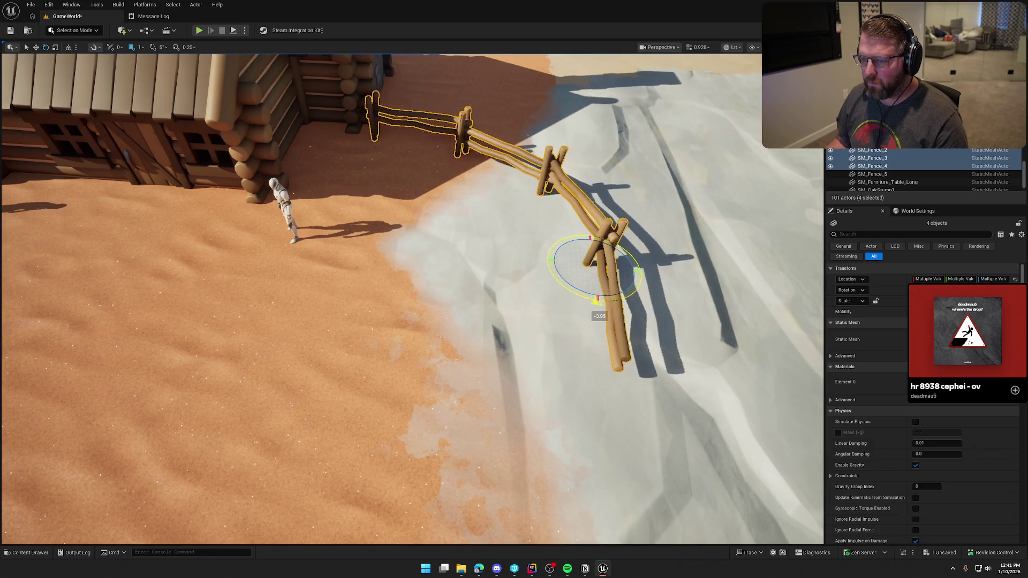
drag(595, 302, 676, 301)
mouse_move(594, 301)
mouse_down()
mouse_move(621, 302)
mouse_move(589, 292)
mouse_up()
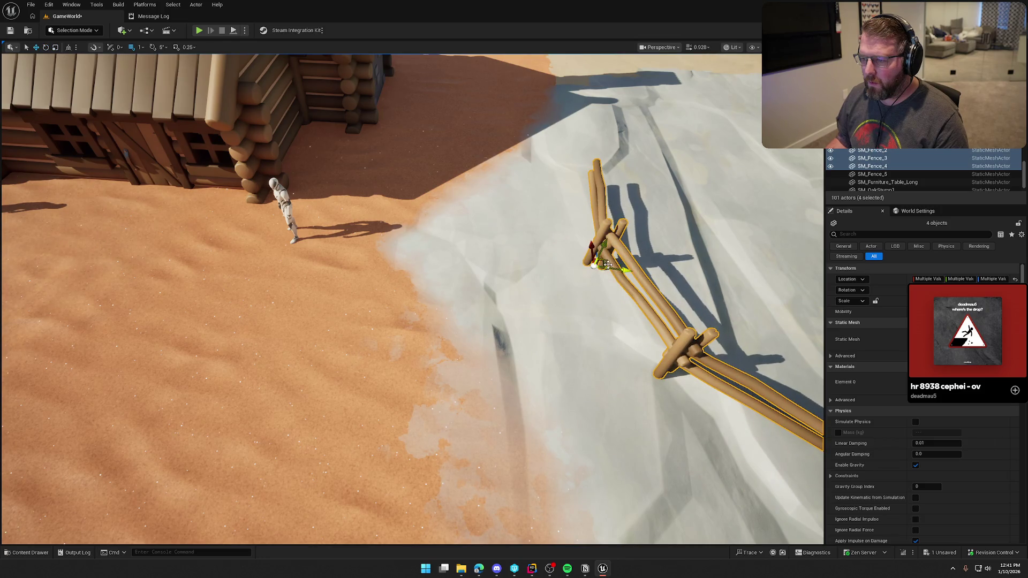
- Select the two fence pieces beside the cabin for repositioning on the slope
mouse_move(482, 320)
mouse_down()
mouse_move(466, 313)
mouse_move(482, 320)
mouse_move(495, 156)
mouse_move(475, 272)
mouse_move(489, 266)
mouse_up()
drag(646, 333, 513, 345)
click(382, 278)
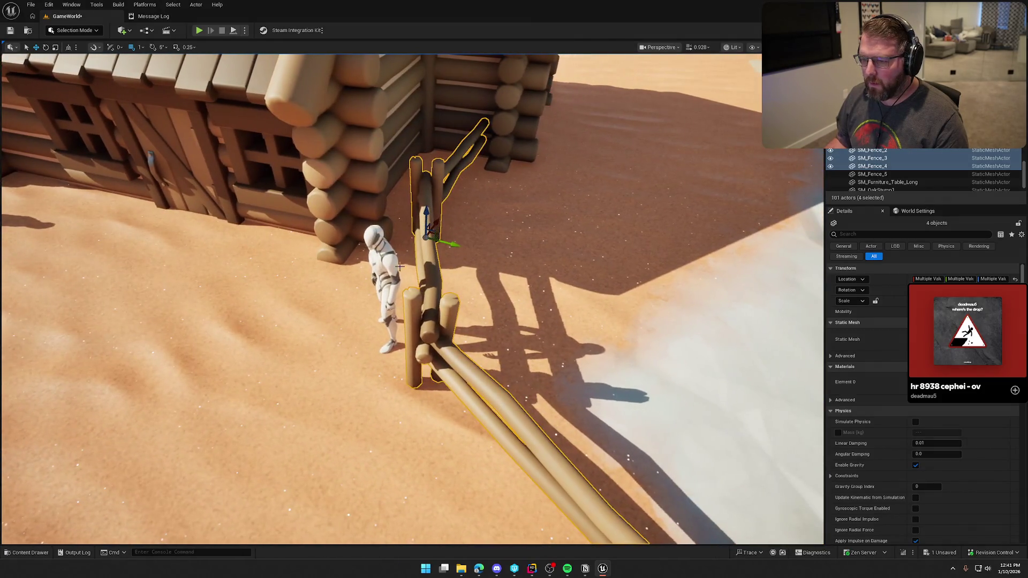
key(Escape)
mouse_move(460, 321)
mouse_down()
mouse_move(467, 358)
mouse_move(466, 337)
mouse_move(591, 356)
mouse_move(561, 262)
mouse_up()
click(482, 321)
key(w)
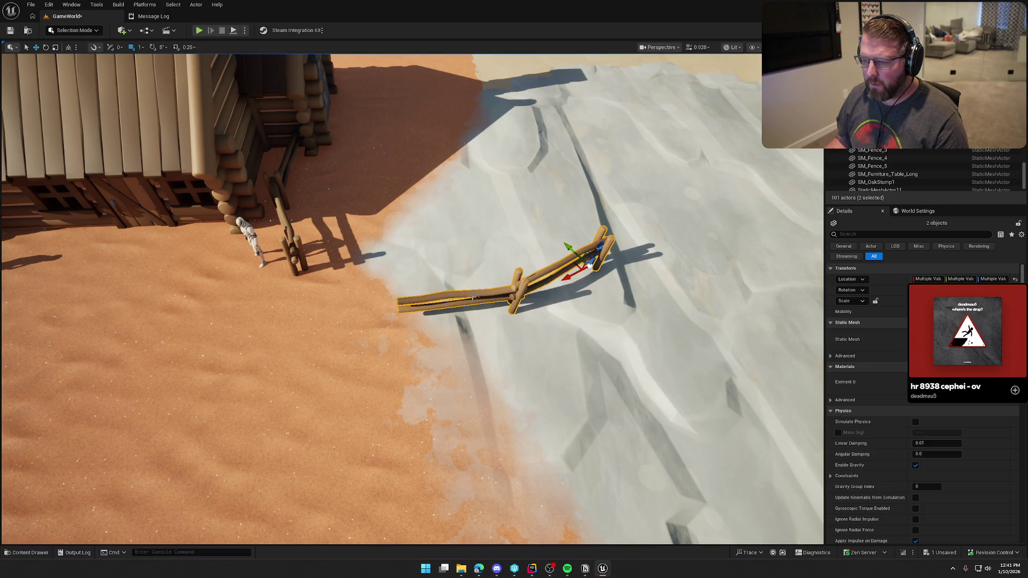
- Turn SM_Fence_2 roughly horizontal and rotate SM_Fence_01, shifting it up-left
click(473, 298)
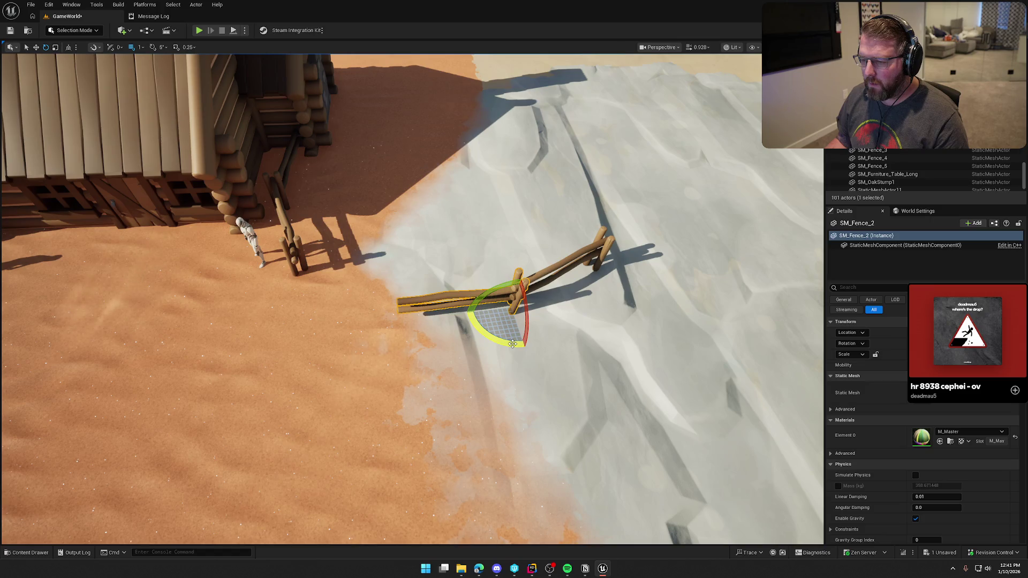
mouse_move(488, 277)
mouse_down()
mouse_move(554, 306)
mouse_move(375, 328)
mouse_move(413, 340)
mouse_move(403, 369)
mouse_up()
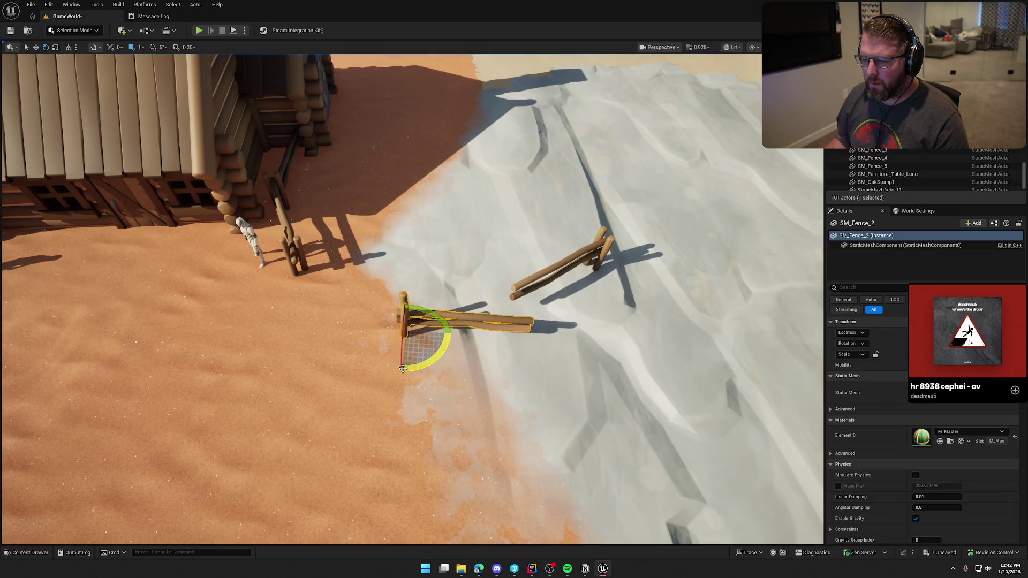
click(540, 279)
mouse_move(586, 299)
mouse_down()
mouse_move(562, 298)
mouse_move(551, 285)
mouse_move(609, 302)
mouse_up()
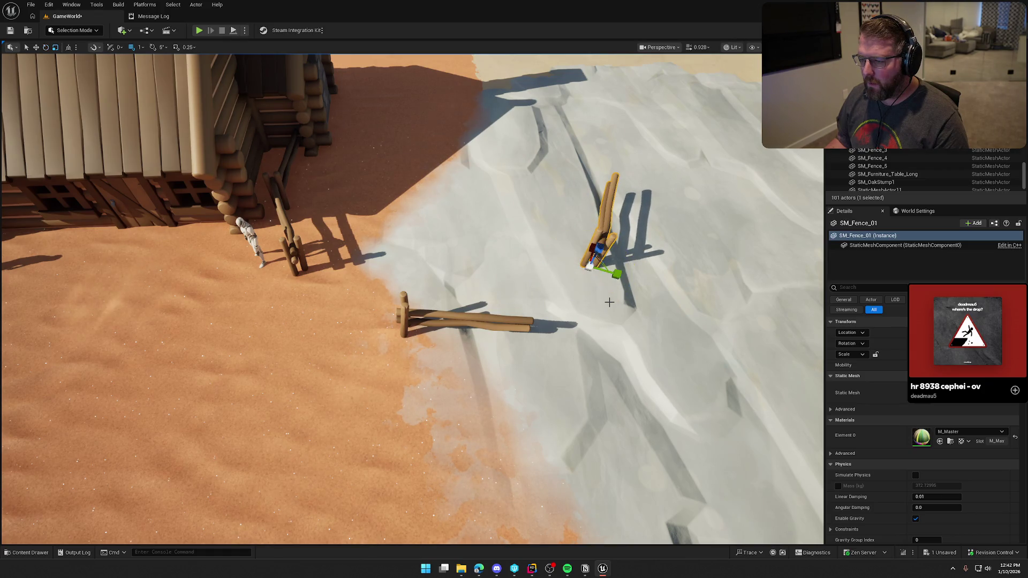
key(f)
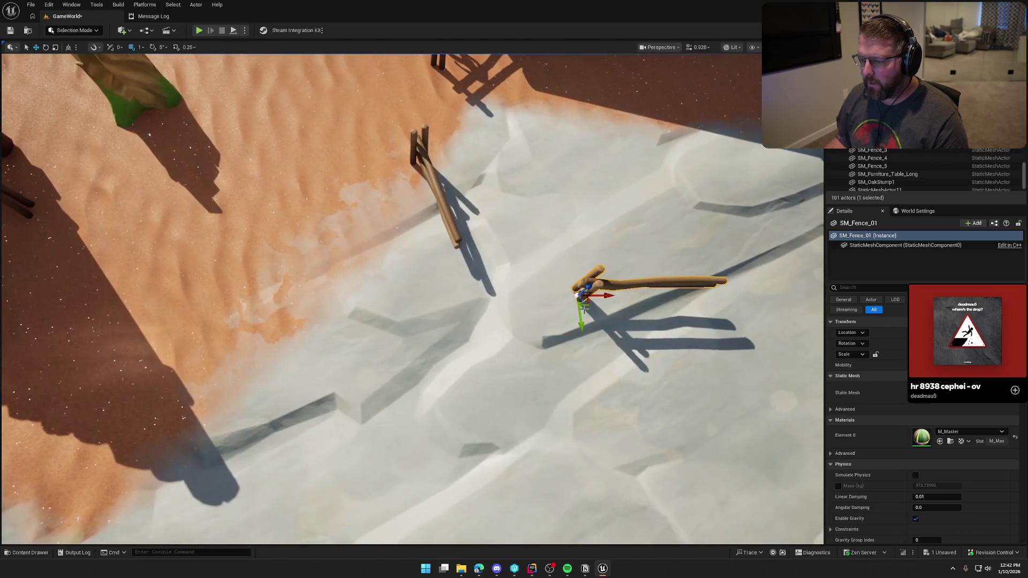
drag(480, 320, 465, 268)
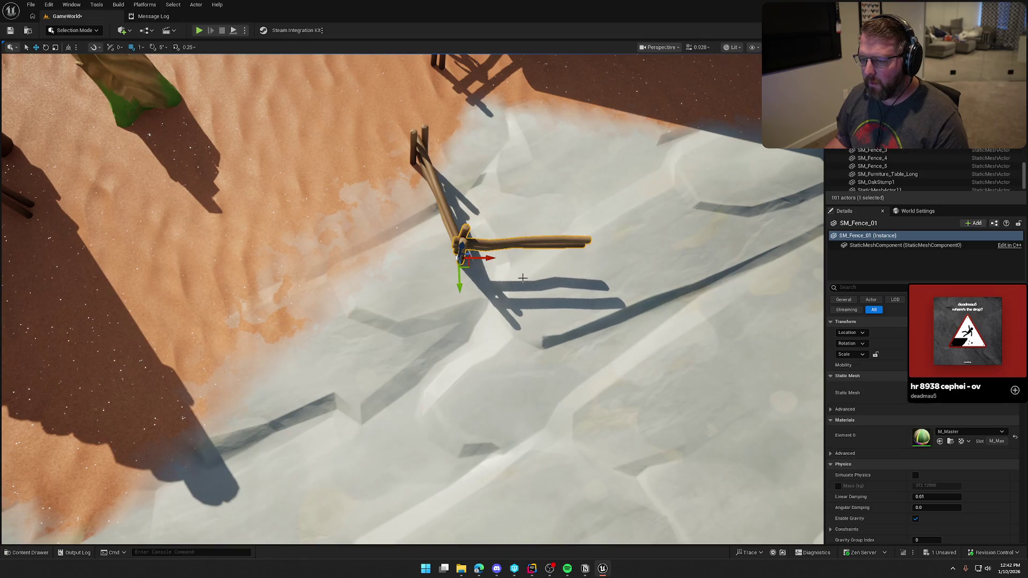
click(522, 278)
scroll(523, 277, down, 10)
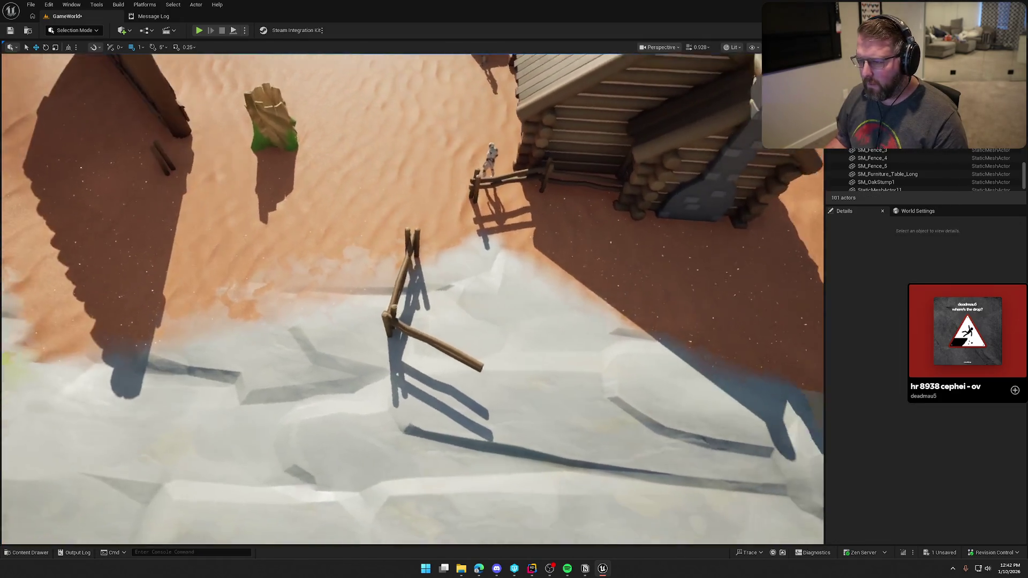
drag(432, 376, 374, 360)
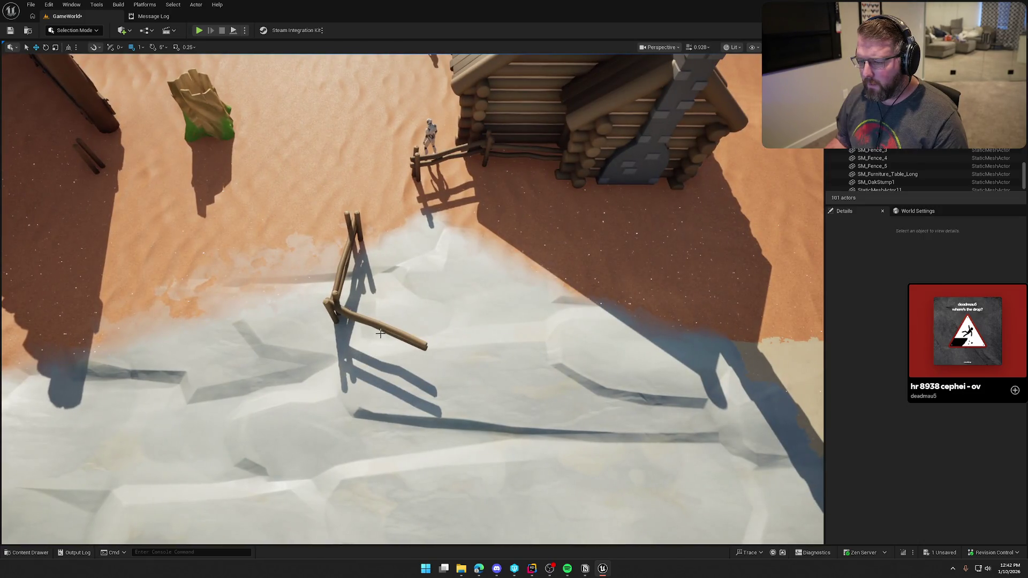
- Duplicate the fence rail on the snow twice, angling the copies to extend rightward
click(381, 332)
alt+drag(359, 325, 459, 366)
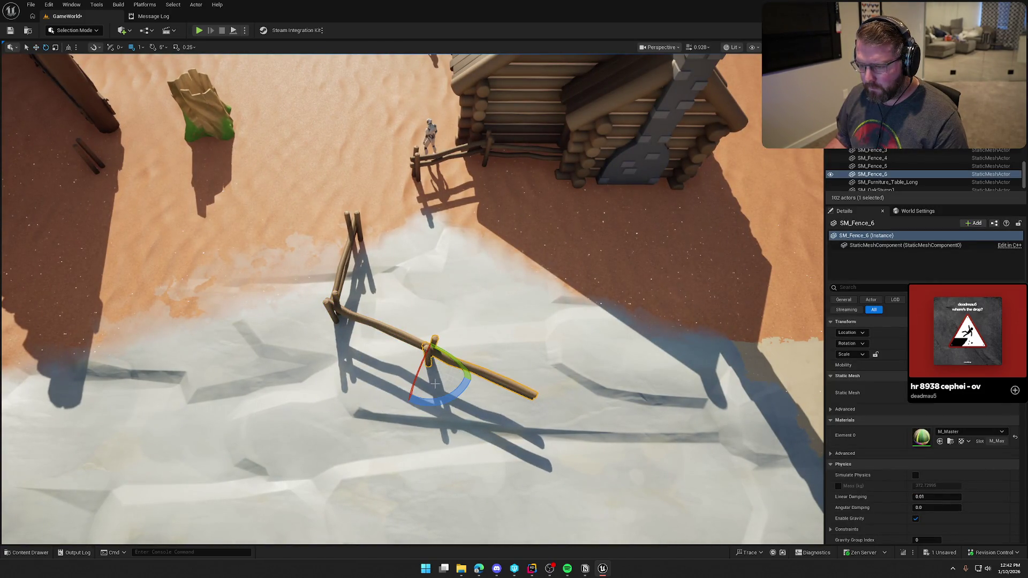
drag(442, 402, 444, 399)
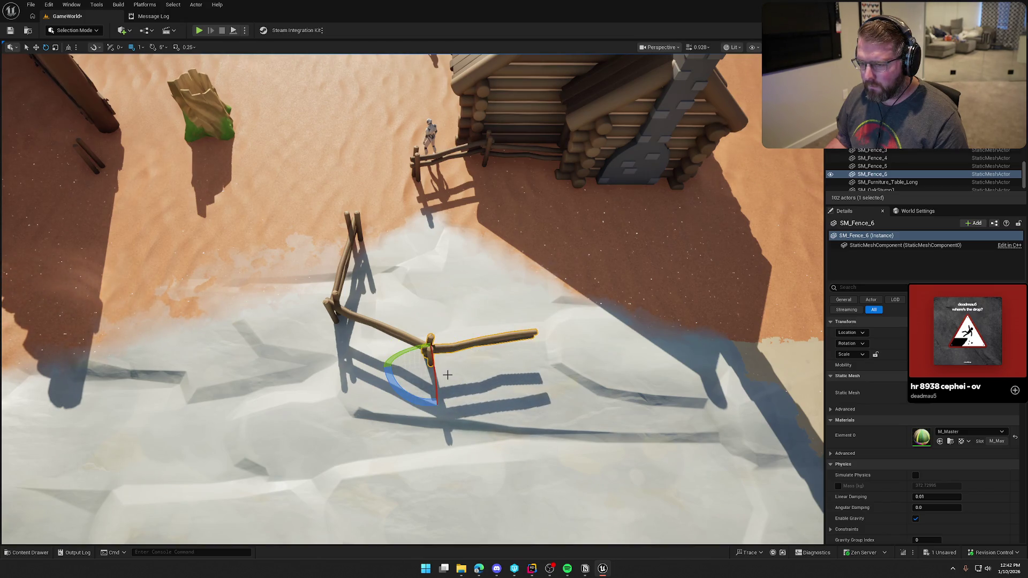
alt+drag(454, 357, 556, 346)
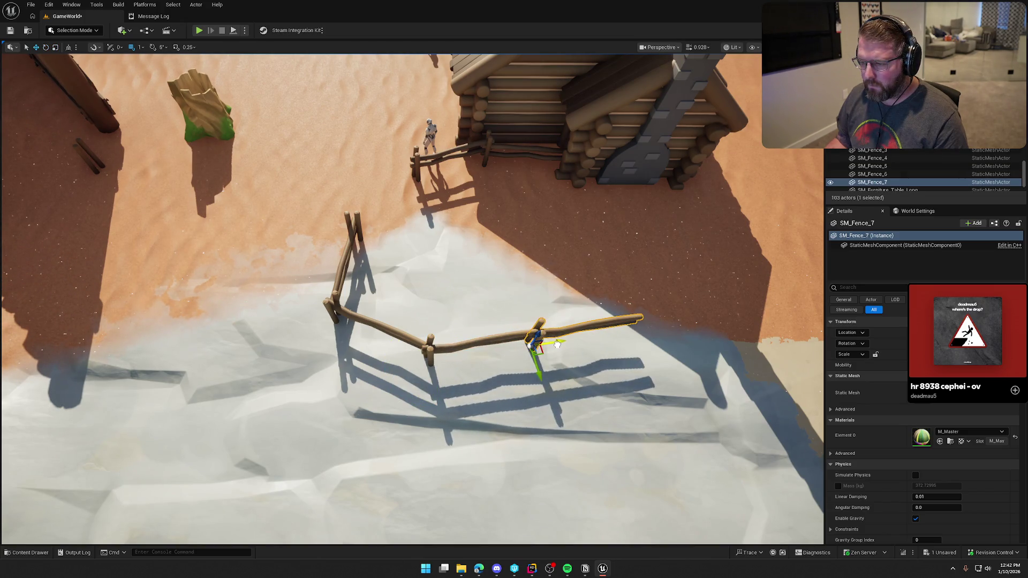
key(f)
key(e)
drag(421, 334, 488, 283)
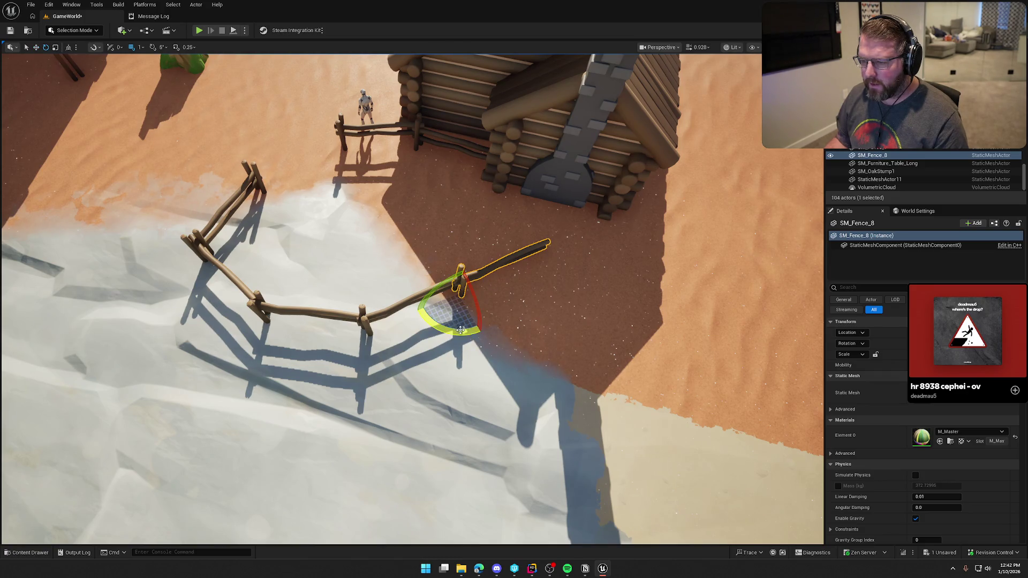
- Duplicate the fence rail near the cabin and push the copy toward the cabin
alt+drag(502, 335, 324, 274)
click(265, 234)
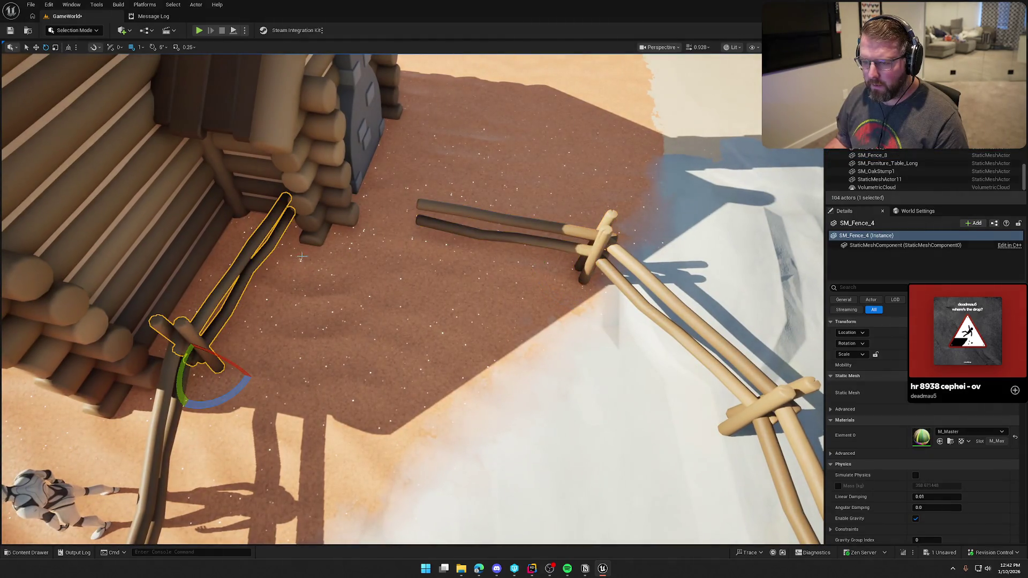
click(458, 210)
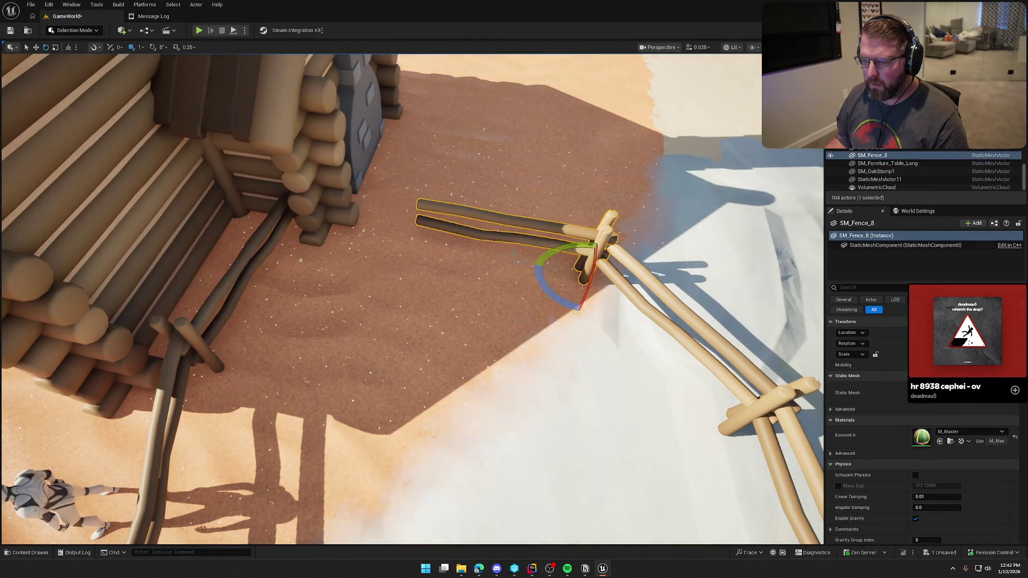
key(w)
drag(549, 273, 381, 236)
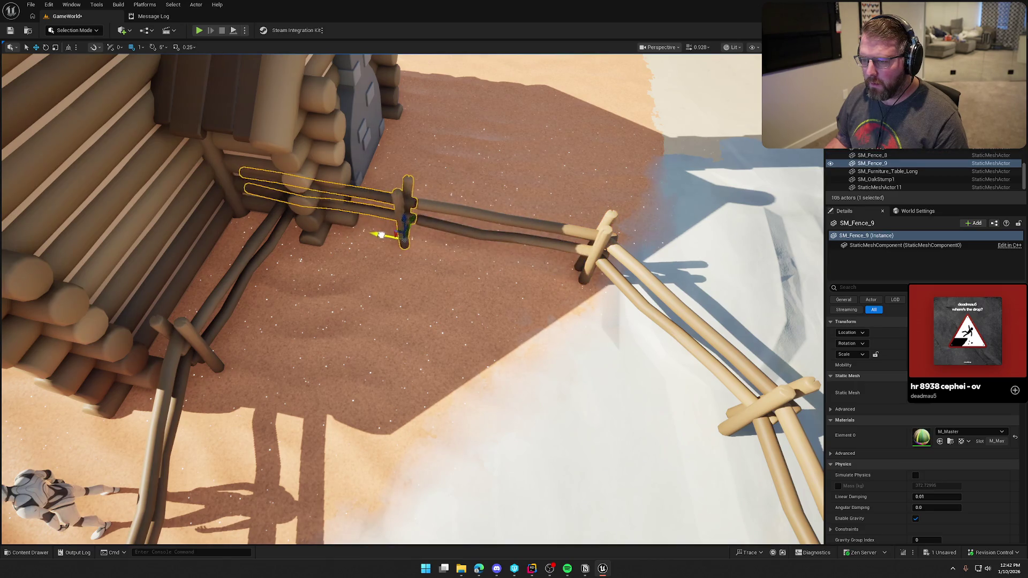
key(Escape)
- Rotate the loose fence to meet its neighbour and slide another fence toward the cabin
mouse_move(435, 291)
mouse_down()
mouse_move(278, 294)
mouse_move(265, 265)
mouse_up()
click(273, 228)
drag(273, 228, 160, 236)
drag(329, 252, 329, 279)
key(e)
mouse_move(353, 311)
mouse_down()
mouse_move(370, 293)
mouse_move(338, 286)
mouse_move(348, 286)
mouse_up()
key(w)
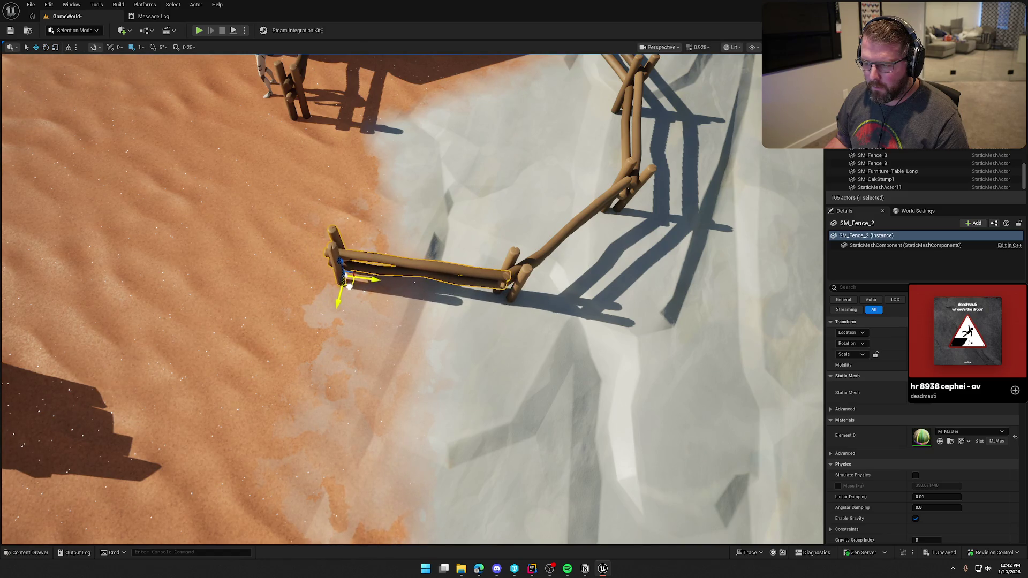
key(Escape)
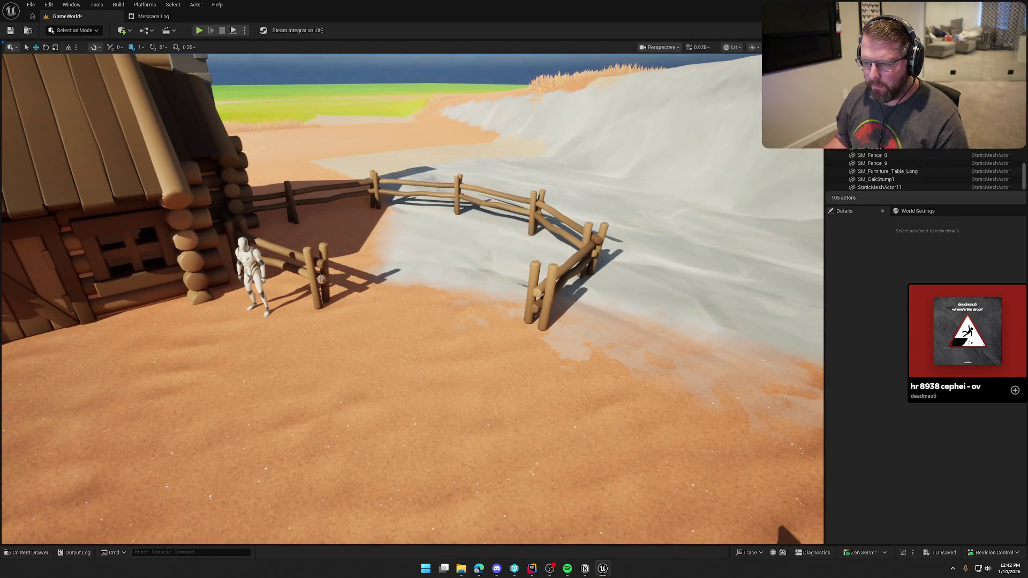
click(317, 275)
key(f)
key(f)
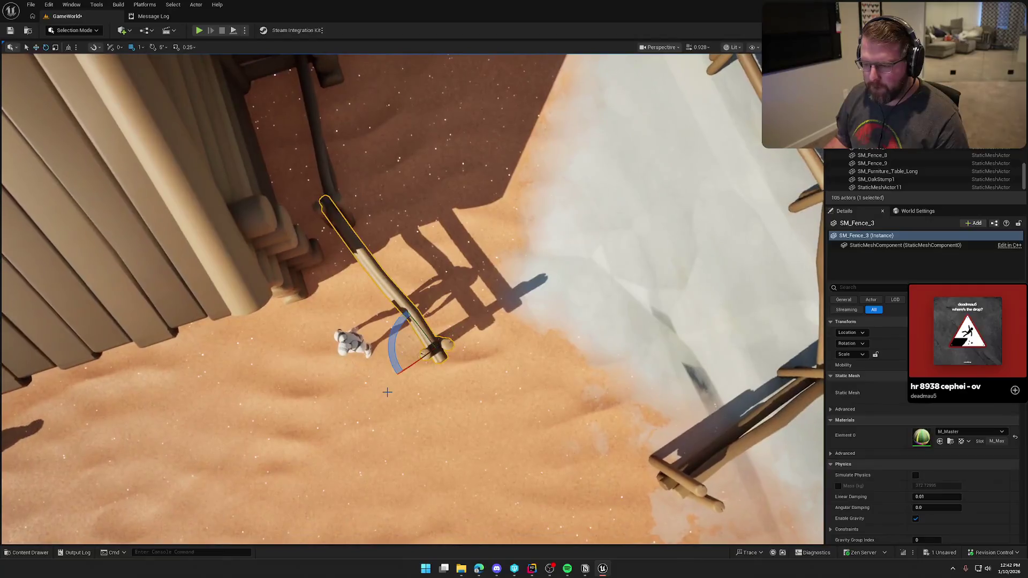
drag(444, 336, 409, 369)
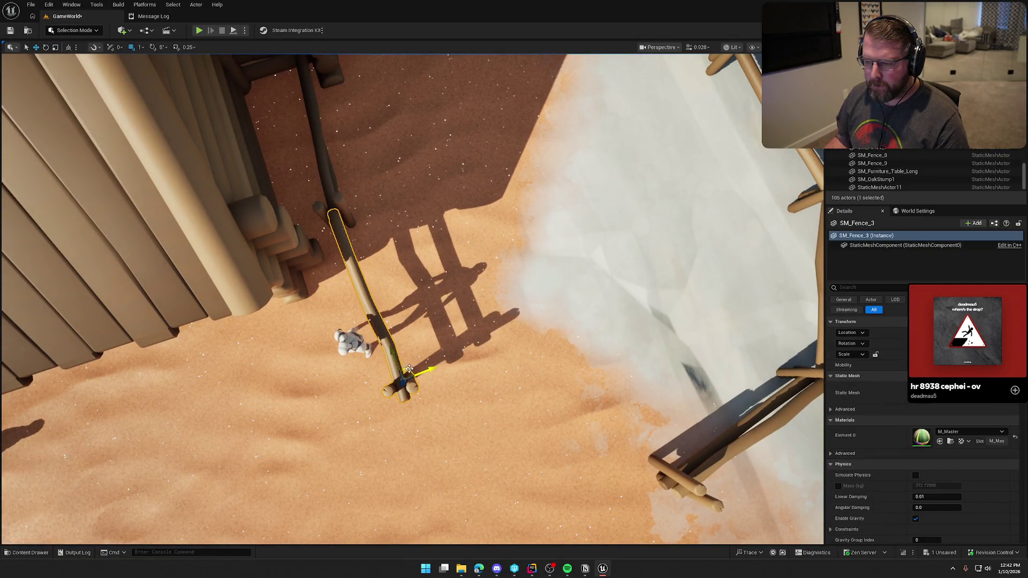
- Shift bp_NPC_StableMaster down-left and save the GameWorld level
click(354, 349)
key(f)
mouse_move(437, 247)
mouse_down()
mouse_move(383, 278)
mouse_move(374, 268)
mouse_move(342, 278)
mouse_move(315, 246)
mouse_up()
key(Escape)
drag(419, 316, 419, 323)
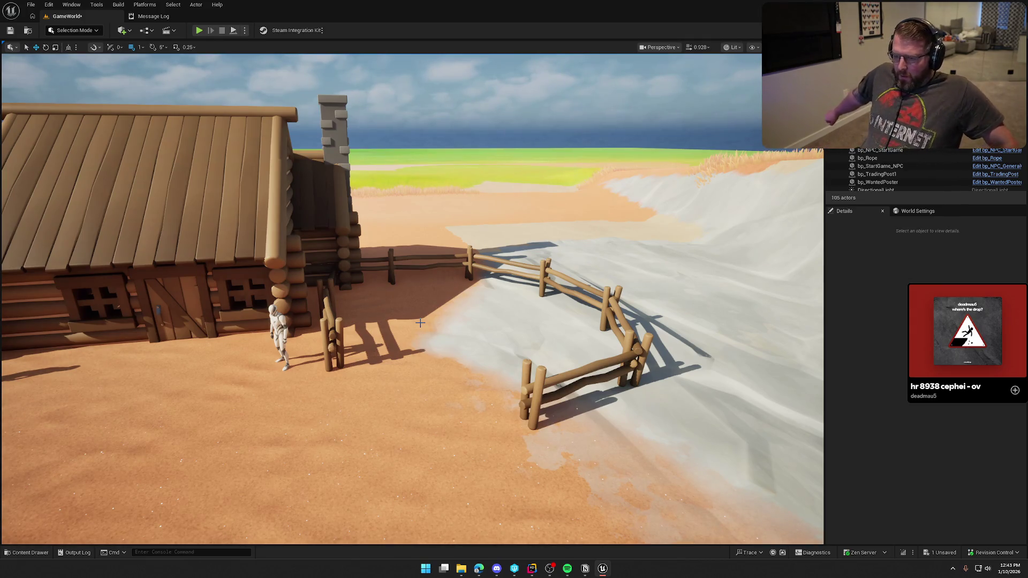
key(ctrl+s)
drag(419, 323, 419, 323)
drag(483, 308, 469, 304)
click(313, 265)
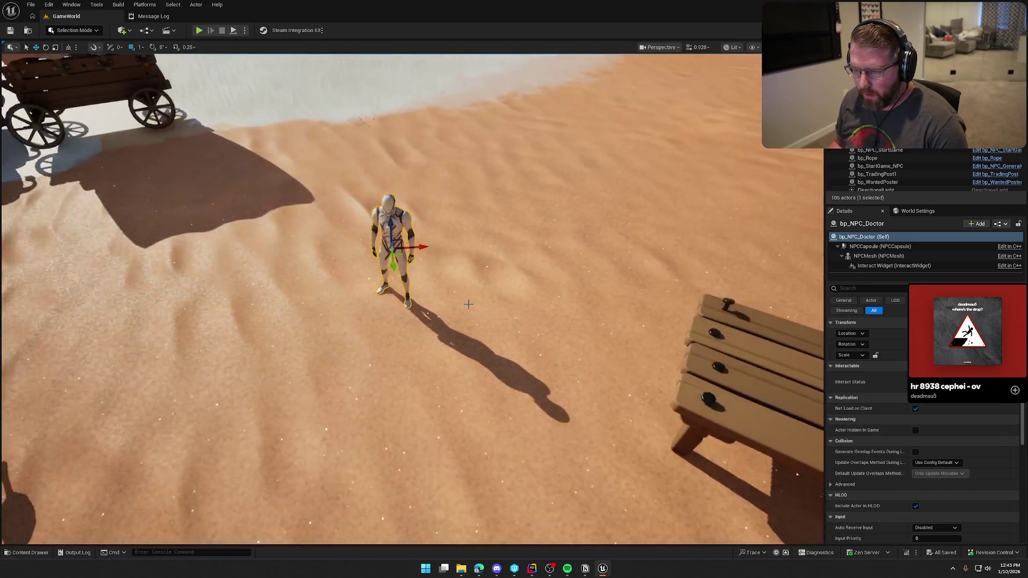
- Reposition the Doctor NPC and duplicate its blueprint asset as bp_NPC_Undertake
mouse_move(393, 248)
mouse_down()
mouse_move(495, 265)
mouse_move(469, 269)
mouse_up()
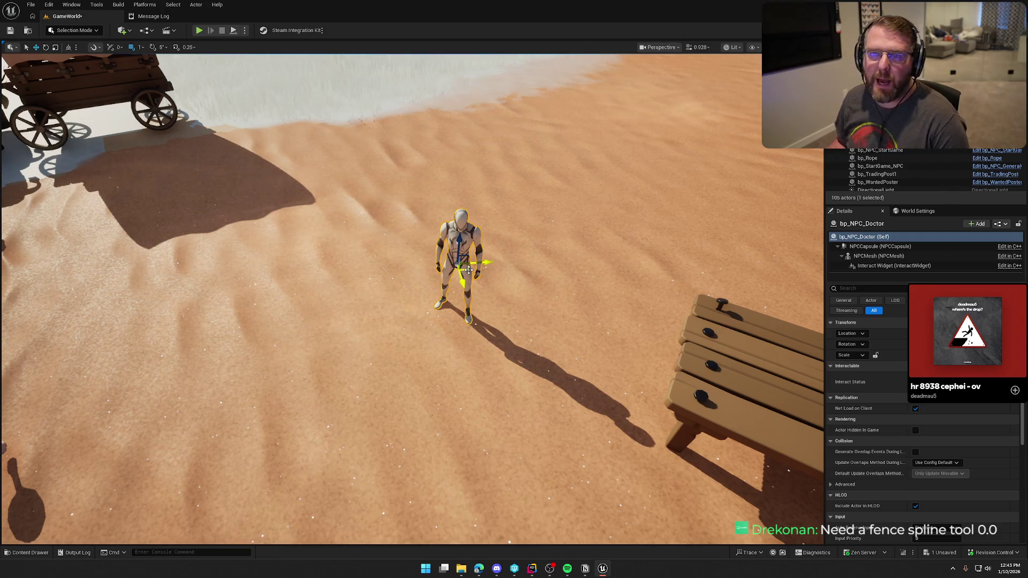
drag(468, 270, 255, 280)
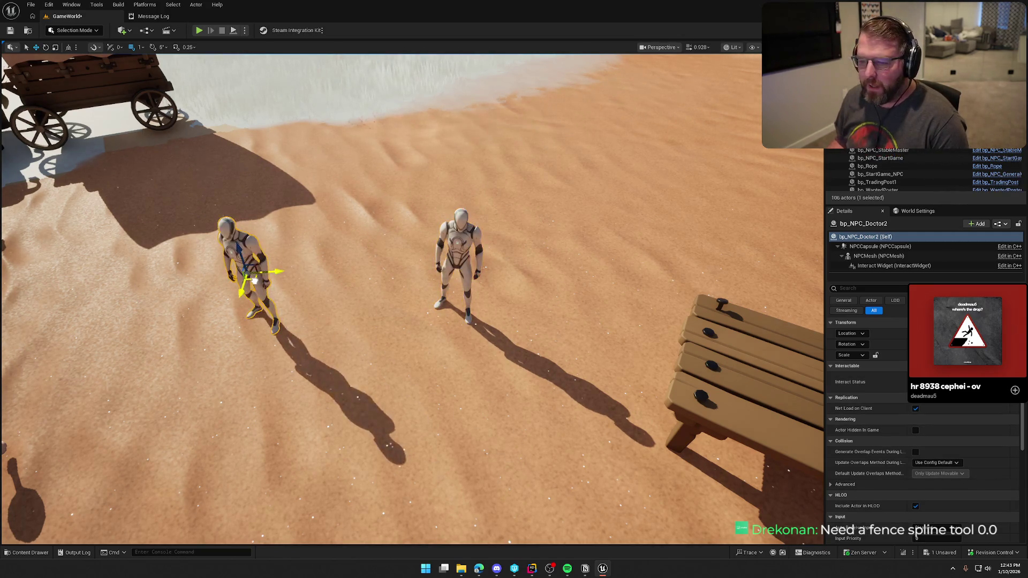
key(Delete)
key(ctrl+space)
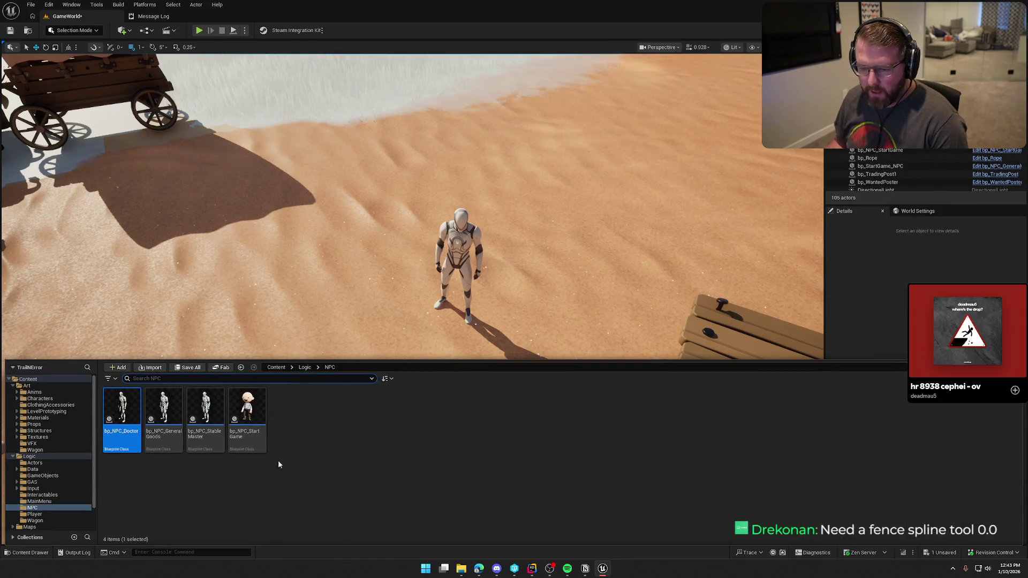
key(ctrl+d)
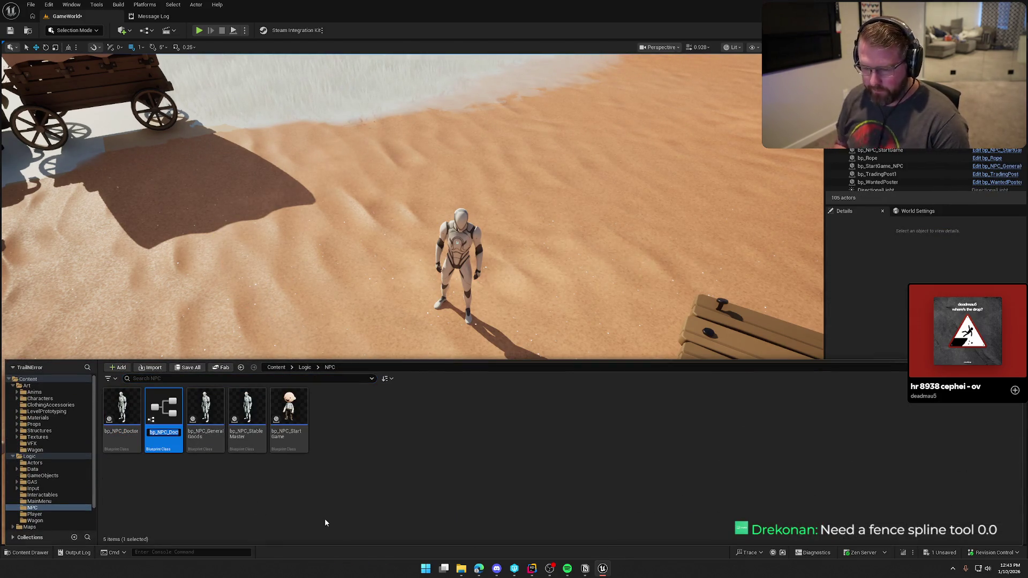
key(End)
key(BackSpace)
key(BackSpace)
key(BackSpace)
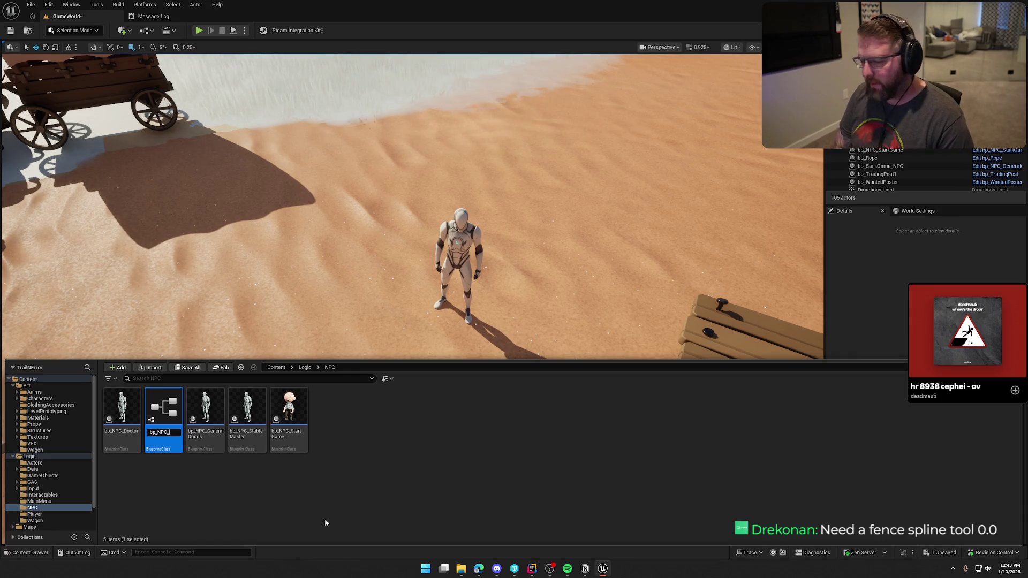
text(Undertake)
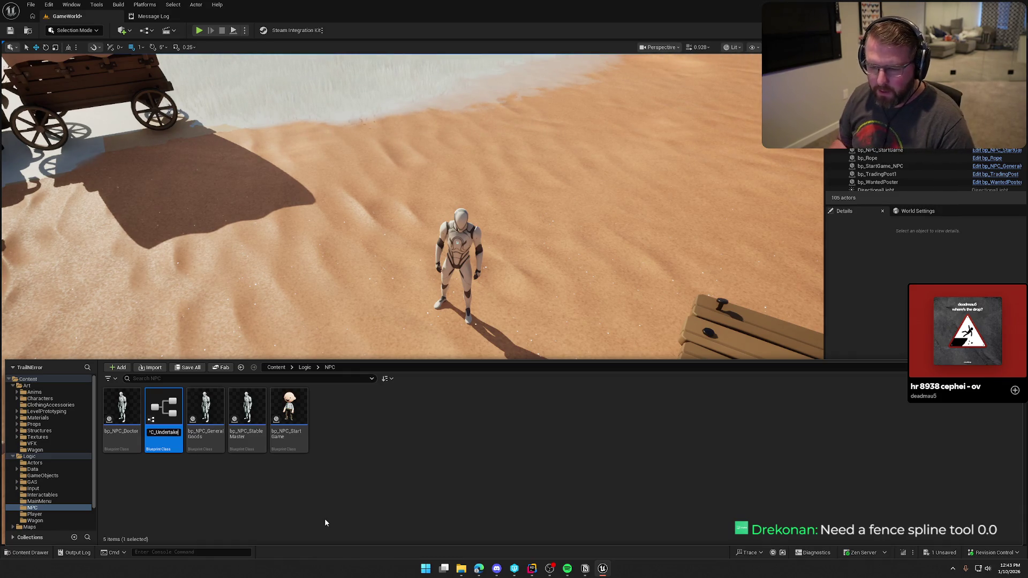
key(Return)
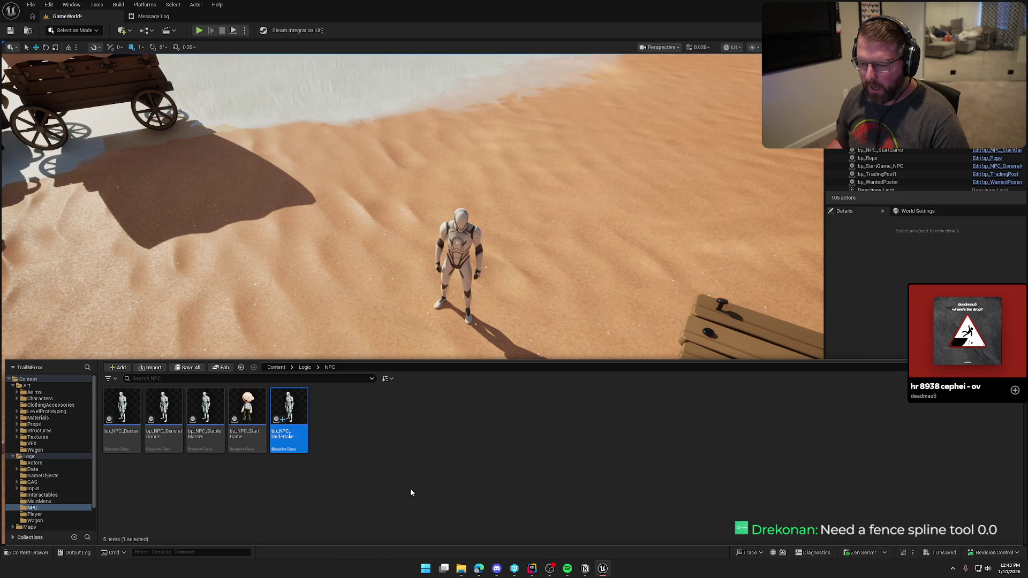
- Place bp_NPC_Undertake in the level facing the camera and open its blueprint
mouse_move(289, 420)
mouse_down()
mouse_move(196, 284)
mouse_move(212, 293)
mouse_move(173, 221)
mouse_up()
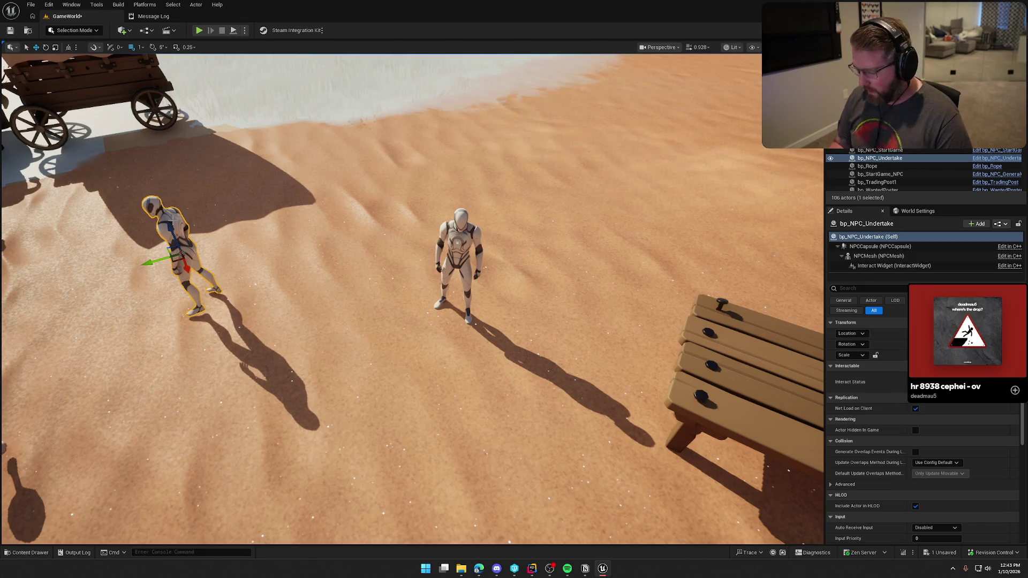
key(e)
mouse_move(196, 270)
mouse_down()
mouse_move(212, 276)
mouse_move(212, 219)
mouse_move(319, 275)
mouse_up()
key(Escape)
click(348, 286)
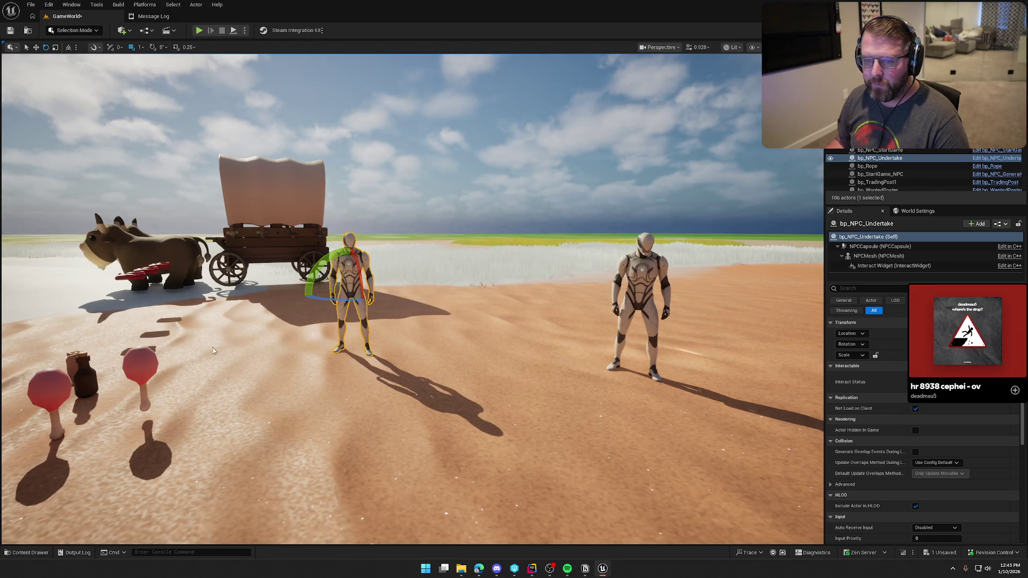
key(ctrl+e)
drag(251, 103, 161, 16)
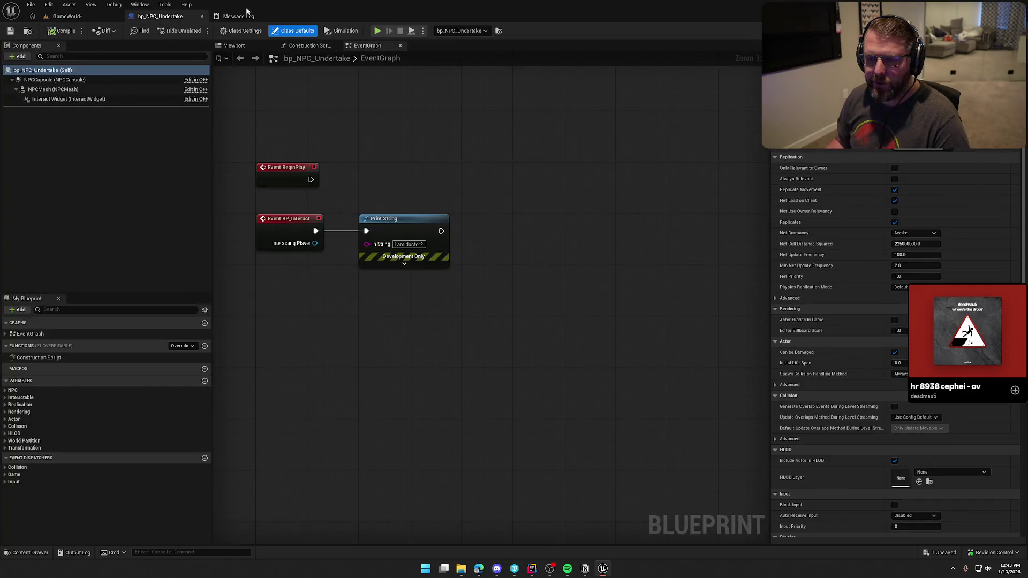
- Move the Event BP_Interact and Print String nodes lower and recentre the graph
key(ctrl+a)
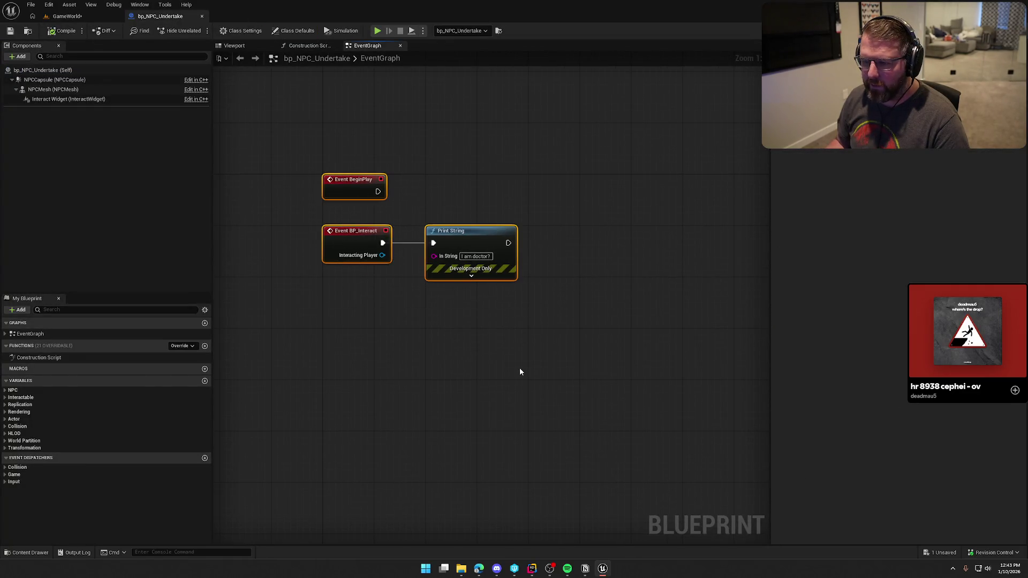
drag(365, 255, 351, 291)
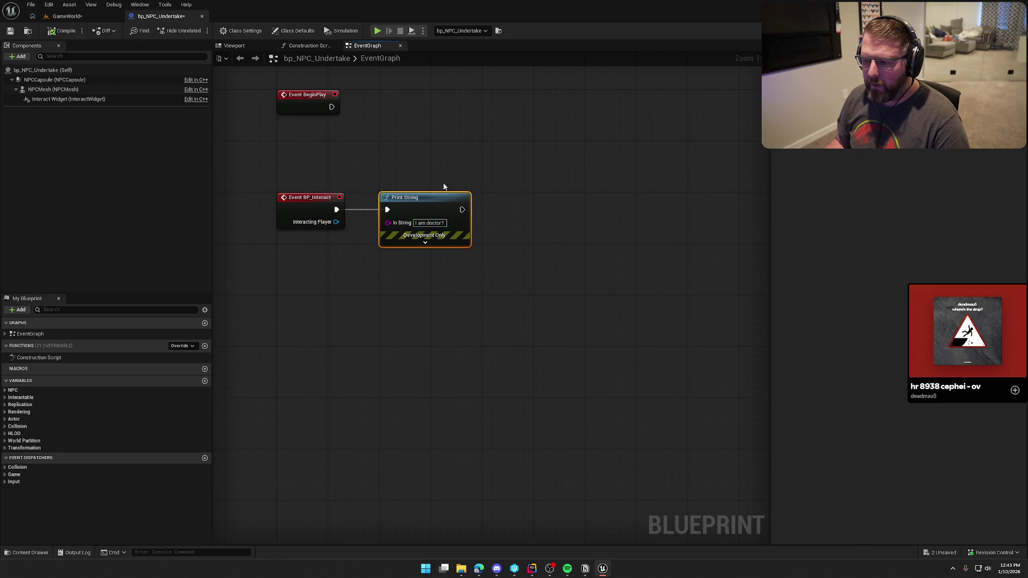
click(556, 199)
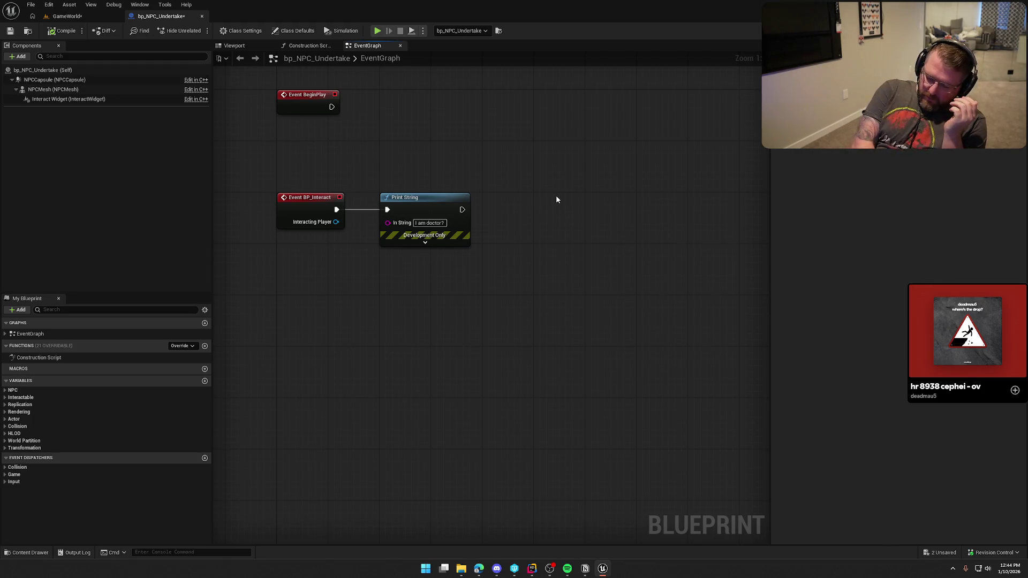
drag(372, 341, 381, 387)
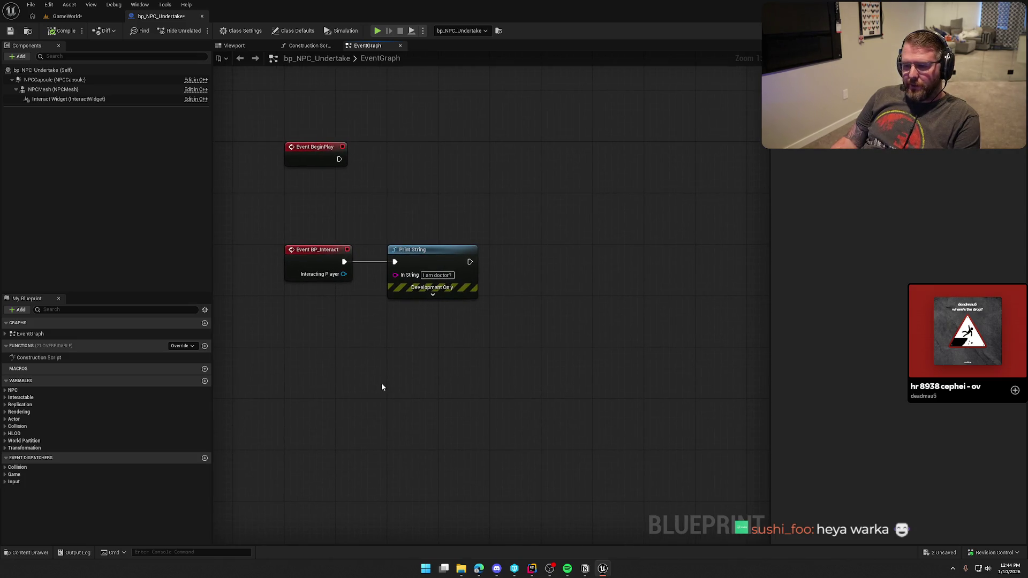
- Inspect the Interact Widget component and browse to the UI/InGame/Interaction widgets
click(59, 100)
scroll(878, 348, down, 10)
scroll(877, 388, down, 10)
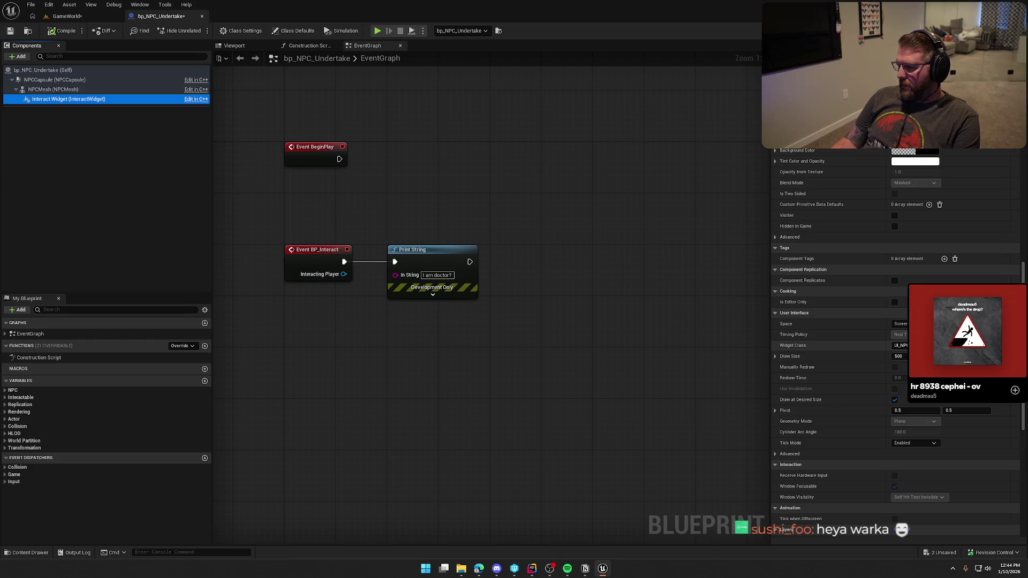
key(ctrl+space)
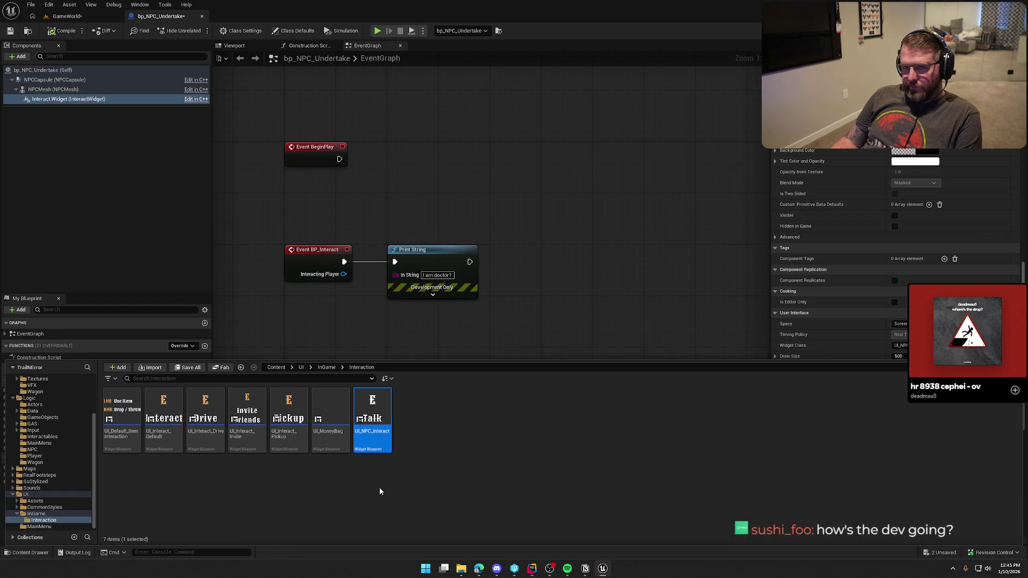
- Duplicate UI_NPC_Interact and rename the copy UI_NPC_Undertaker
key(ctrl+d)
key(End)
key(BackSpace)
key(BackSpace)
key(BackSpace)
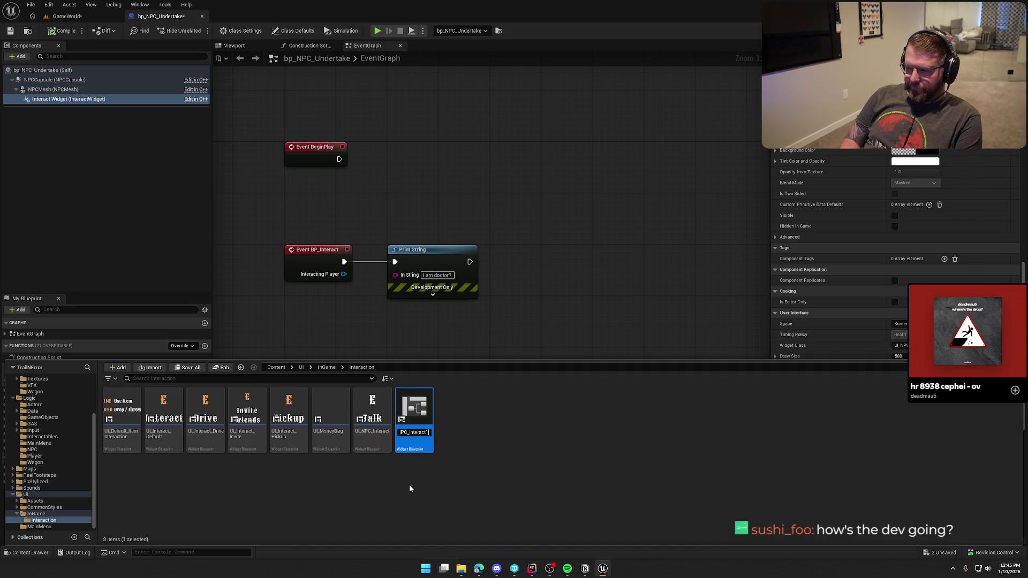
text(Undertaker)
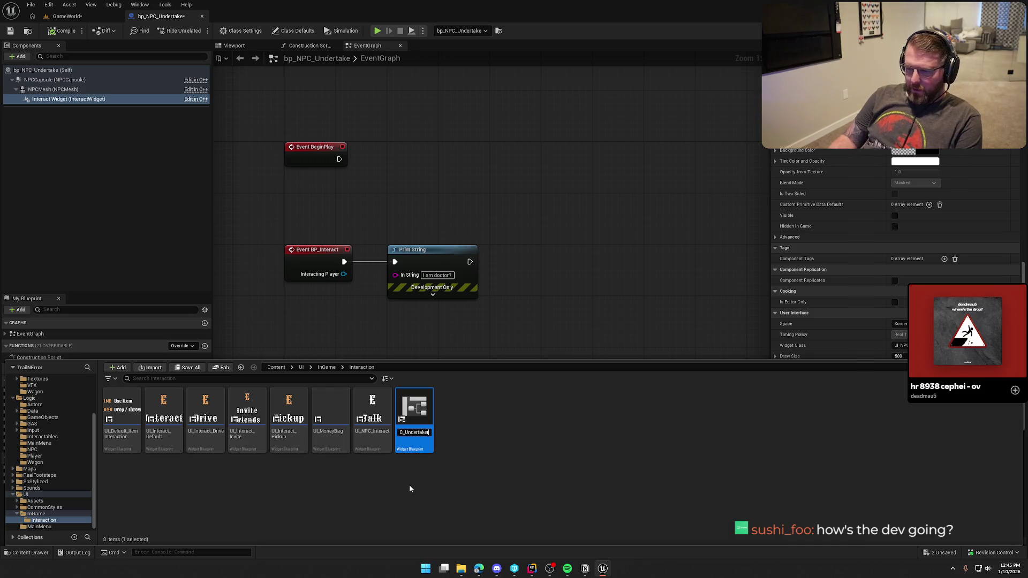
key(Return)
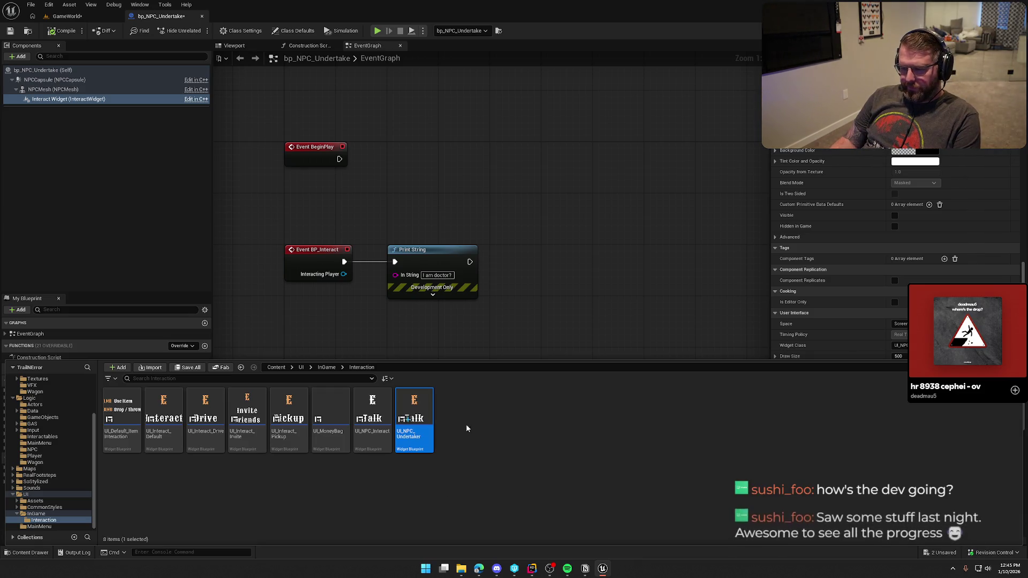
- Set UI_NPC_Undertaker as the NPC's Widget Class and open it for editing
mouse_move(409, 405)
mouse_down()
mouse_move(886, 360)
mouse_move(902, 345)
mouse_up()
key(ctrl+space)
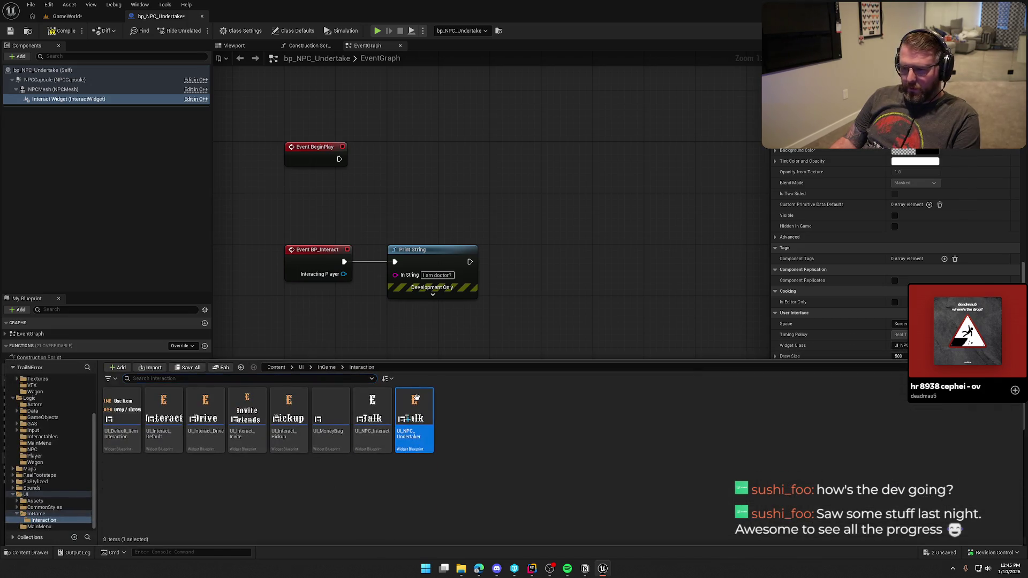
key(Return)
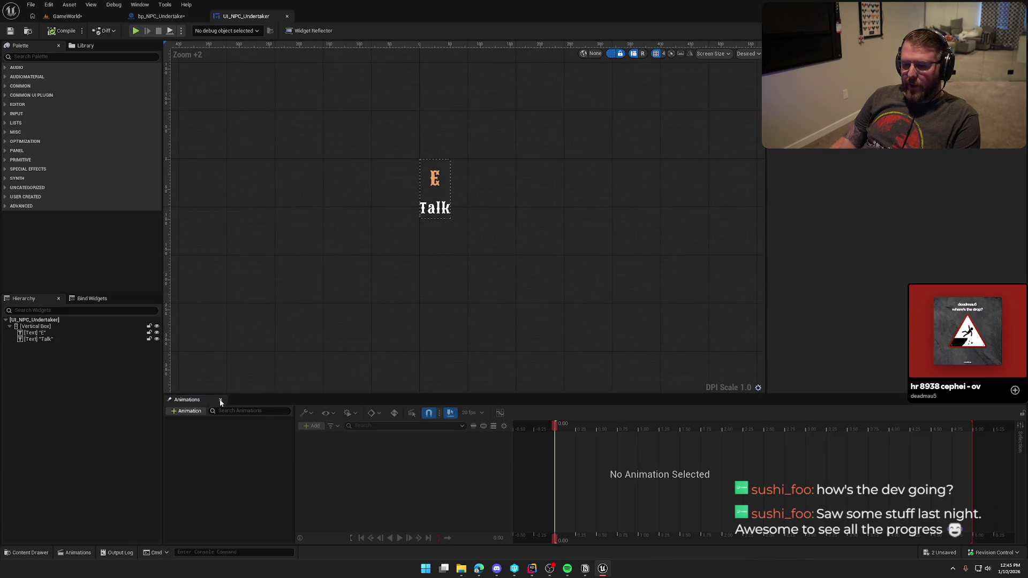
- Change the Talk label to 'Revive Friends' split across two lines
click(220, 399)
click(402, 315)
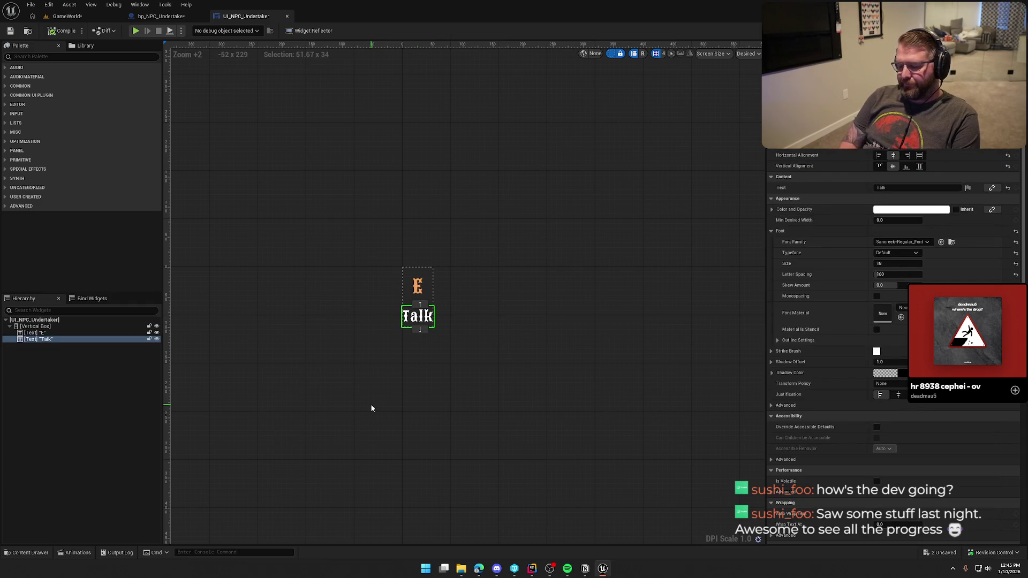
key(F2)
text(Revive Friends)
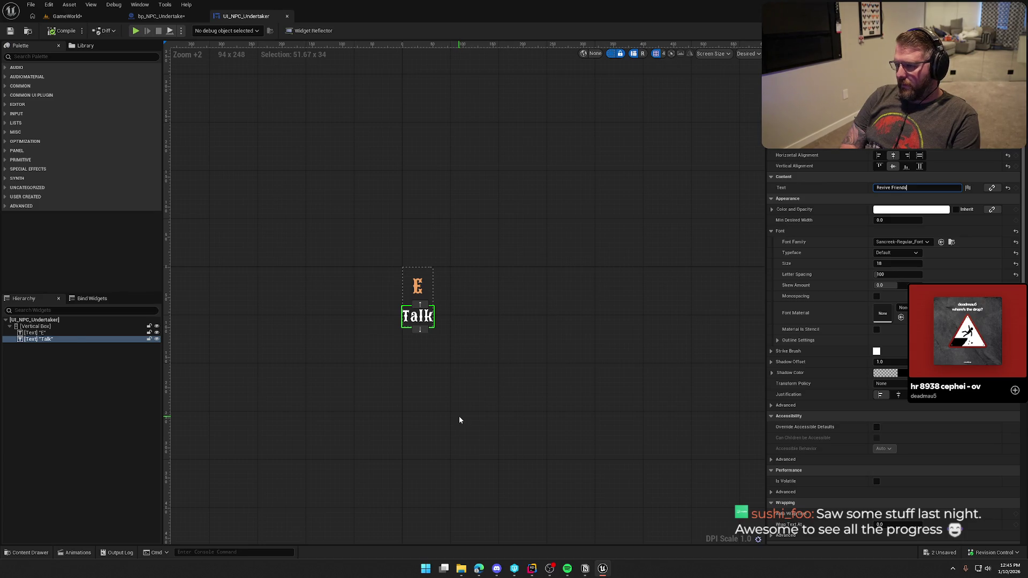
key(Return)
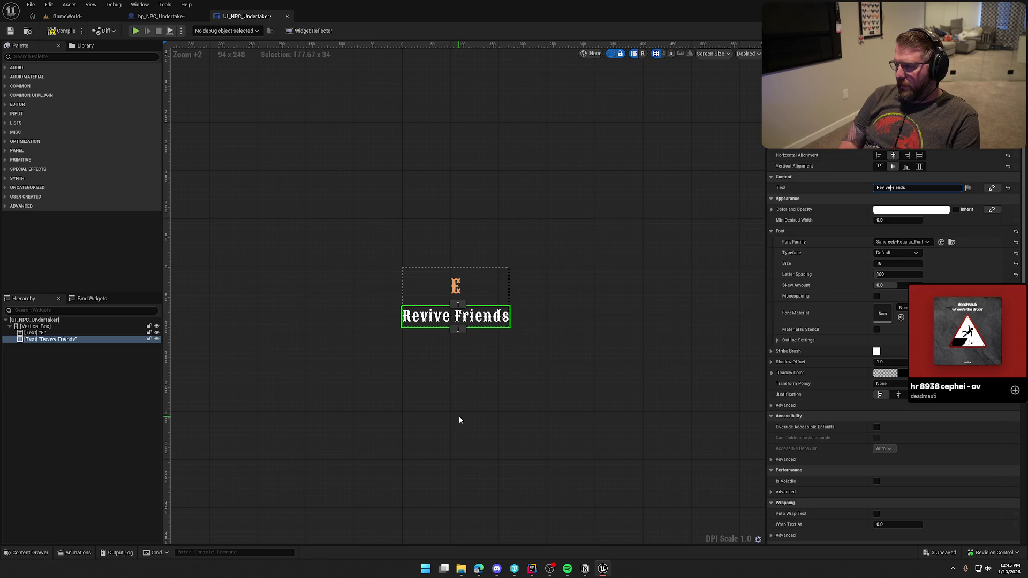
key(shift+Return)
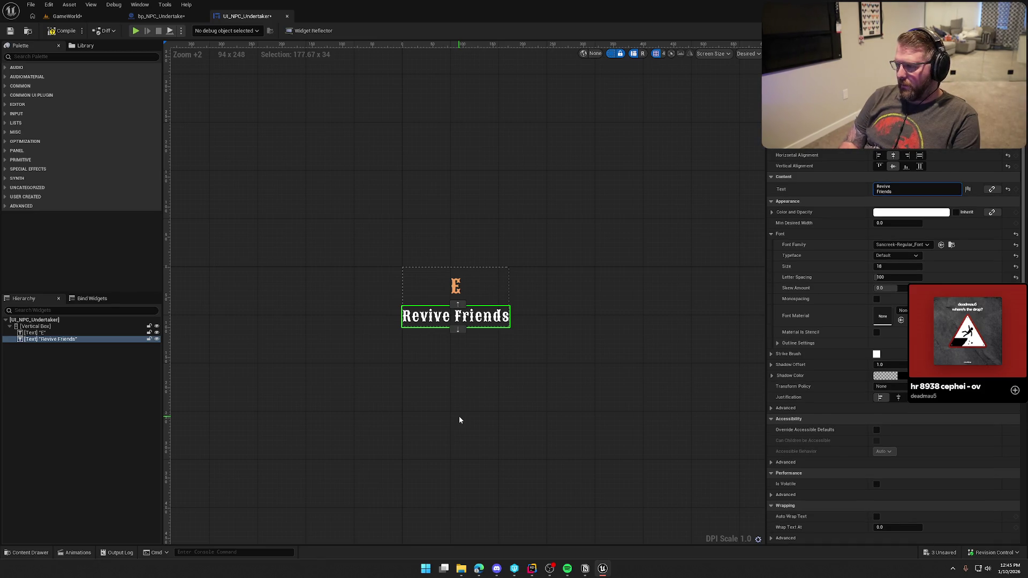
key(Return)
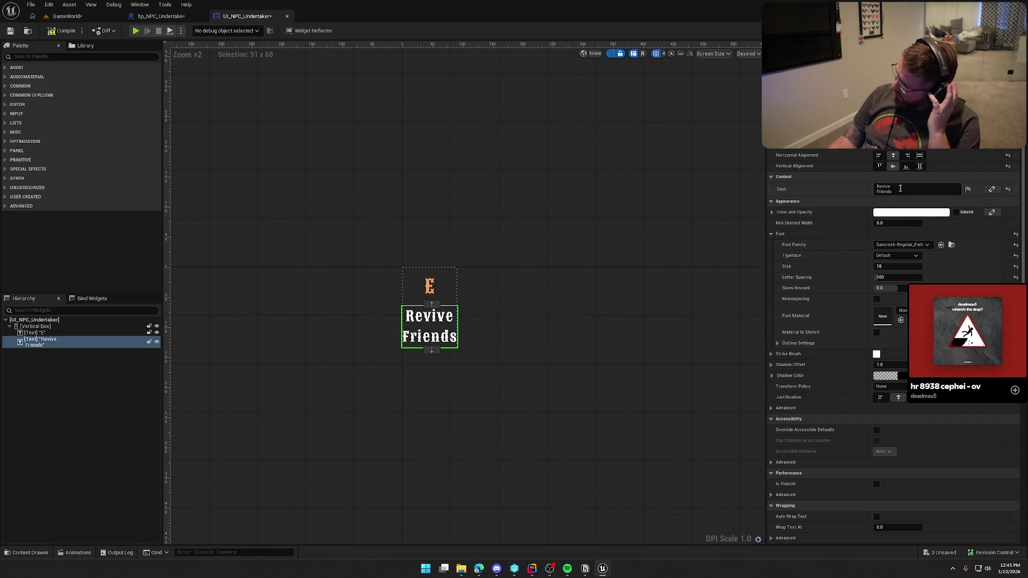
- Try adding a $10 price line to the label, then remove it again
click(910, 190)
key(shift+Return)
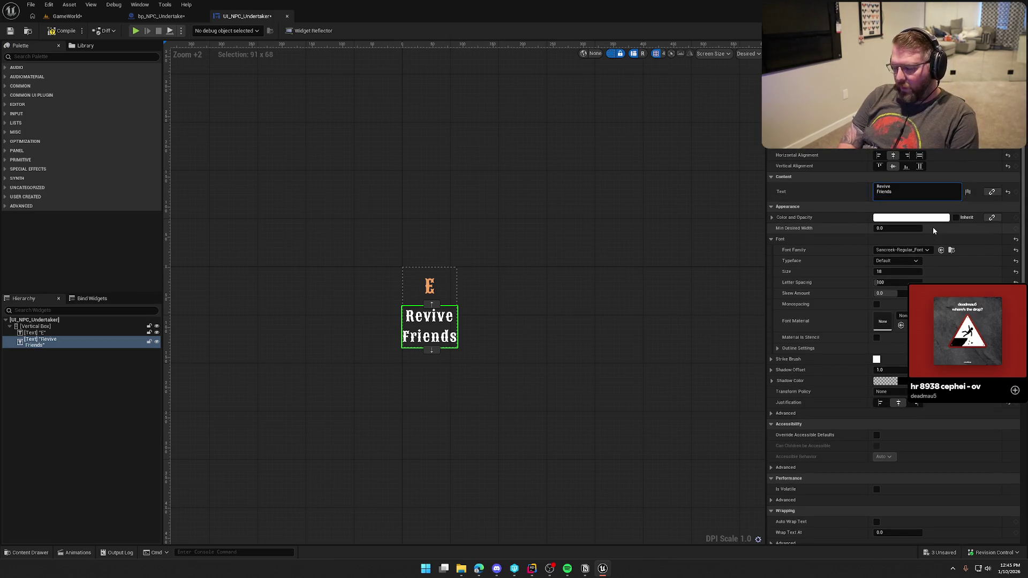
text(10)
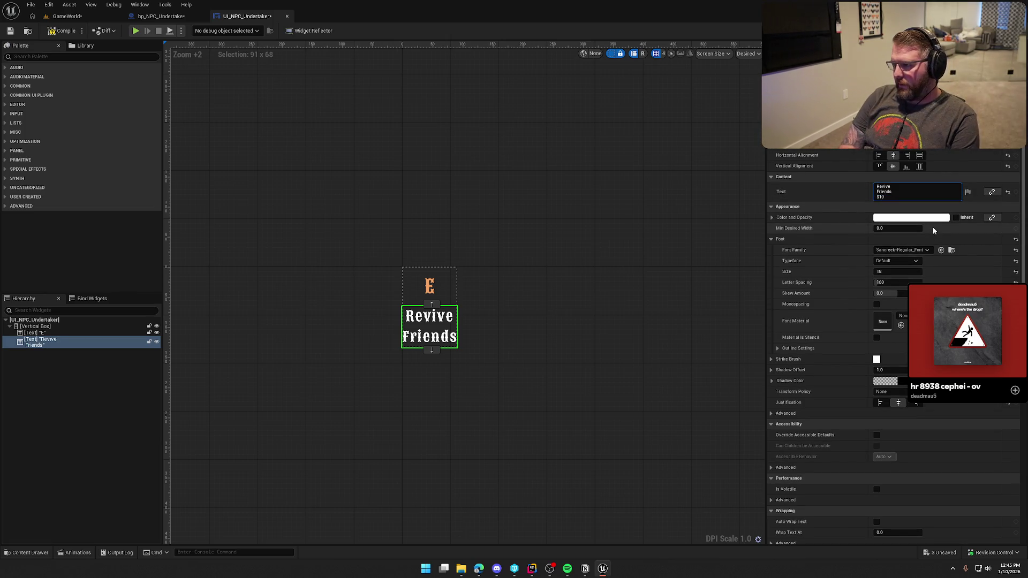
key(Return)
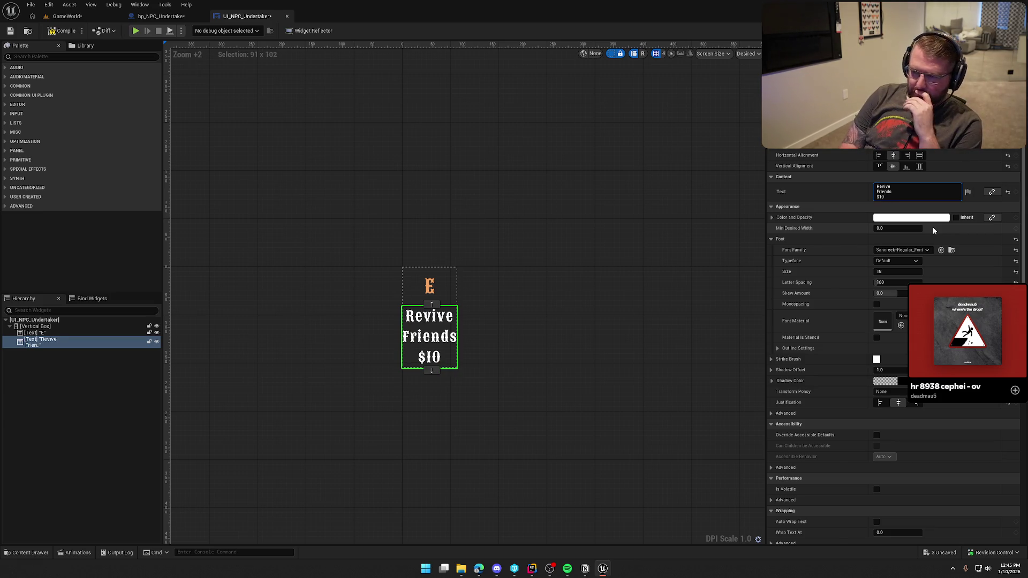
key(BackSpace)
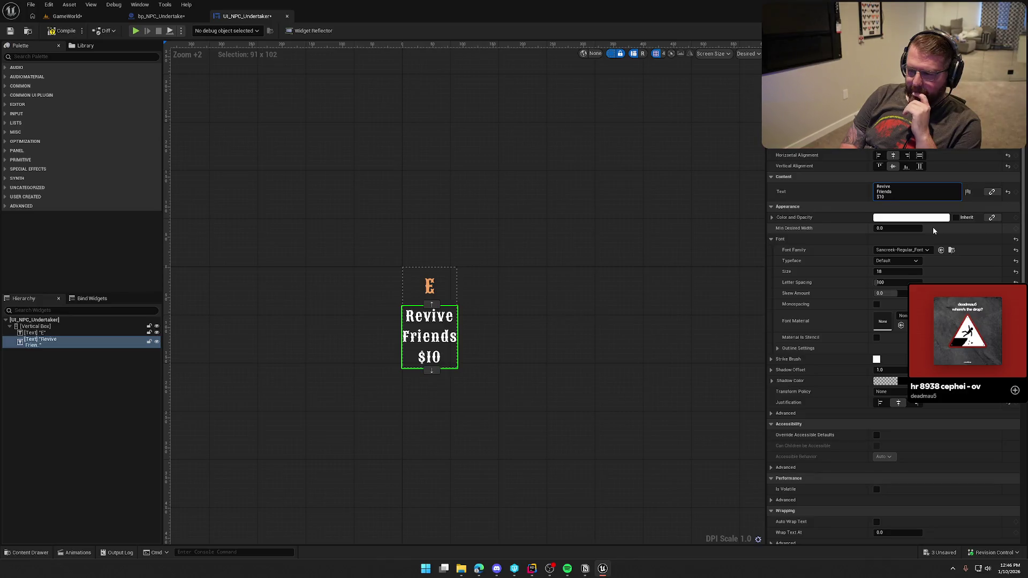
key(BackSpace)
key(BackSpace)
key(BackSpace)
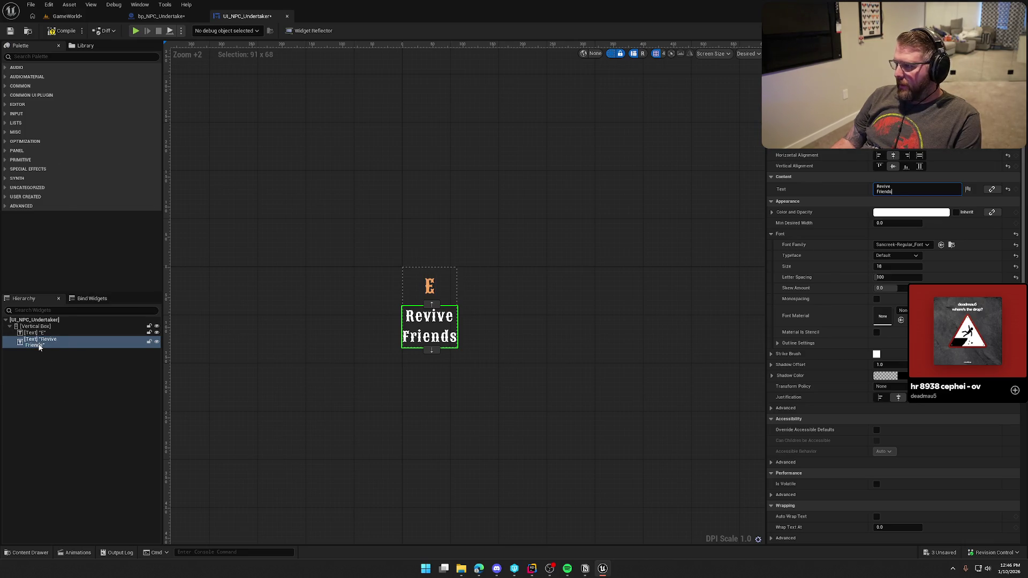
click(75, 56)
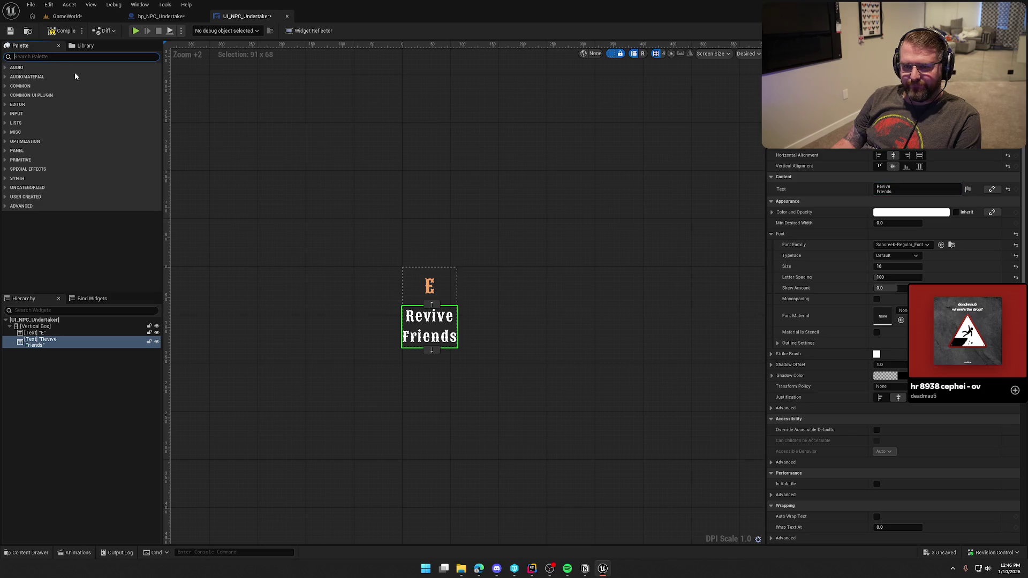
- Add a Common Text under Revive Friends with the green Default_18 style reading '$10'
text(commontext)
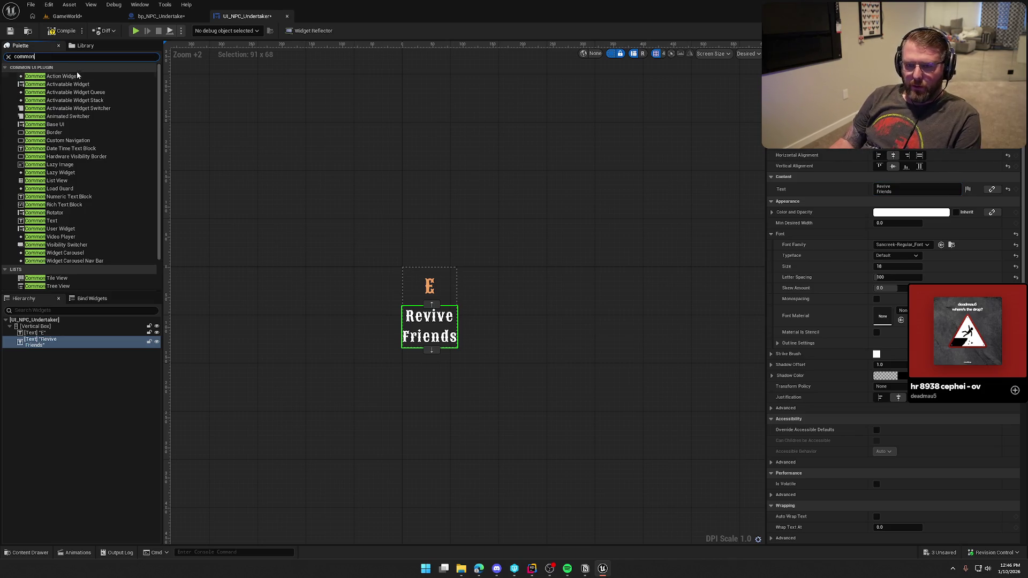
mouse_move(41, 76)
mouse_down()
mouse_move(48, 349)
mouse_move(41, 330)
mouse_up()
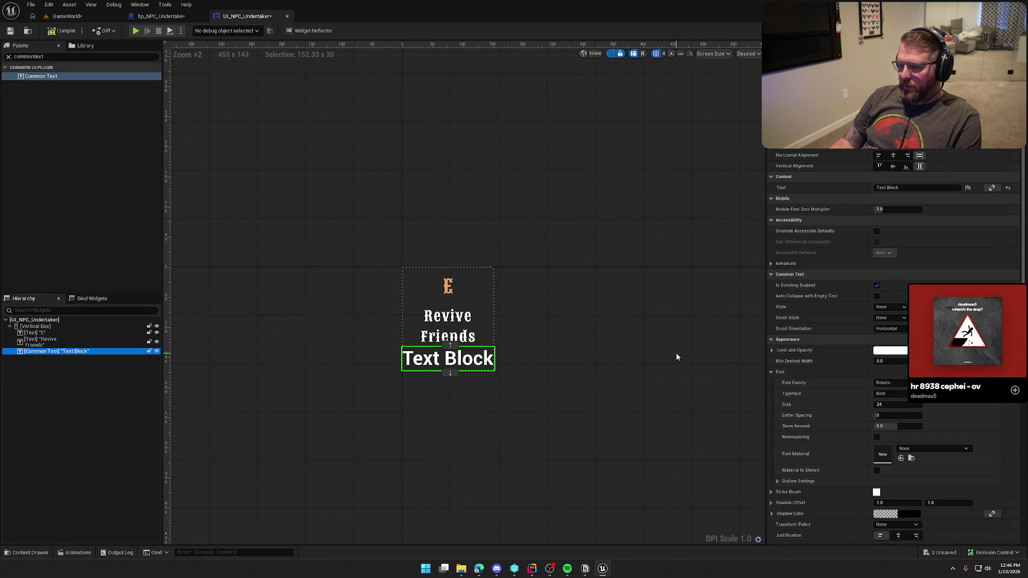
click(888, 307)
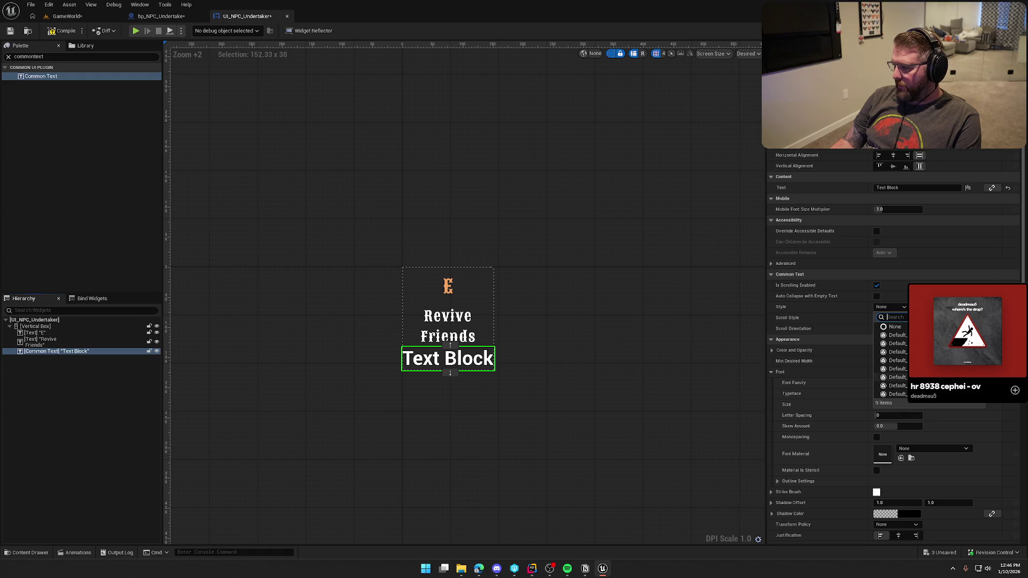
click(894, 343)
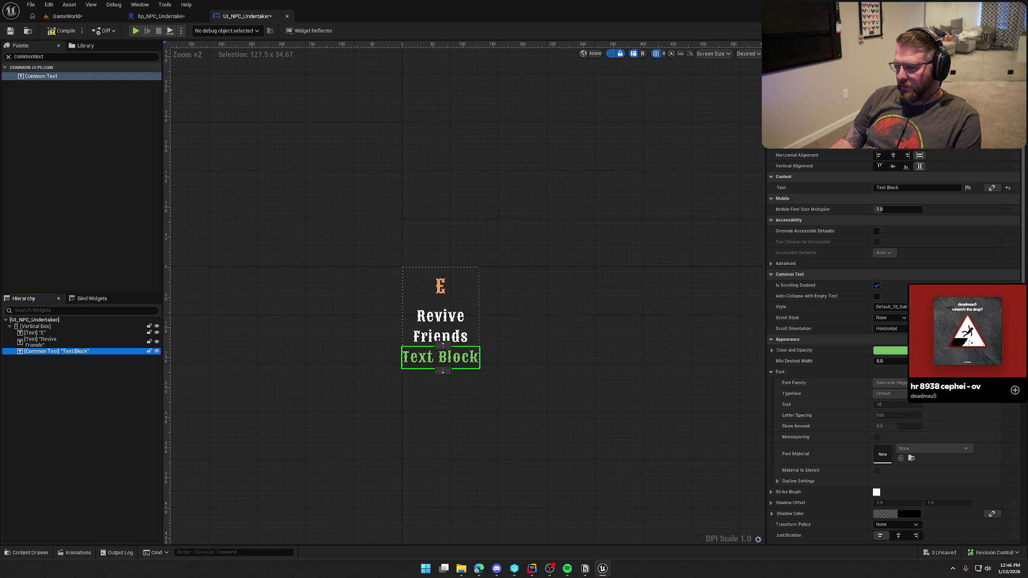
click(889, 187)
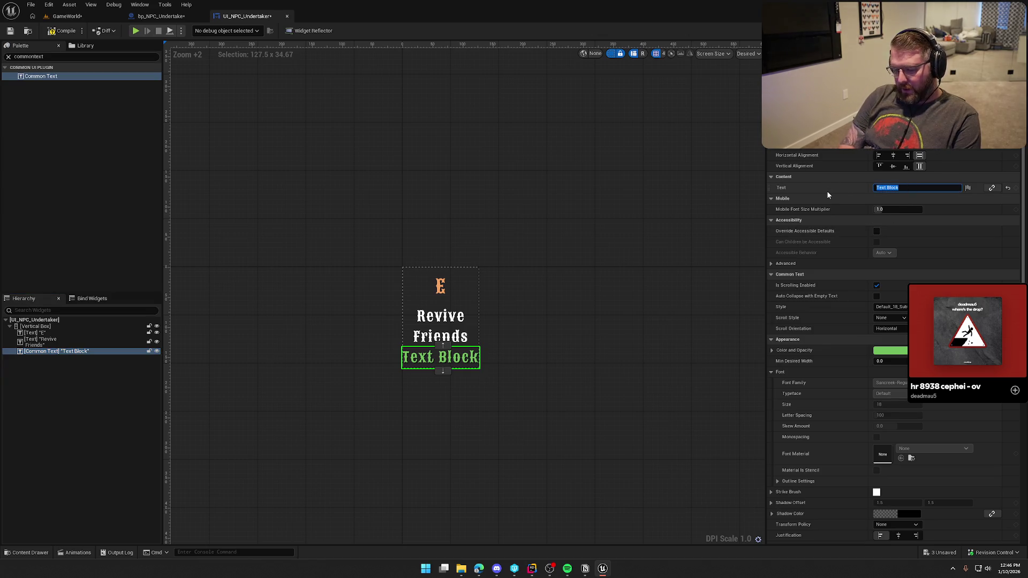
text($10)
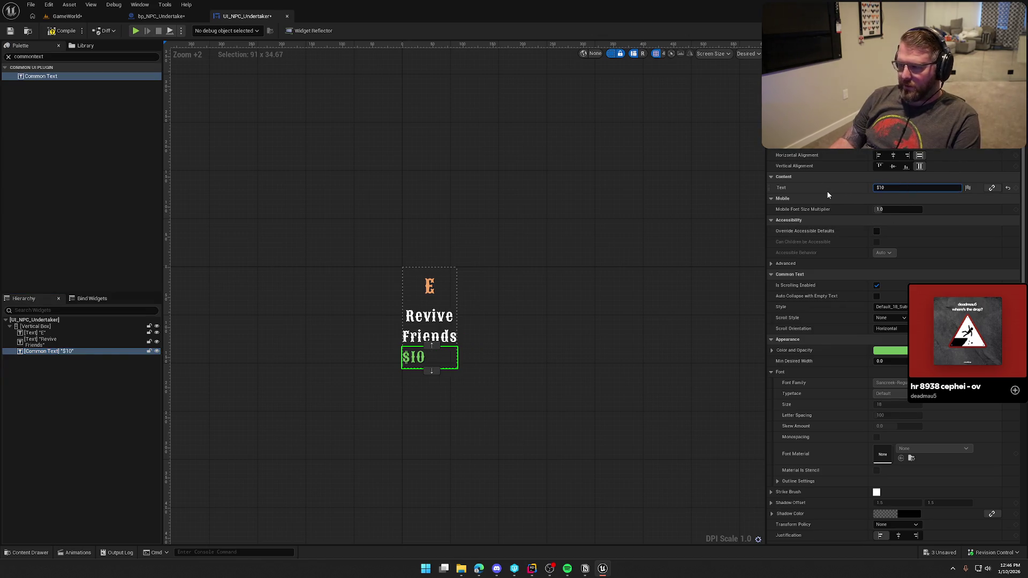
- Compile the UI_NPC_Undertaker widget and return to the undertaker NPC blueprint
click(538, 182)
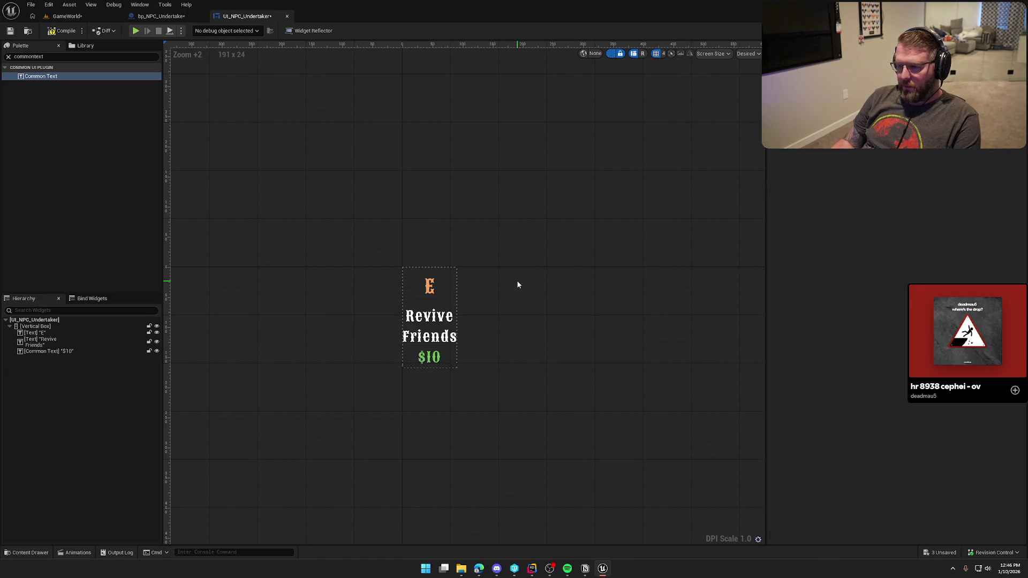
drag(538, 288, 553, 253)
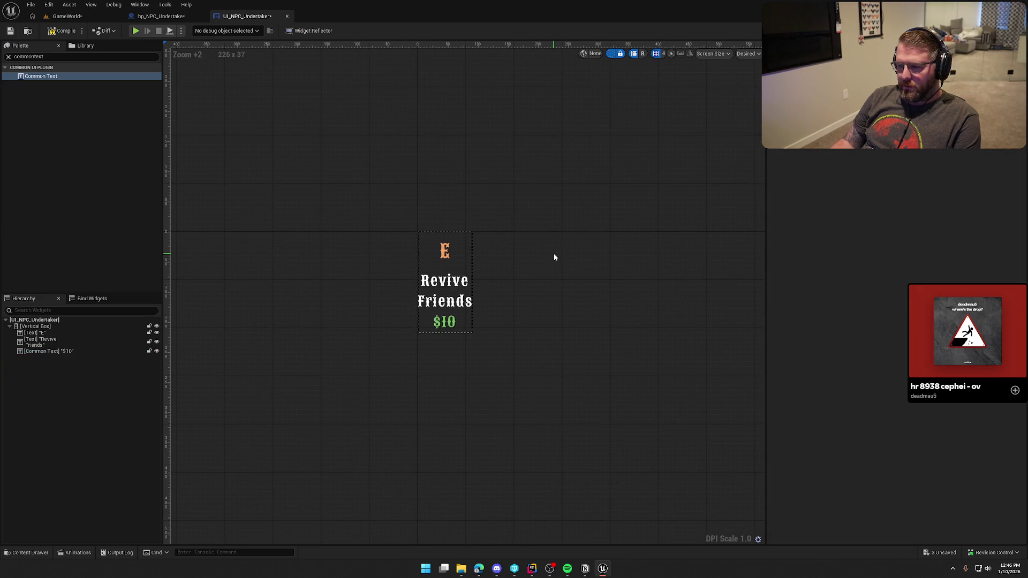
click(60, 32)
click(158, 16)
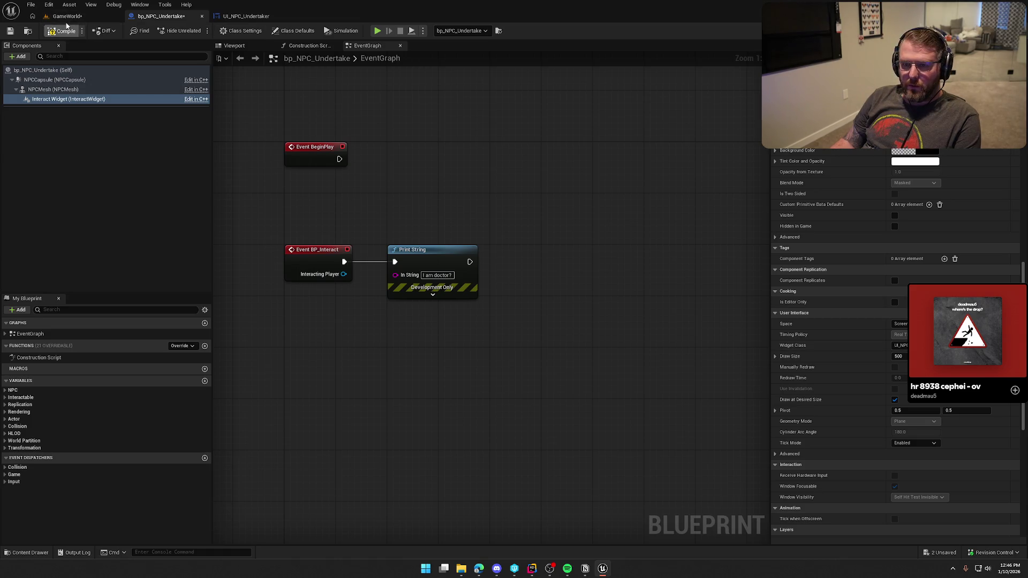
- Play the GameWorld level and walk the character toward the Undertaker
click(67, 16)
click(201, 31)
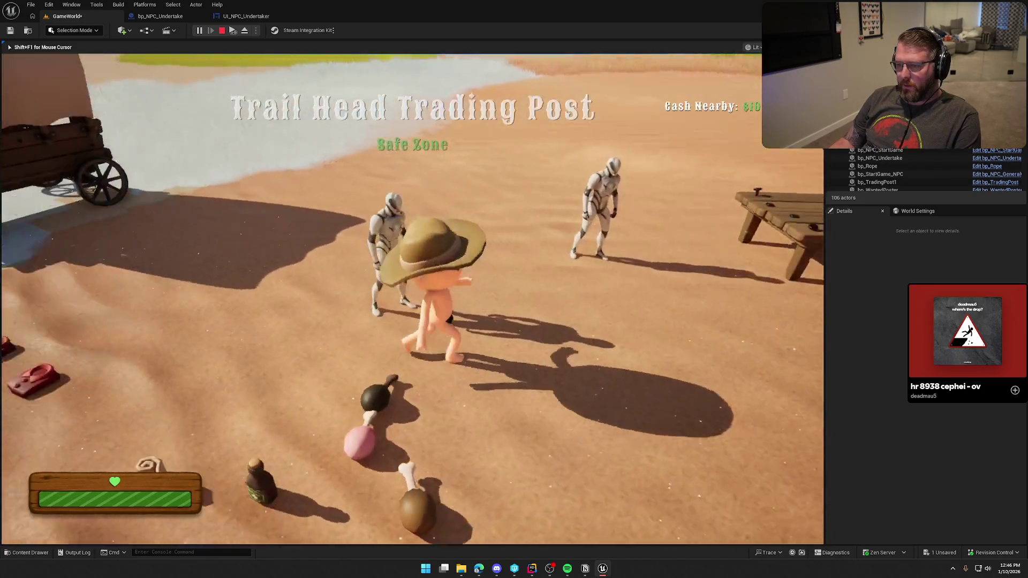
key(w)
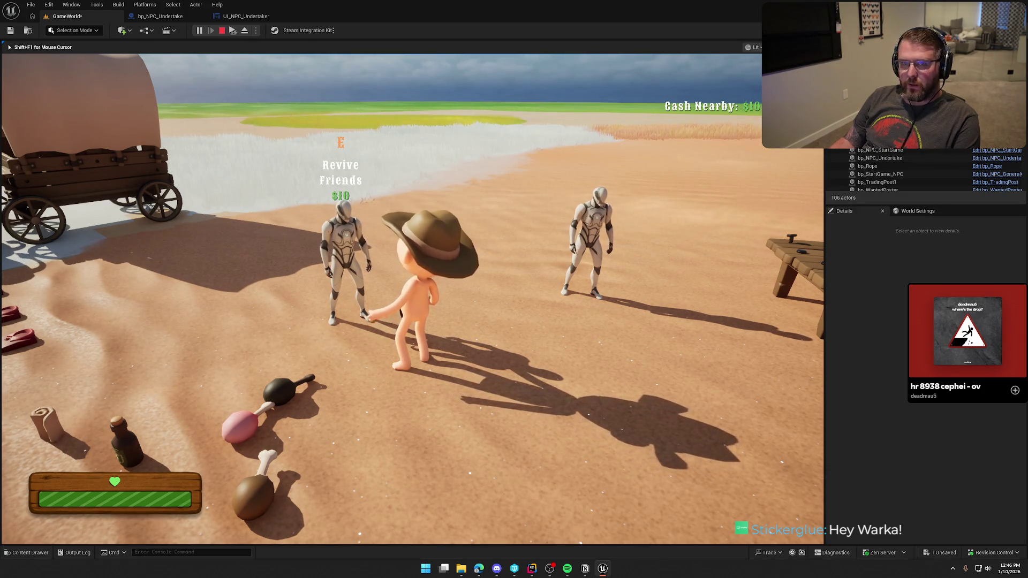
key(Escape)
- Compile the undertaker blueprint, replay, and interact with the Undertaker to see the Revive Friends $10 prompt
click(160, 16)
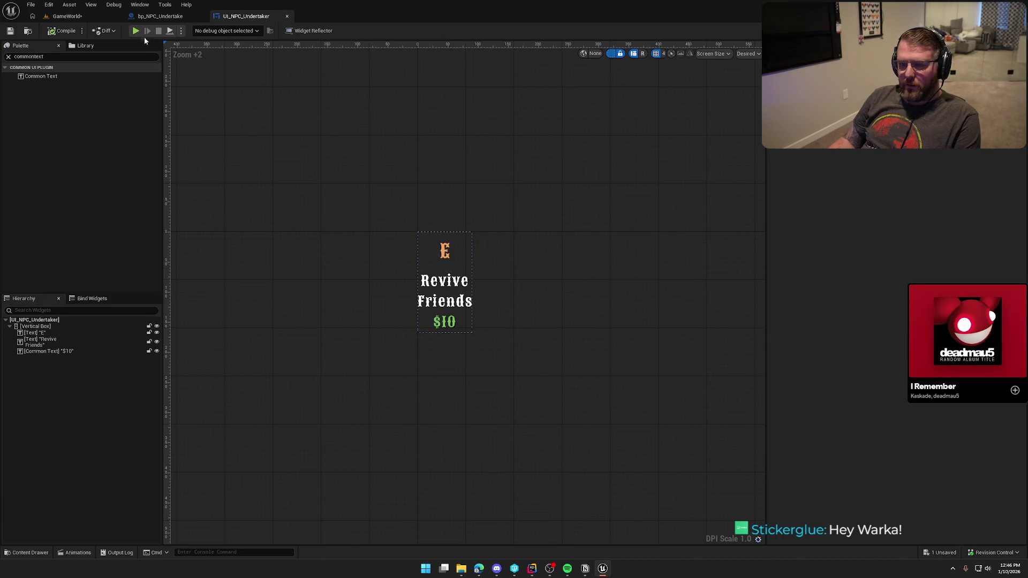
click(234, 45)
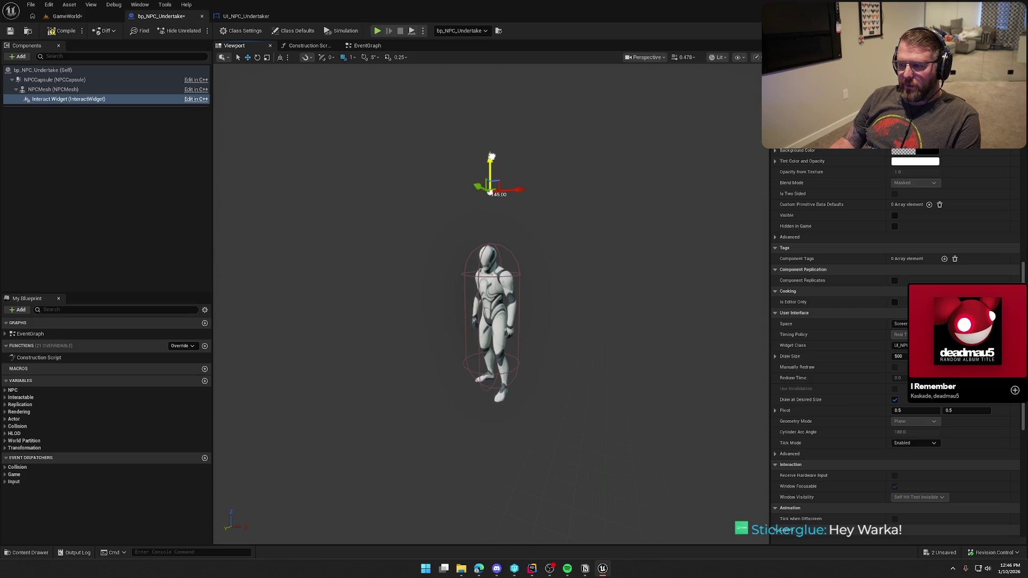
click(63, 30)
click(67, 16)
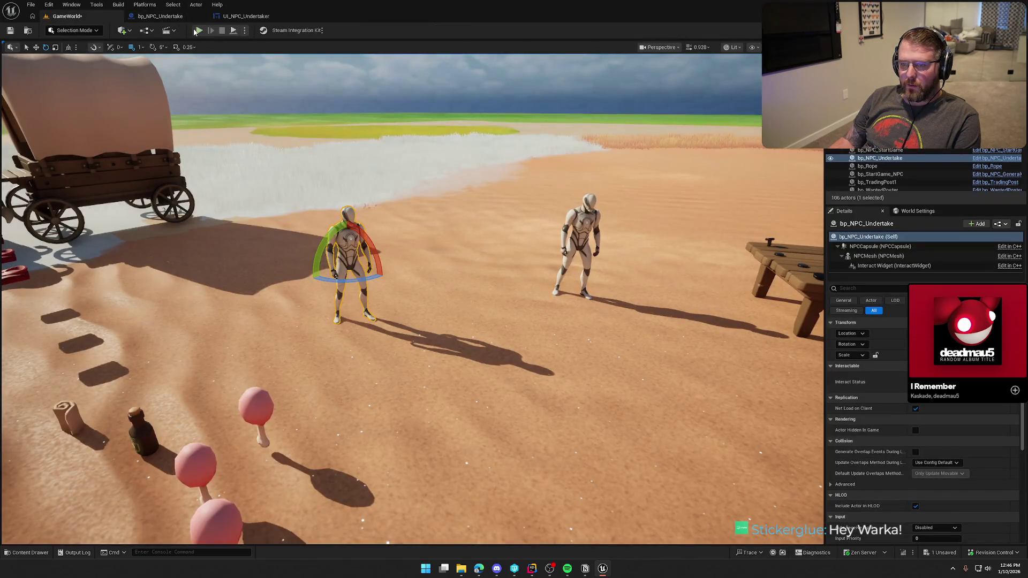
click(198, 30)
click(267, 202)
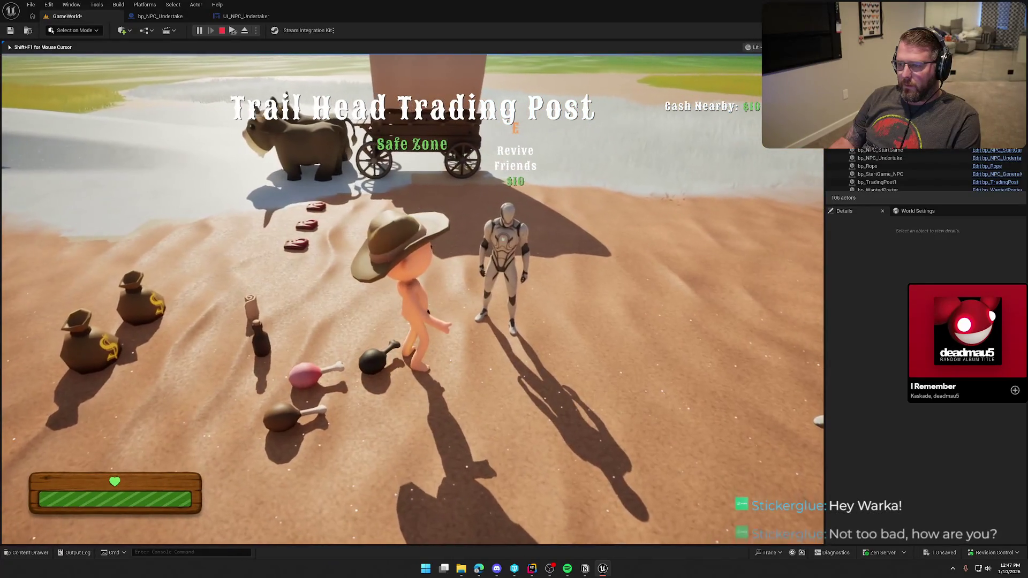
key(w)
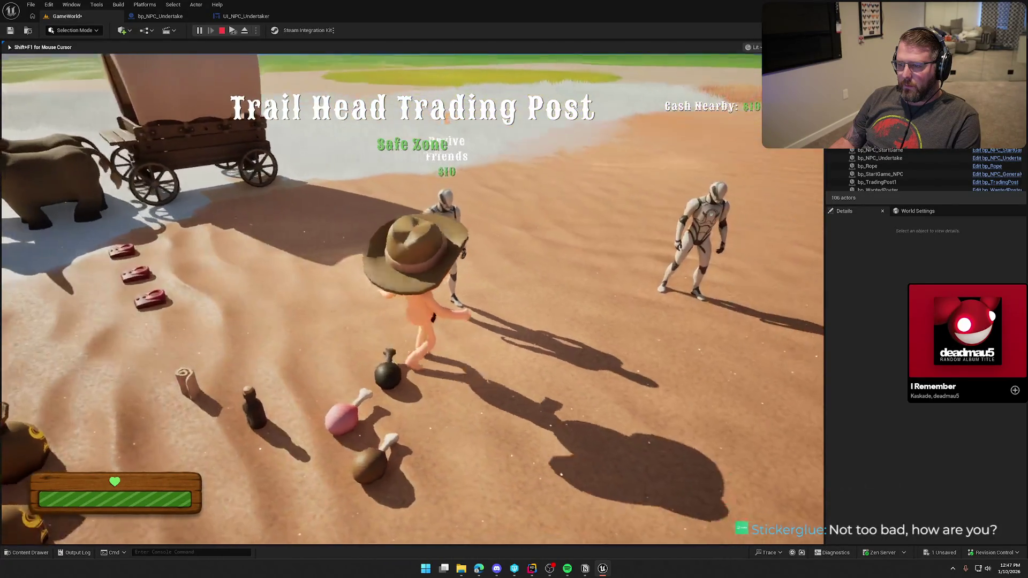
key(w)
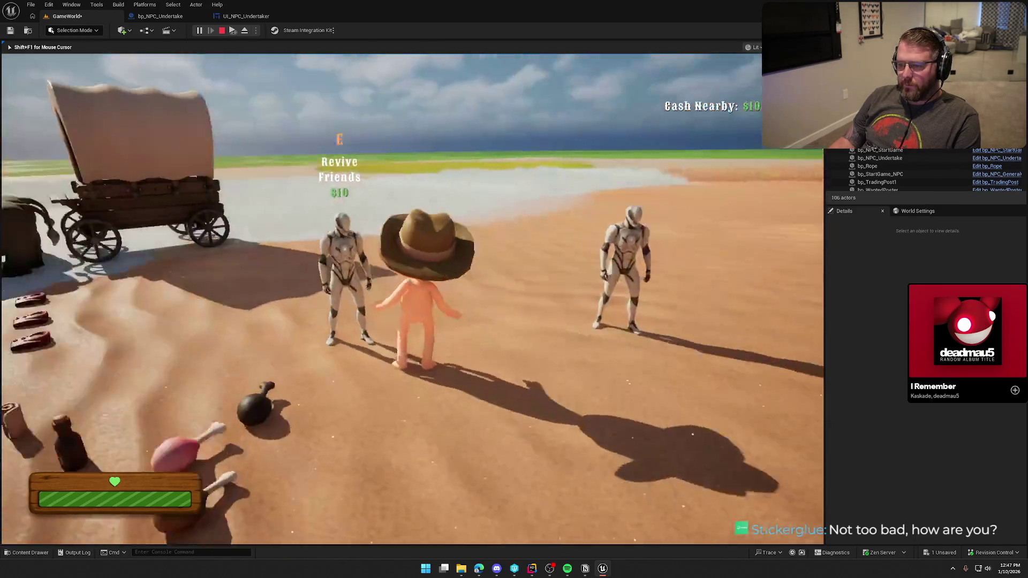
key(e)
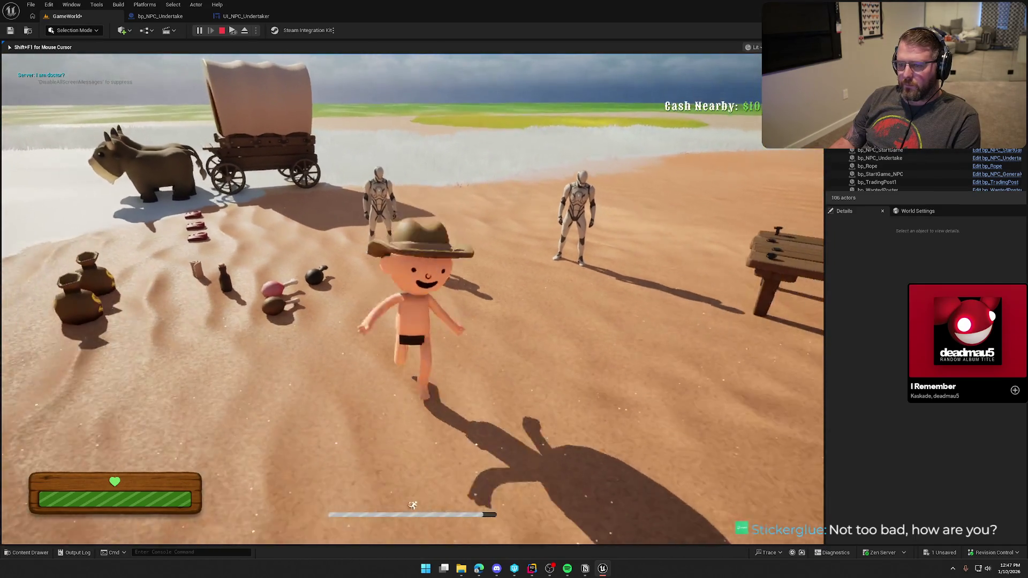
key(w)
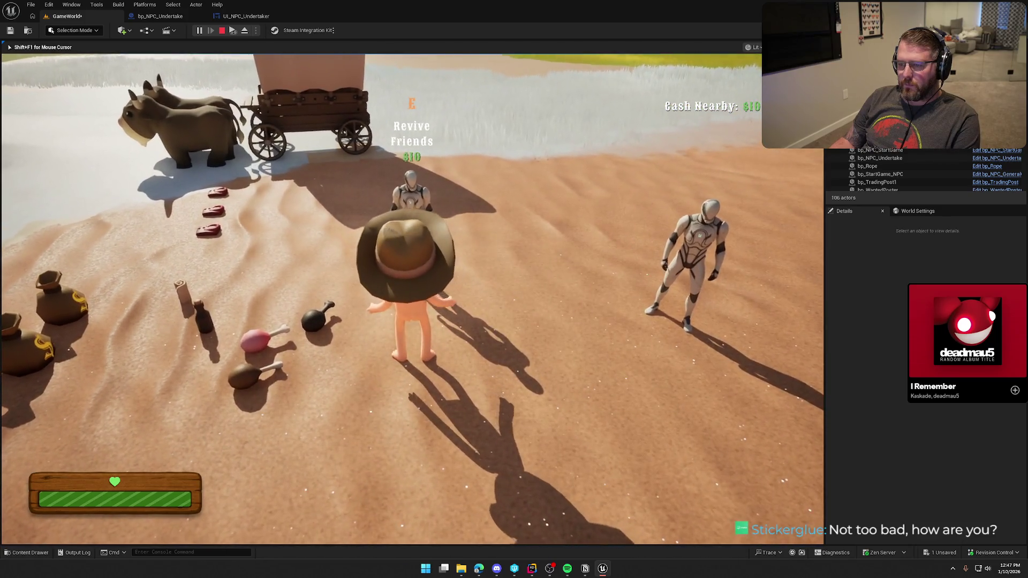
key(Escape)
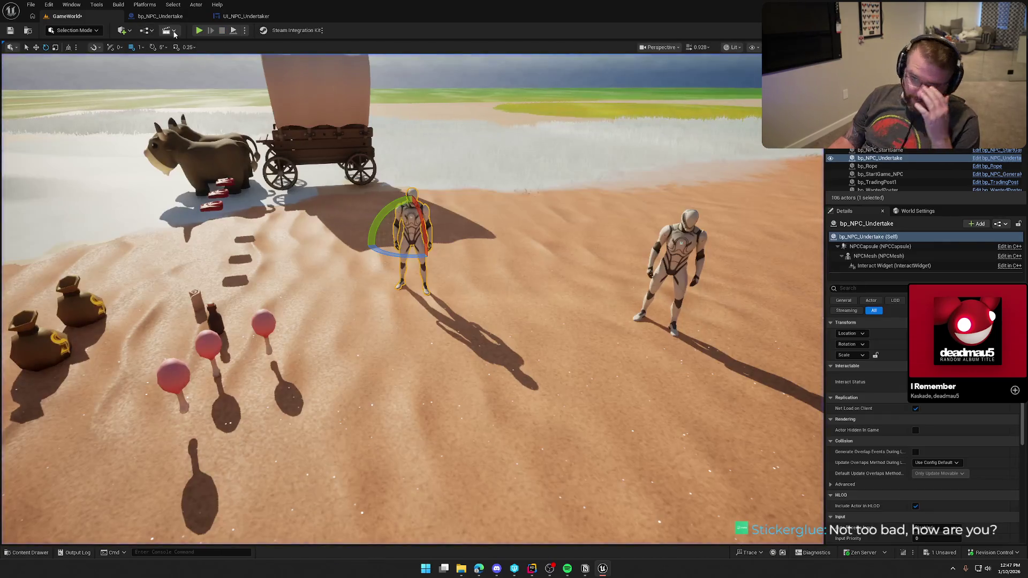
- Review the UI_NPC_Undertaker widget layout, then switch over to NPCActor.h in Rider
click(170, 17)
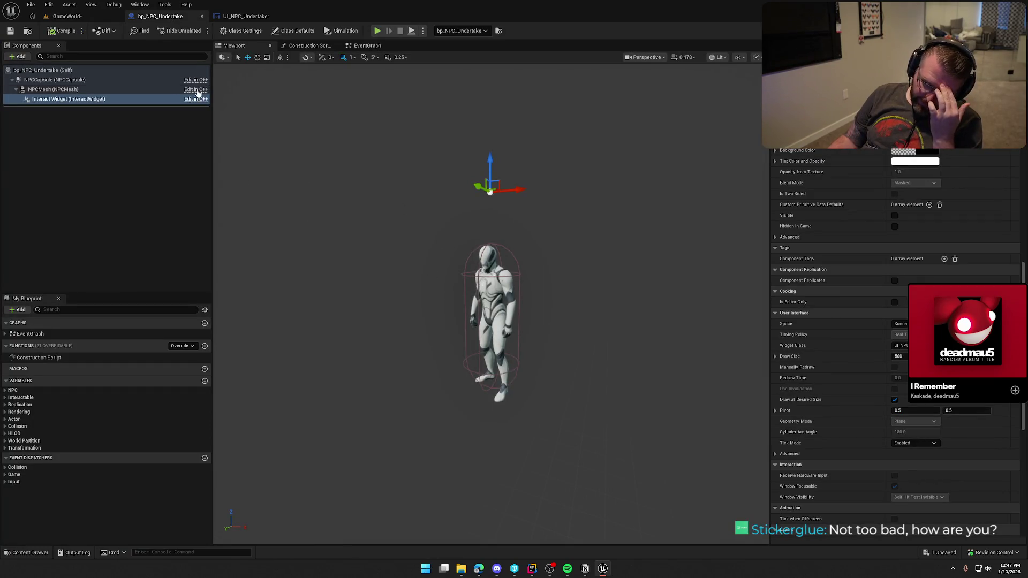
click(247, 16)
click(446, 329)
click(500, 319)
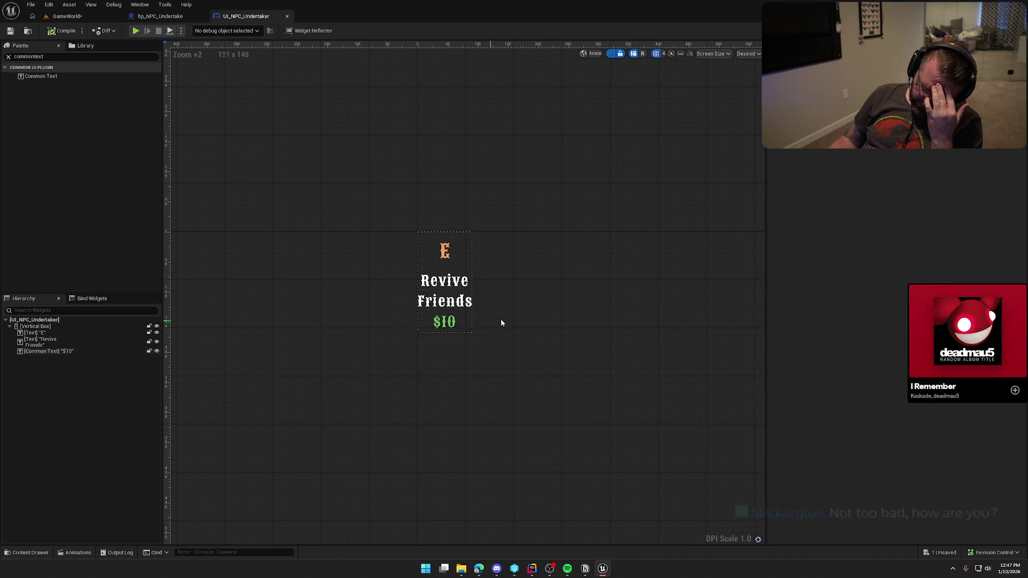
click(159, 16)
key(alt+Tab)
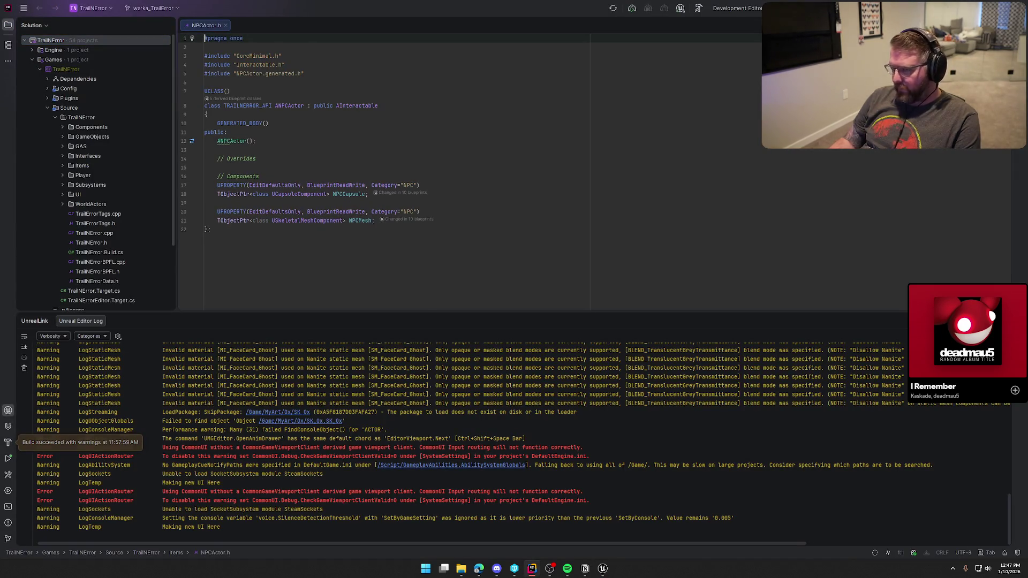
- Add a '// Variables' comment below the NPCMesh declaration
click(9, 410)
click(8, 24)
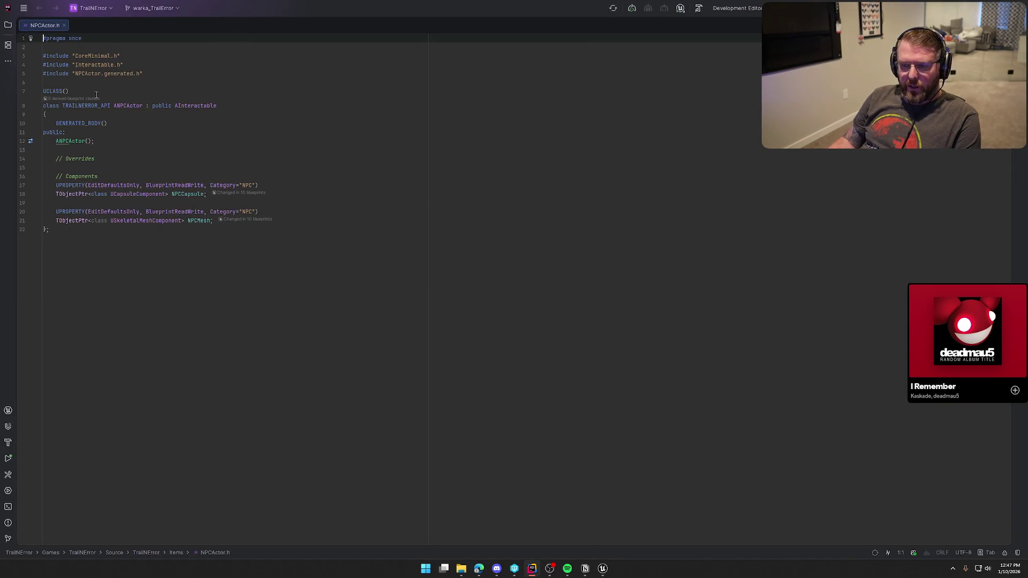
click(215, 224)
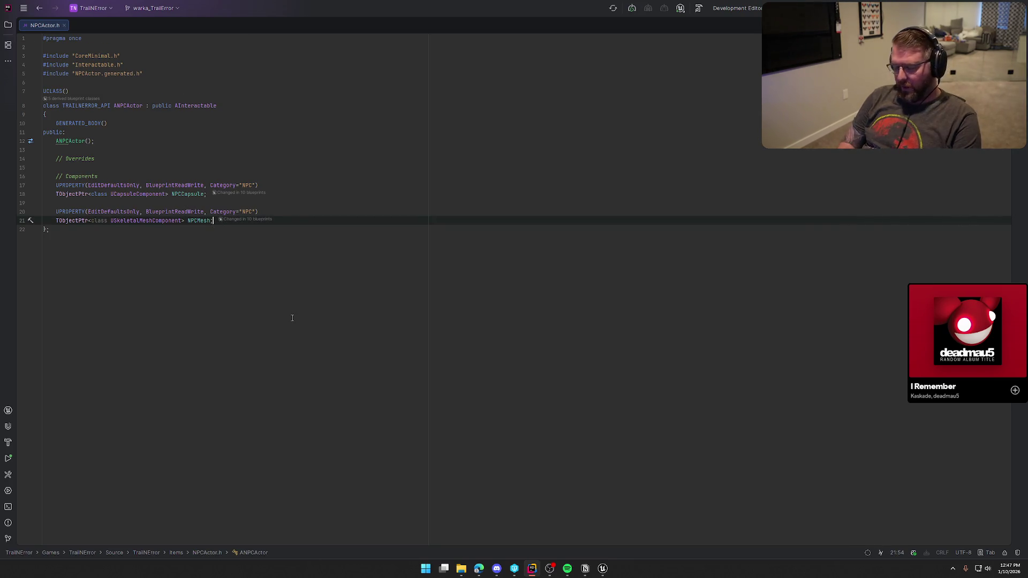
key(Return)
key(Return)
text(// V)
key(BackSpace)
text(F)
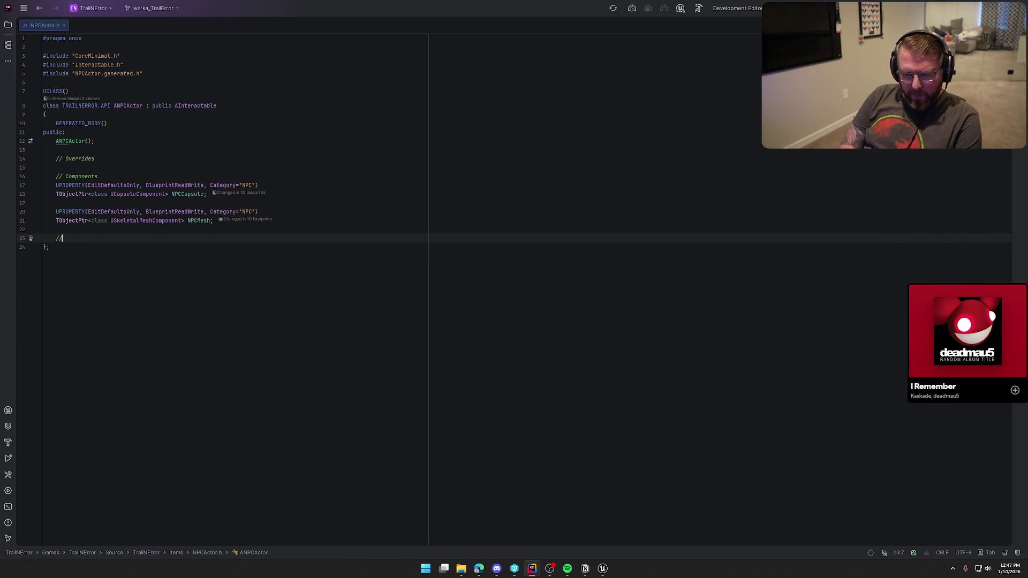
key(BackSpace)
text(Variables)
key(Return)
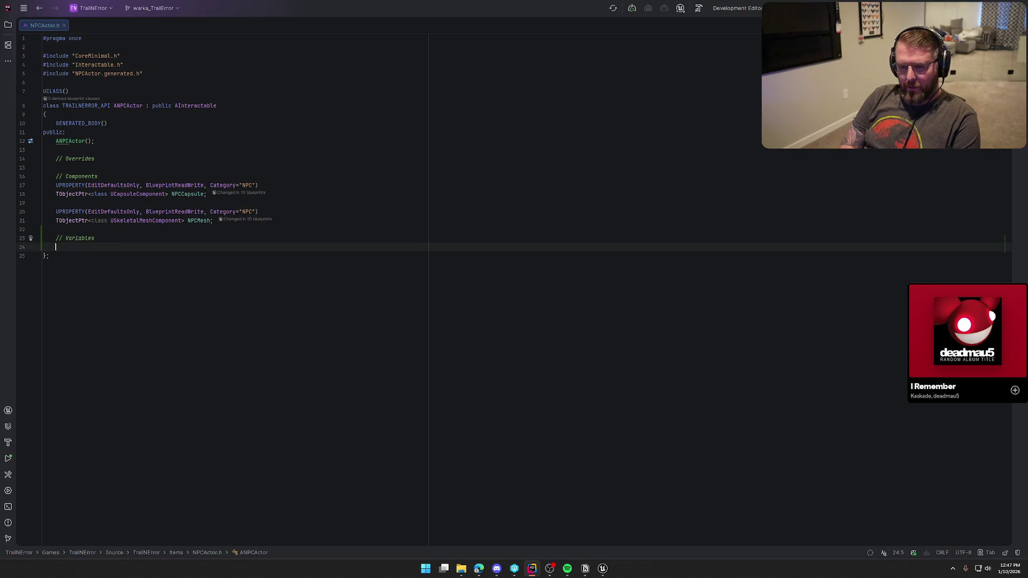
- Insert a UPROPERTY line and an ATradingPost type, adding a forward declaration for ATradingPost
key(ctrl+space)
text(UPRO)
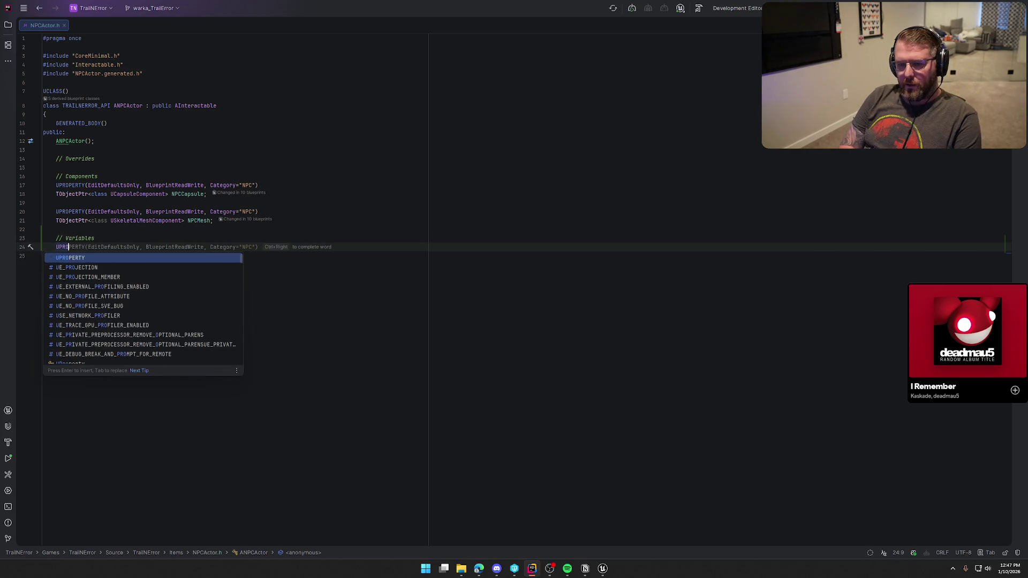
key(Tab)
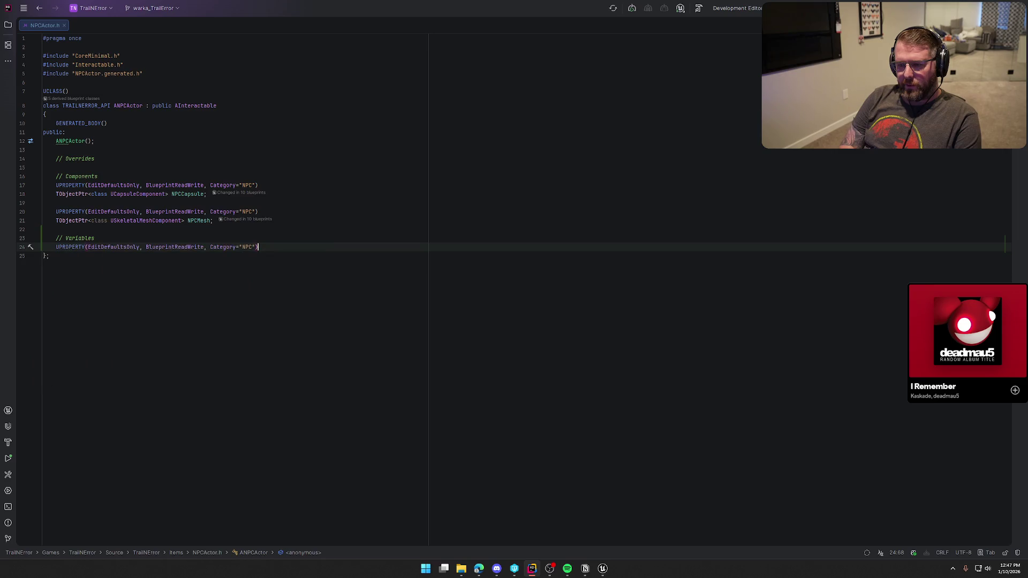
key(Return)
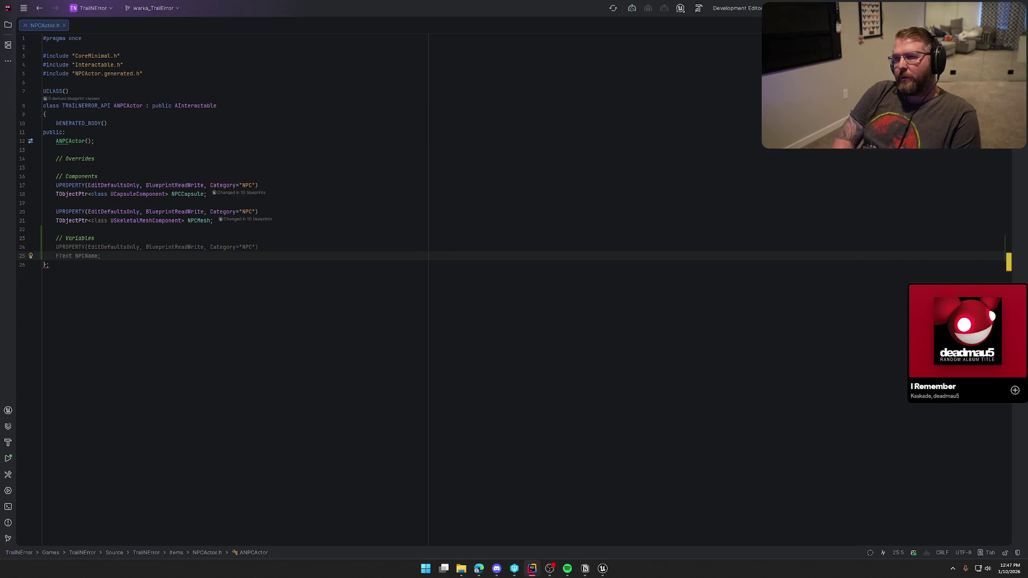
text(A)
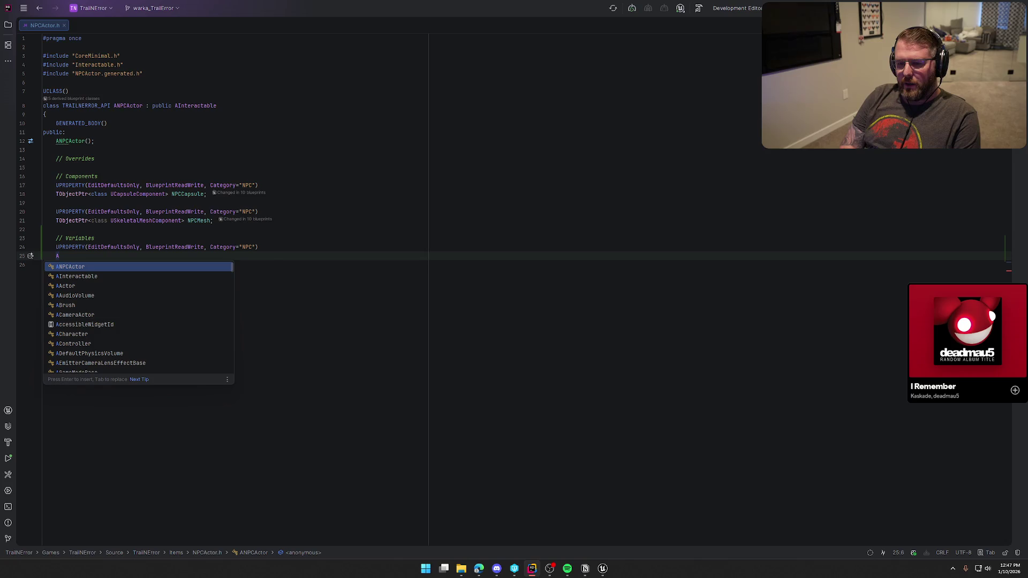
text(T)
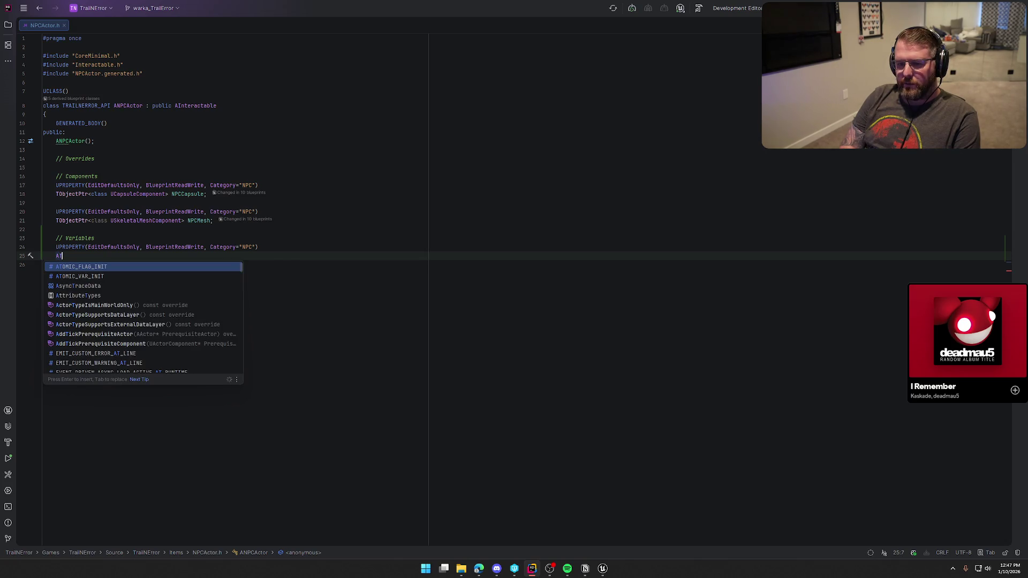
text(rad)
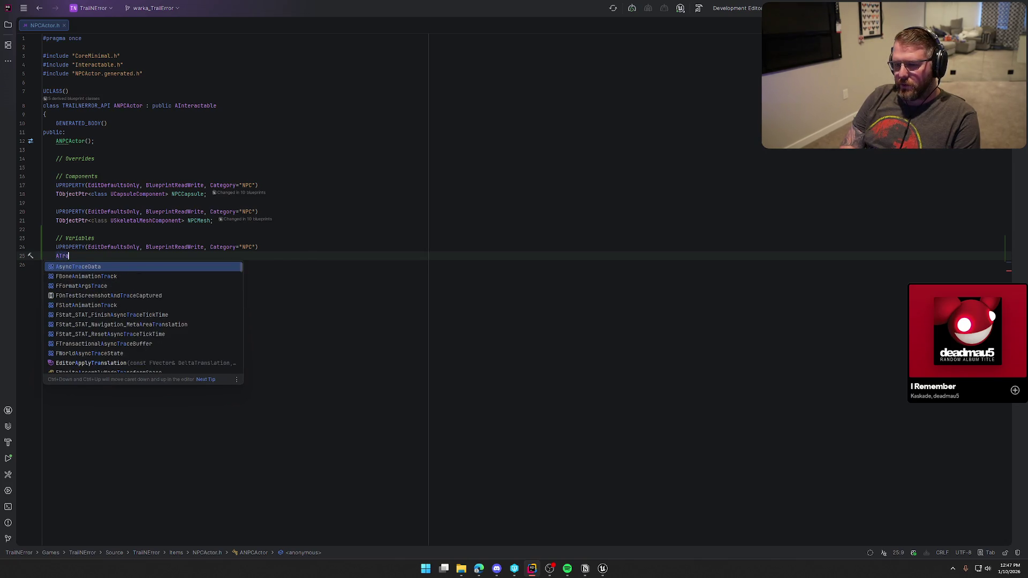
key(Return)
key(alt+Return)
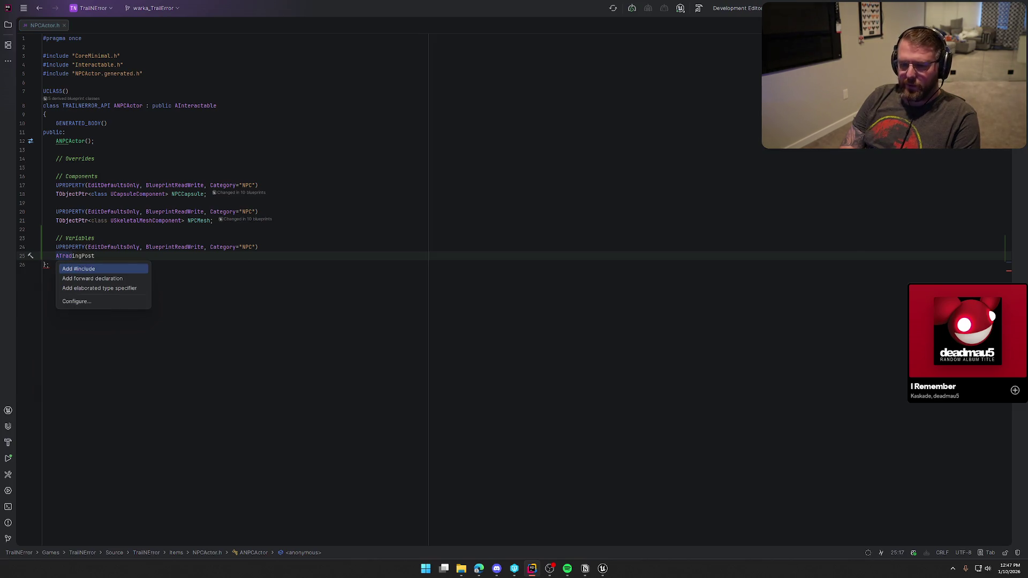
key(Down)
key(Return)
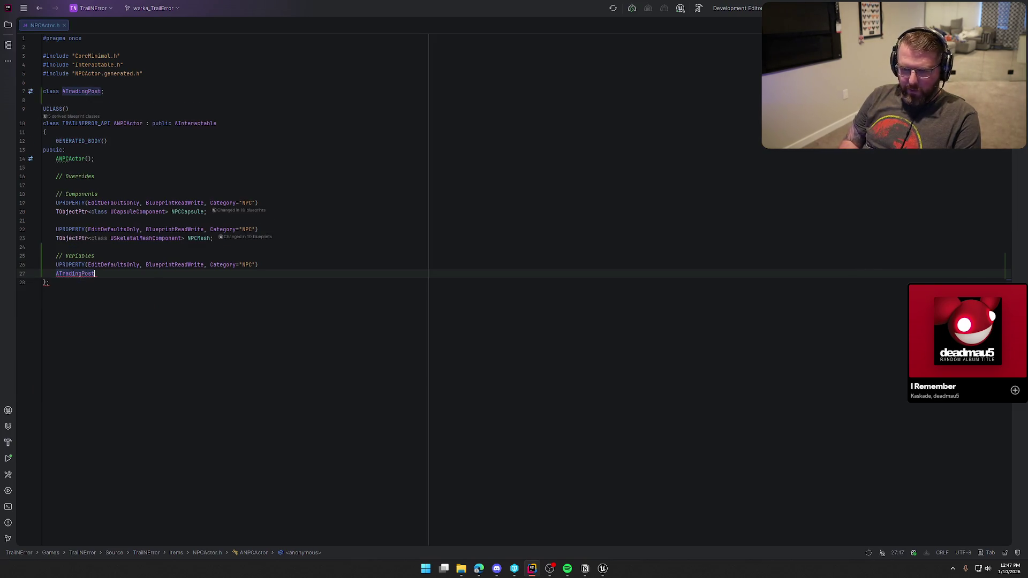
- Turn the line into the AssociatedTradingPost pointer declaration via autocomplete
key(ctrl+shift+Left)
key(BackSpace)
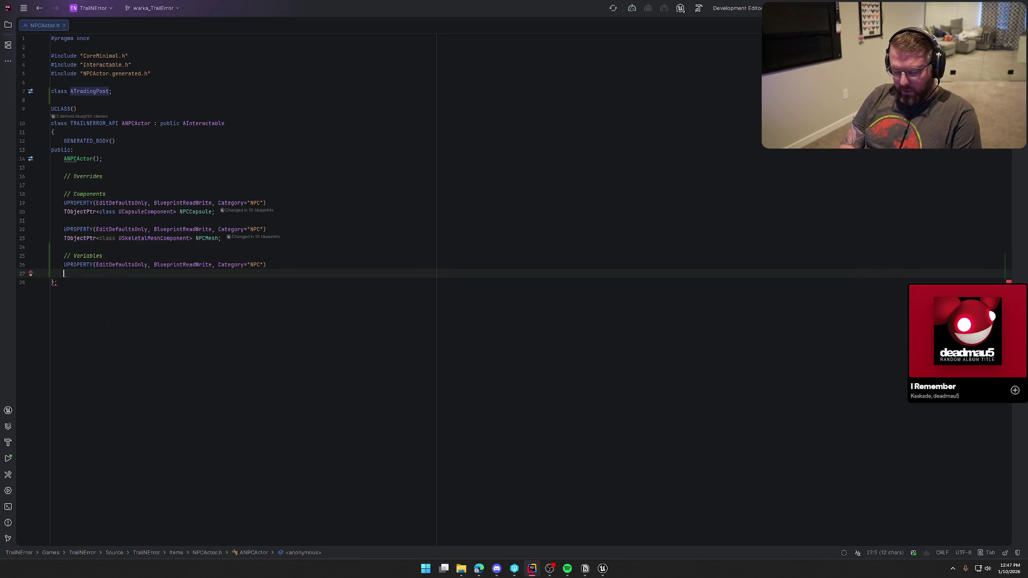
text(TObj)
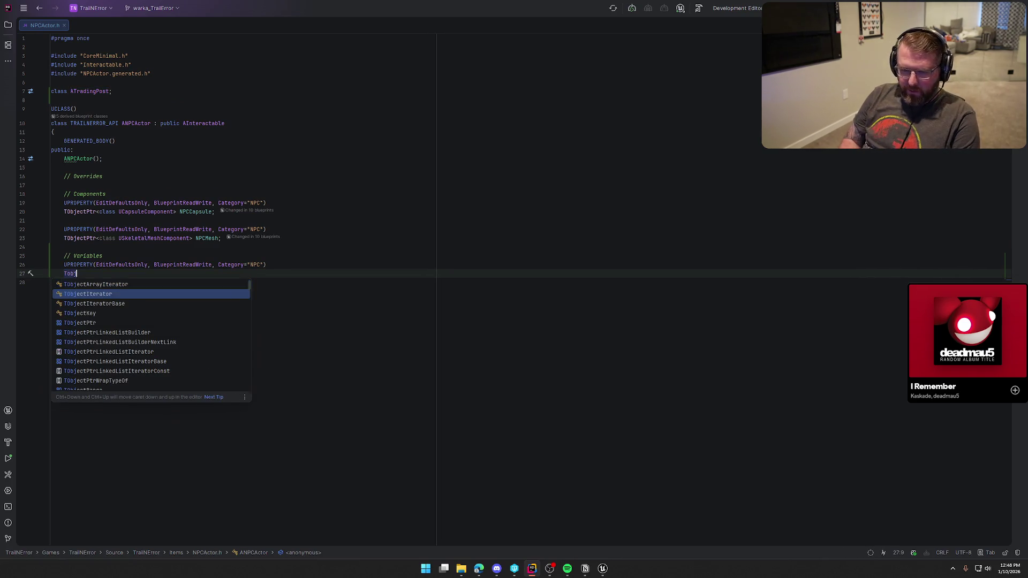
key(Escape)
click(52, 282)
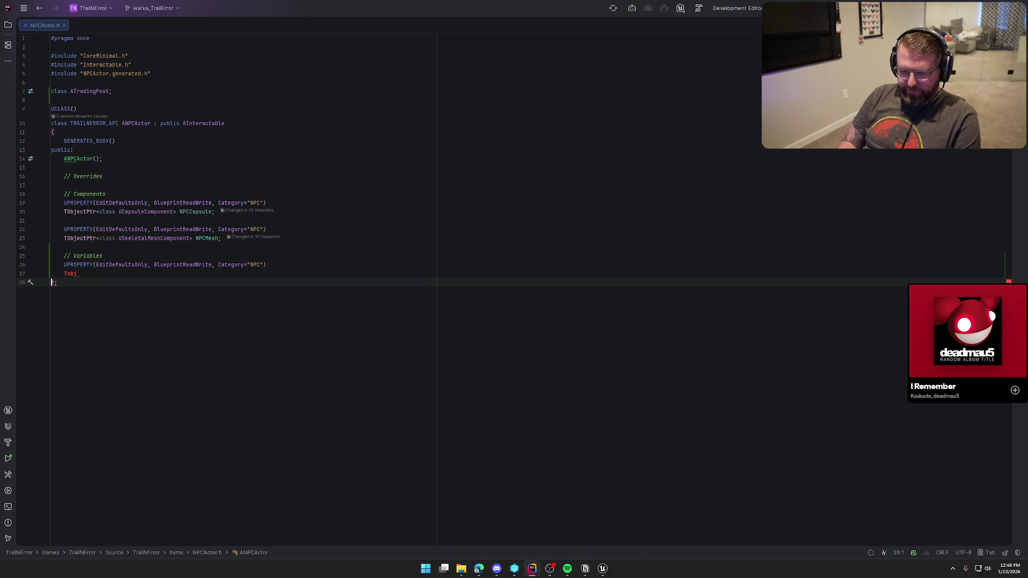
key(Up)
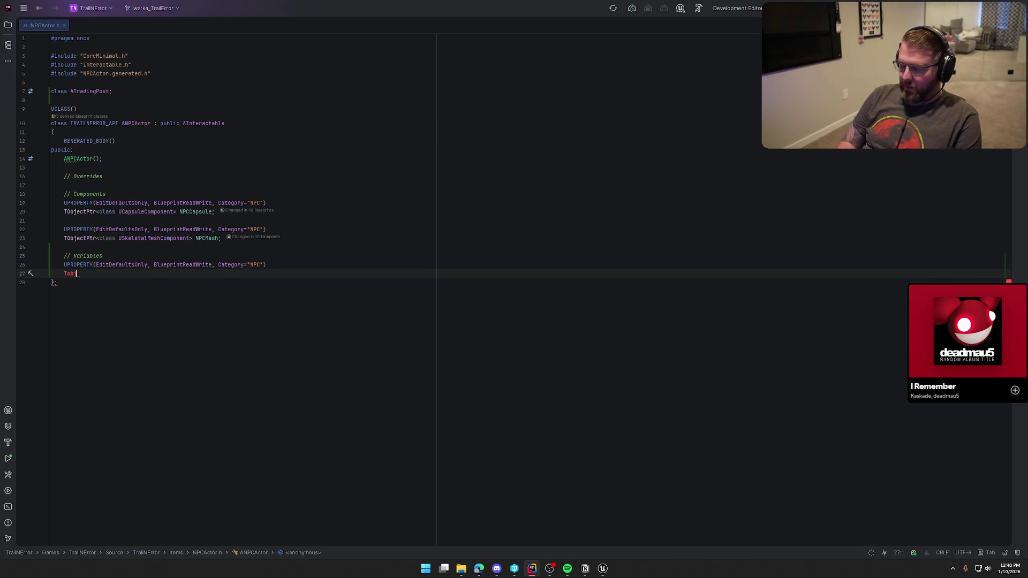
key(BackSpace)
key(BackSpace)
key(BackSpace)
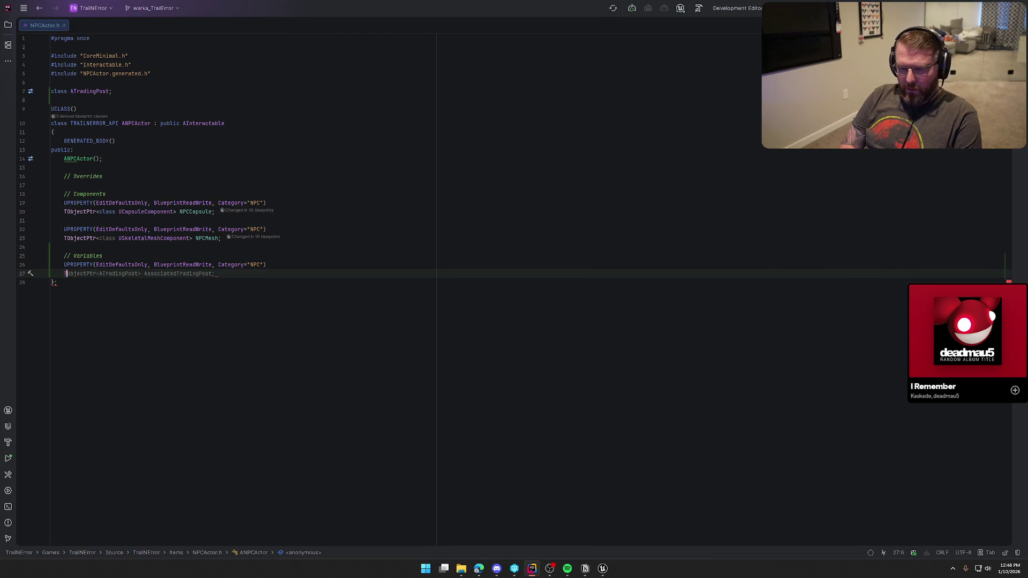
key(Tab)
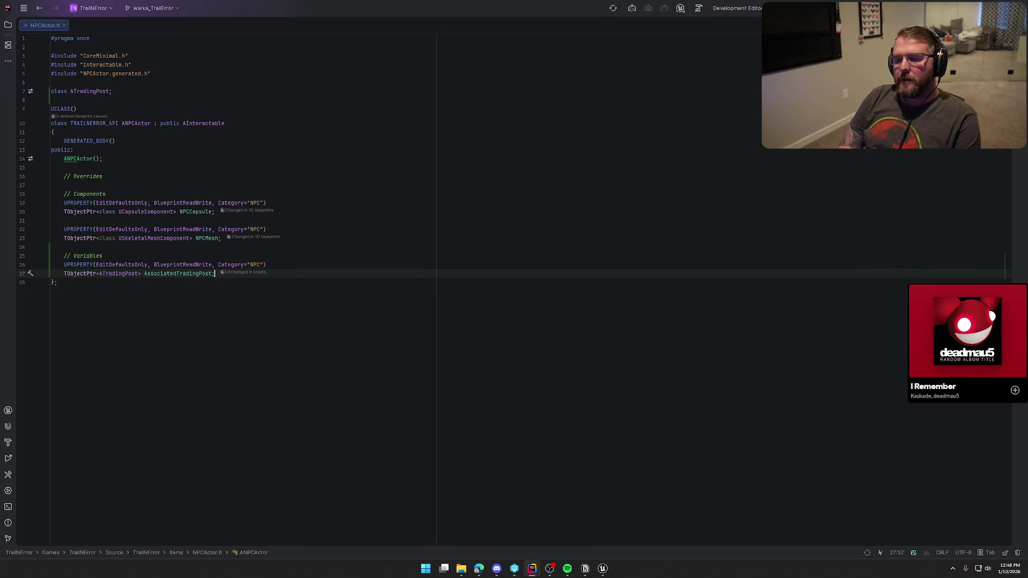
- Change the property specifier from EditDefaultsOnly to EditAnywhere
click(102, 265)
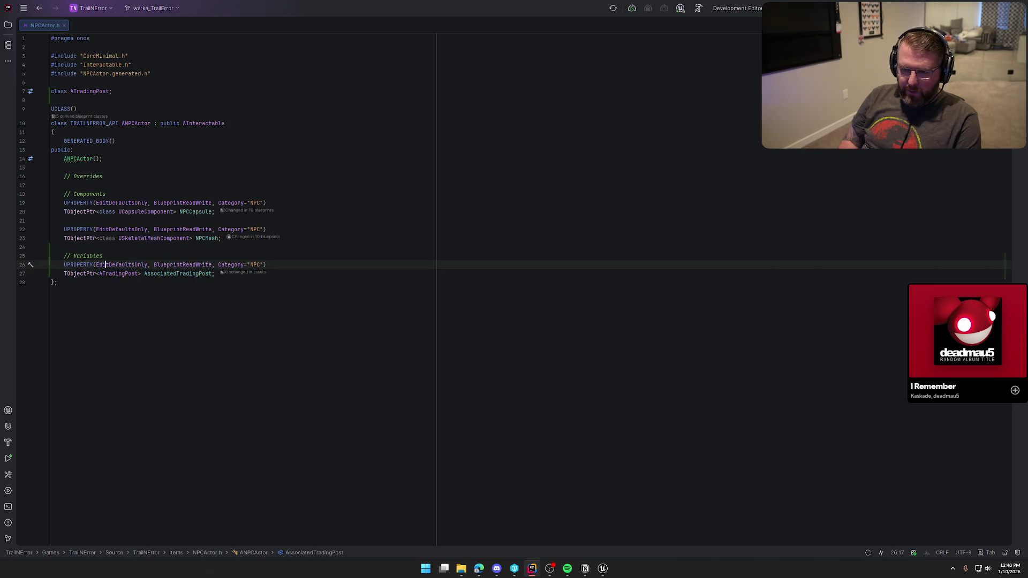
key(BackSpace)
key(BackSpace)
key(BackSpace)
text(An)
key(Return)
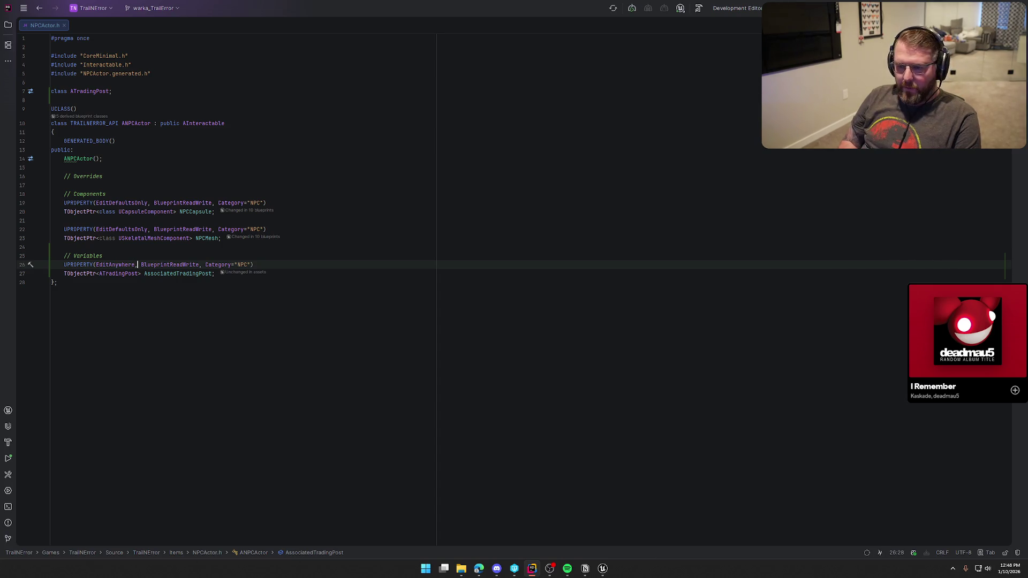
click(214, 274)
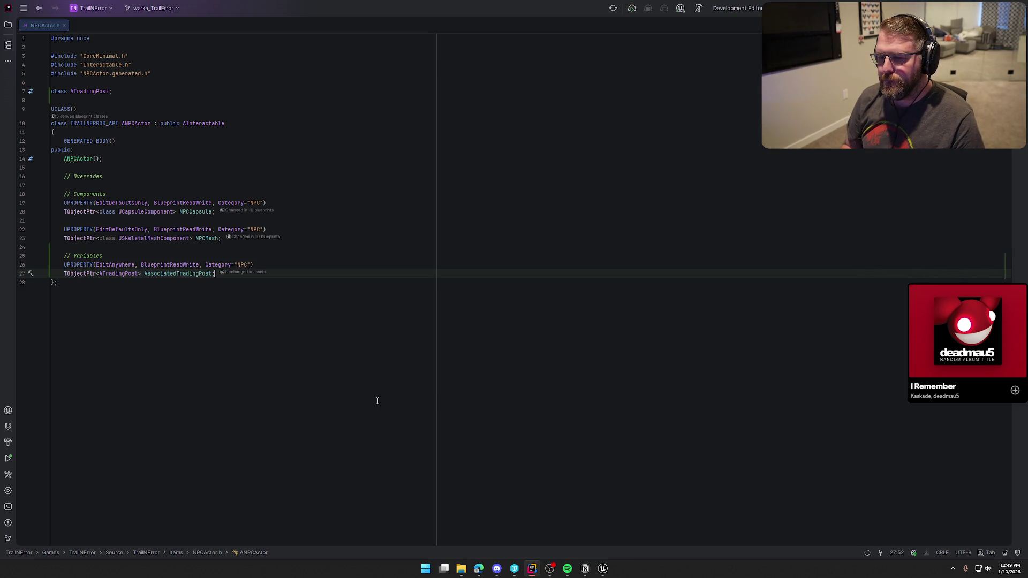
- Save the GameWorld map in Unreal through Save Content
click(607, 561)
key(ctrl+shift+s)
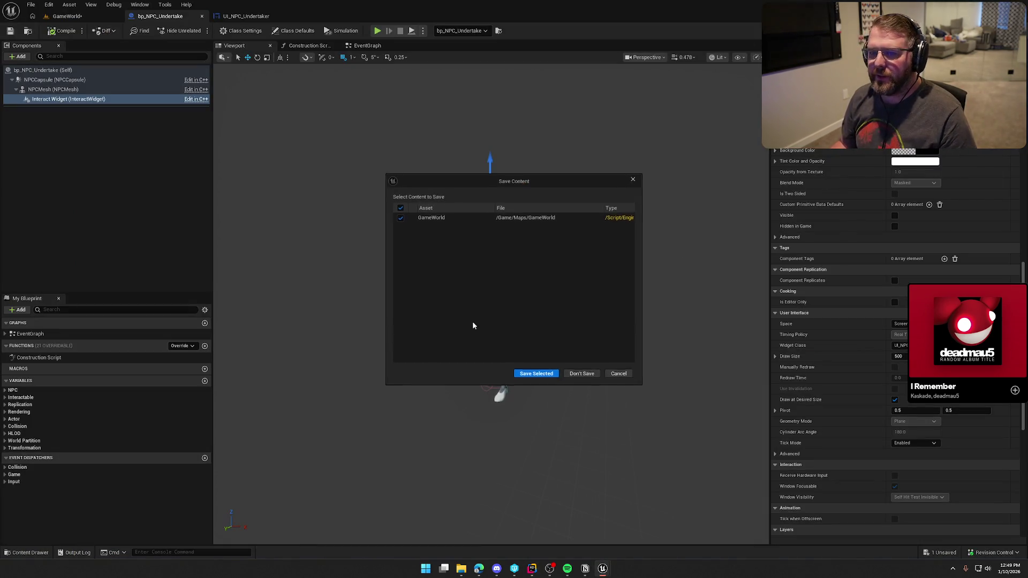
click(534, 373)
- Build the solution in Rider, then return to the relaunched Unreal Editor
key(alt+Tab)
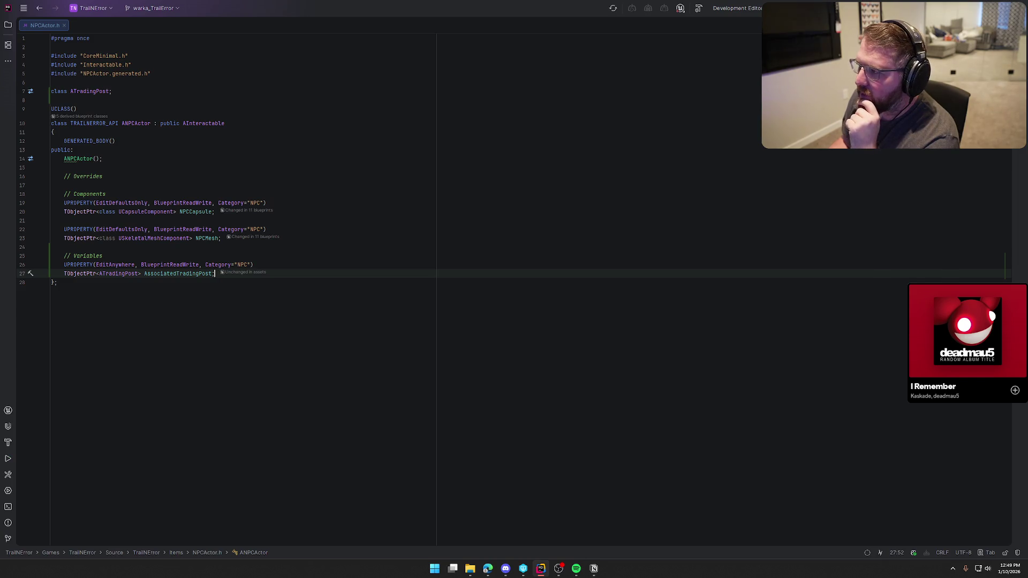
key(ctrl+shift+b)
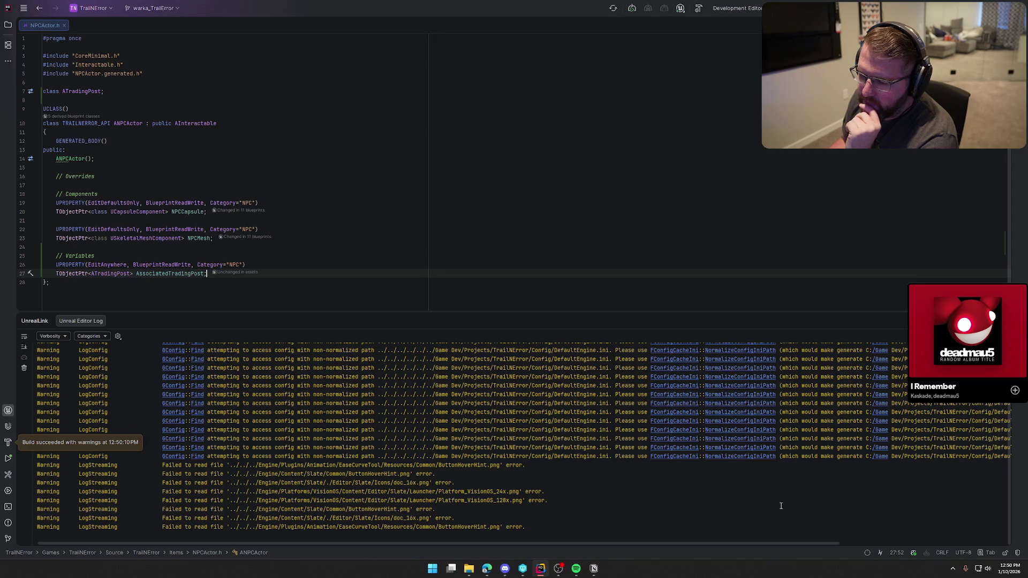
key(Escape)
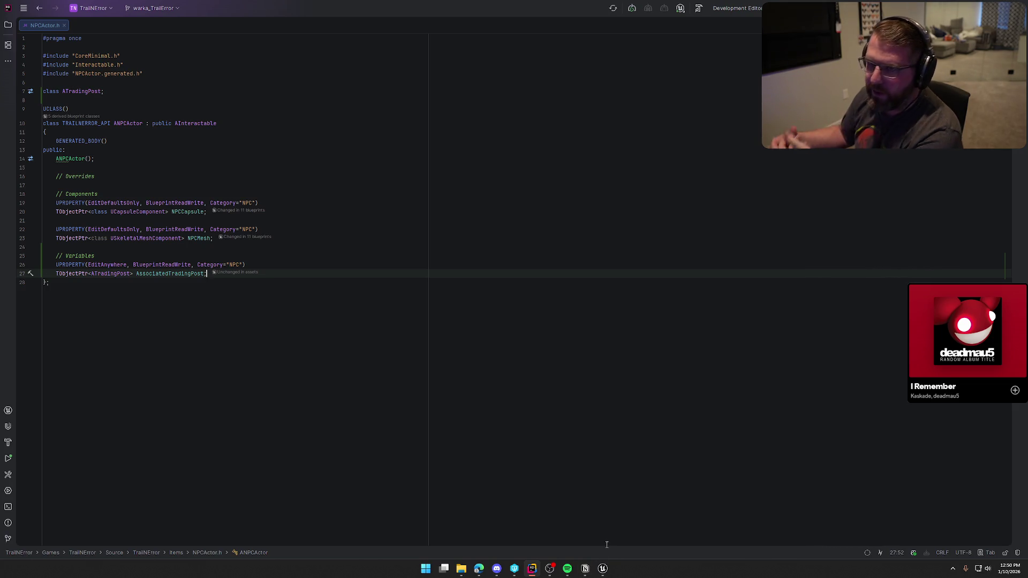
click(602, 568)
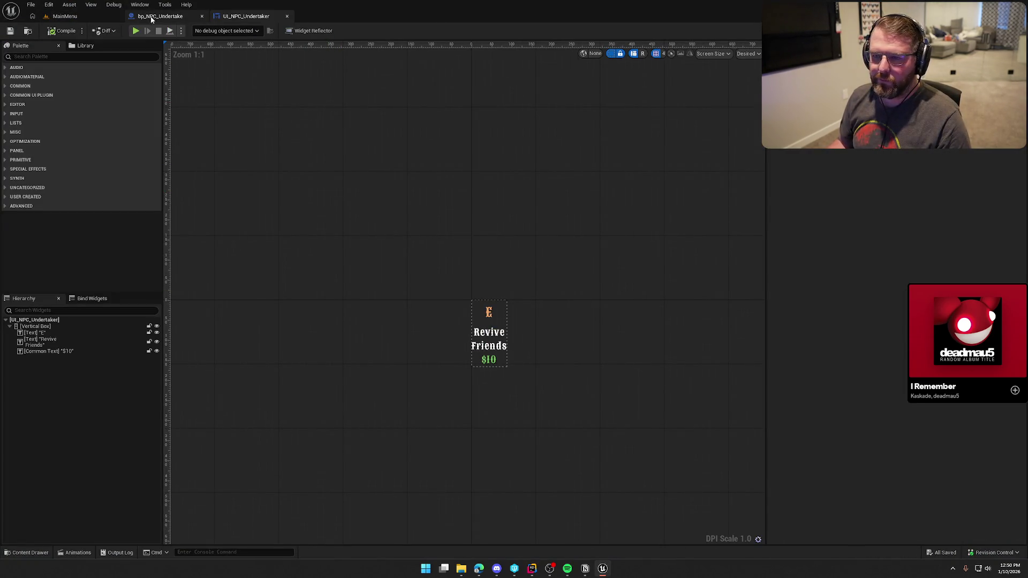
- Reopen the previous asset editors and rename the undertaker blueprint to bp_NPC_Undertaker
click(154, 16)
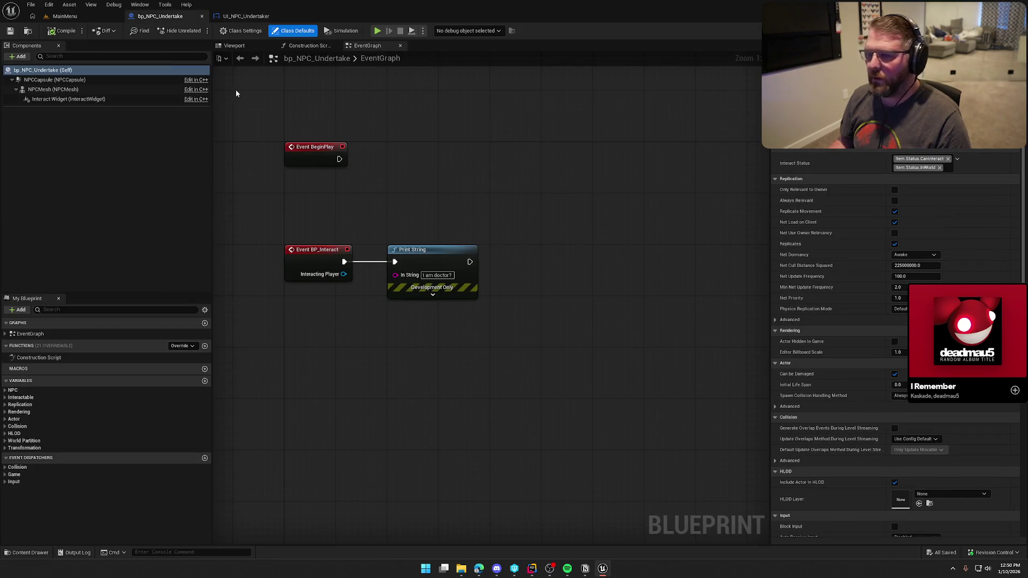
key(ctrl+space)
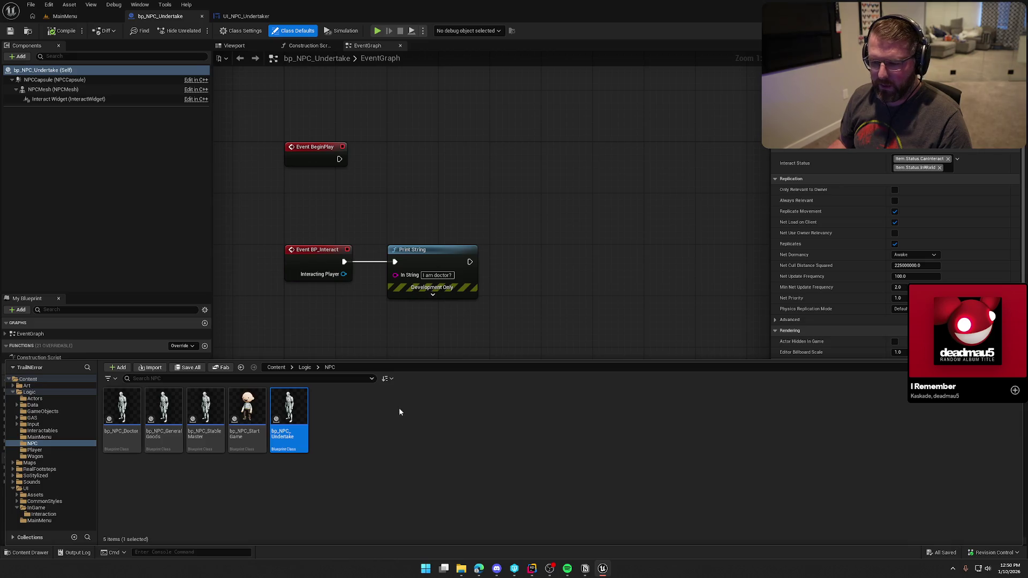
key(F2)
text(C_Undertaker)
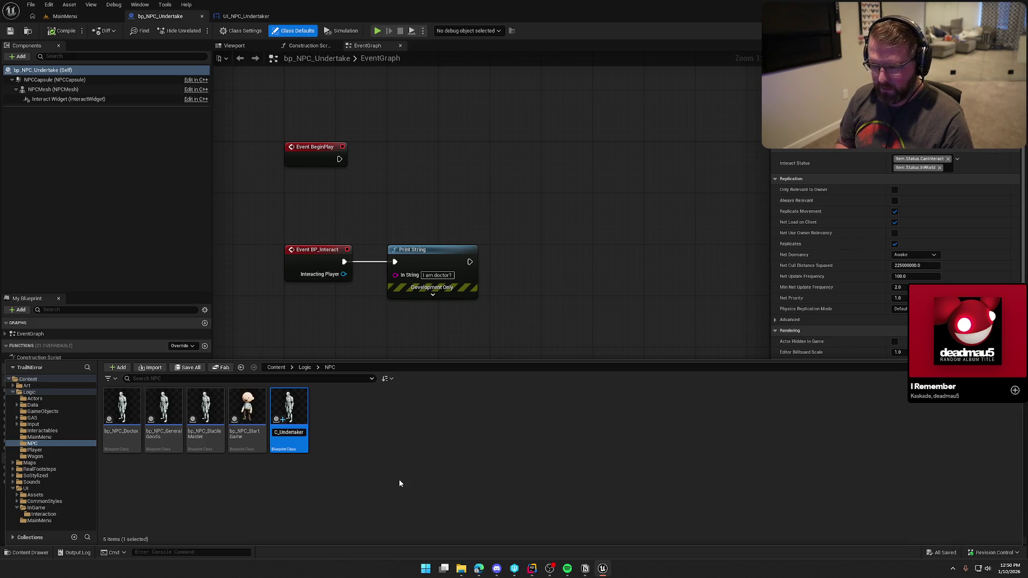
key(Return)
click(482, 167)
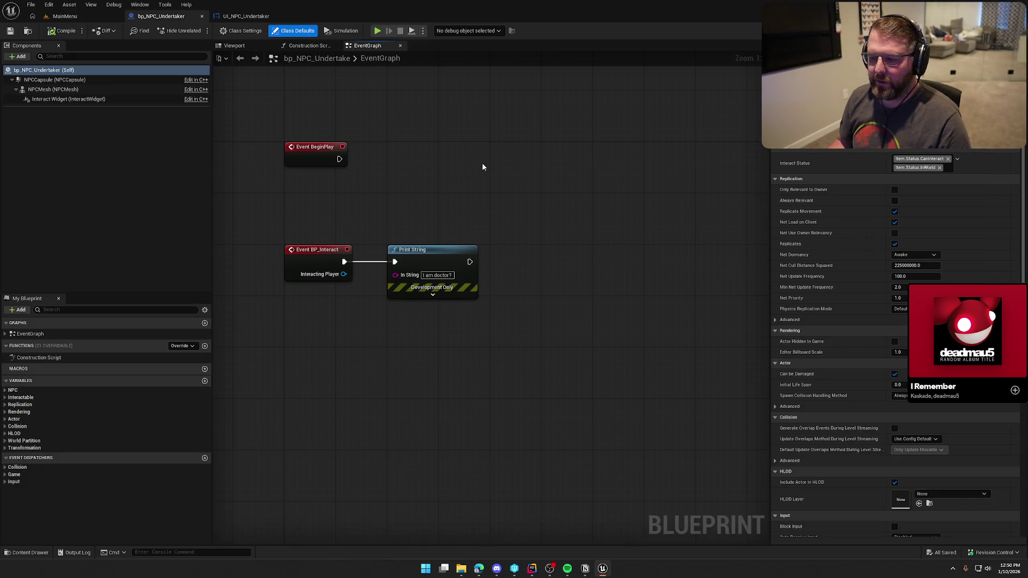
- Delete the Print String node, then compile and save the blueprint
click(468, 281)
key(Delete)
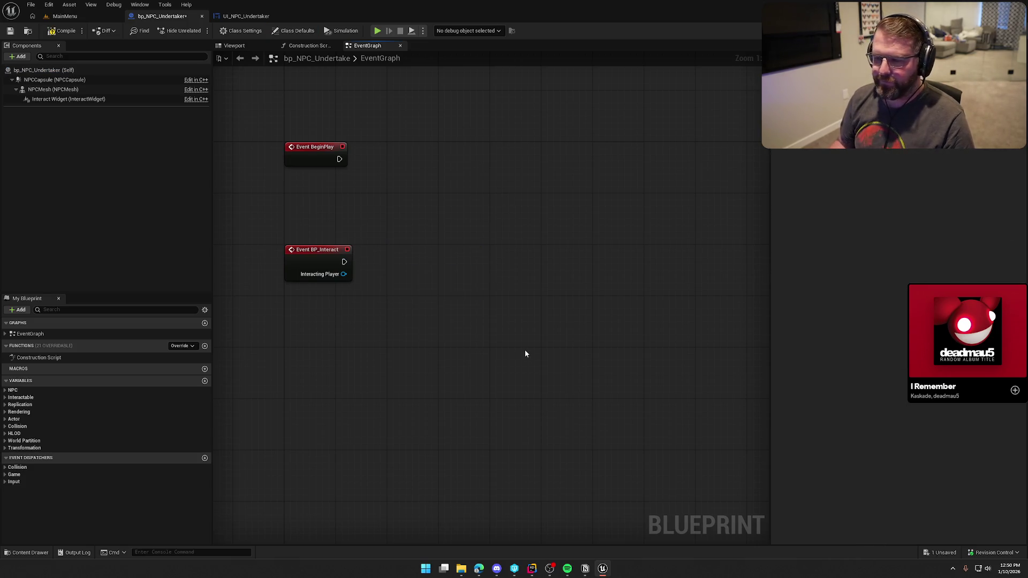
click(62, 30)
drag(438, 214, 473, 256)
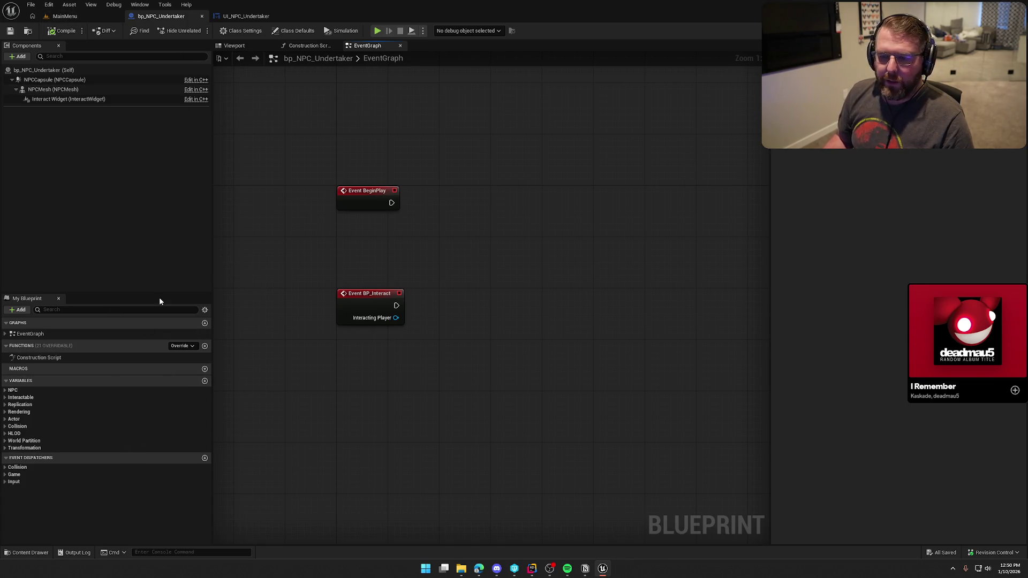
click(65, 21)
key(ctrl+space)
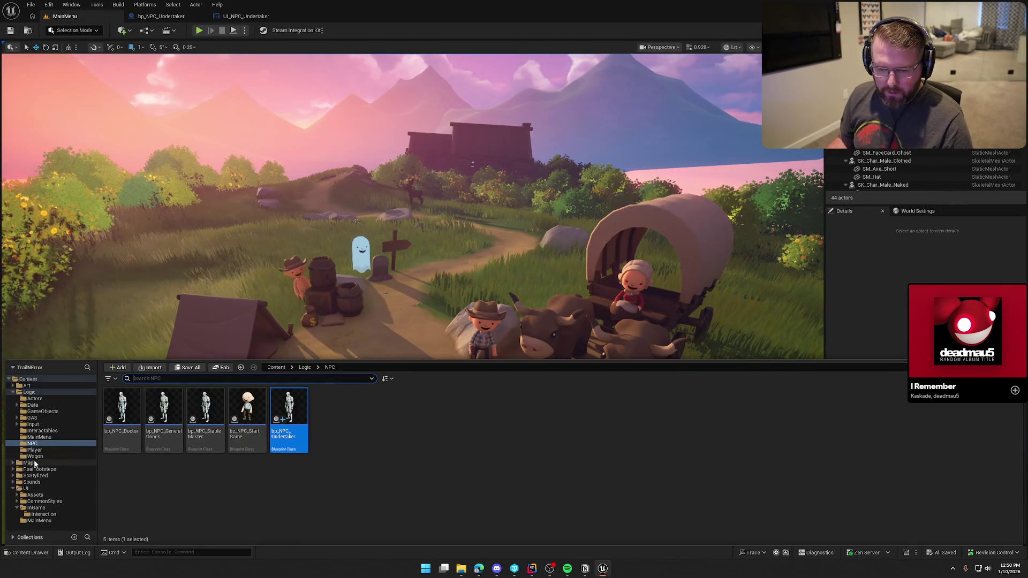
- Load the GameWorld map from Maps and focus the view on the undertaker NPC
click(30, 463)
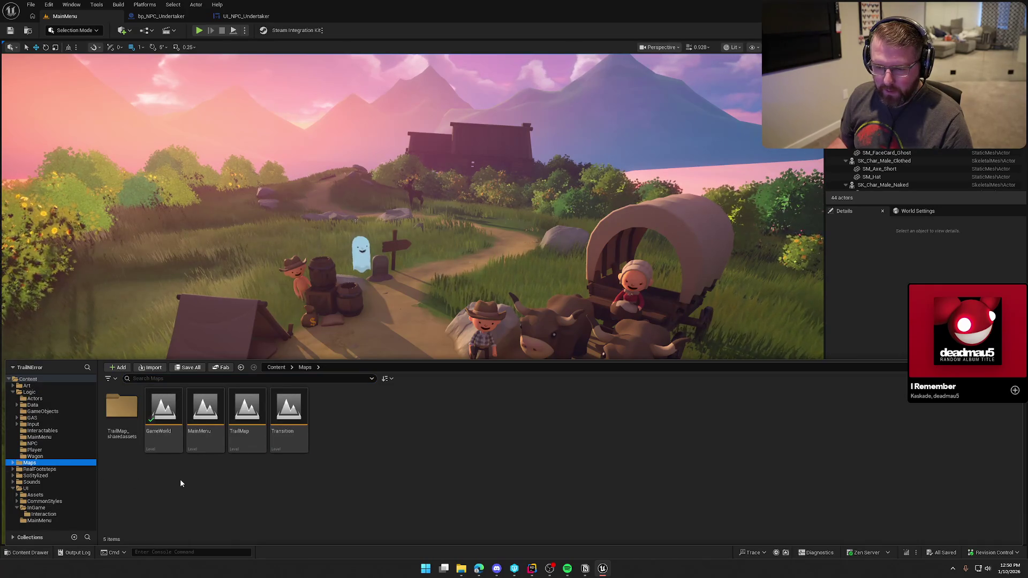
double_click(165, 417)
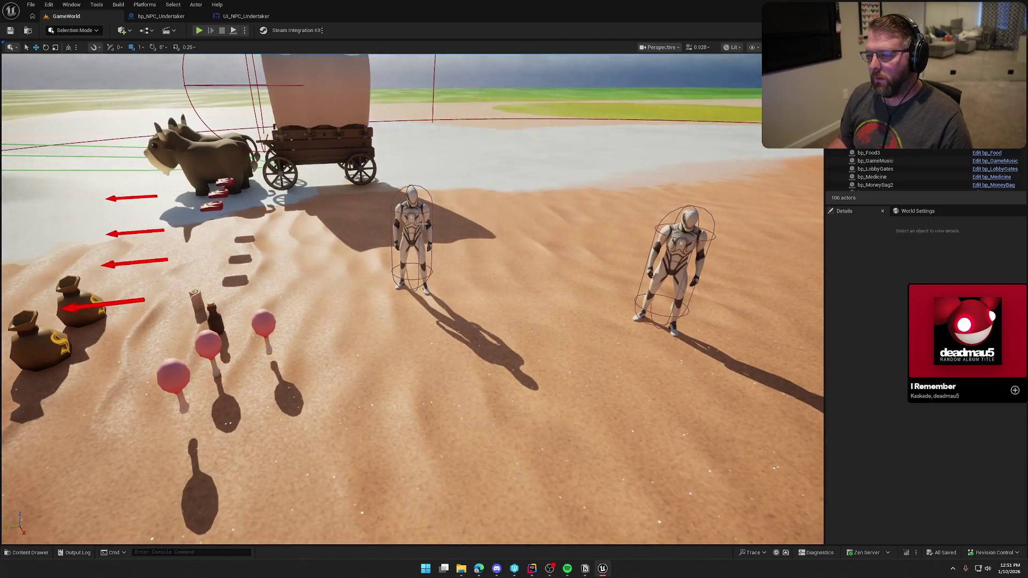
click(415, 217)
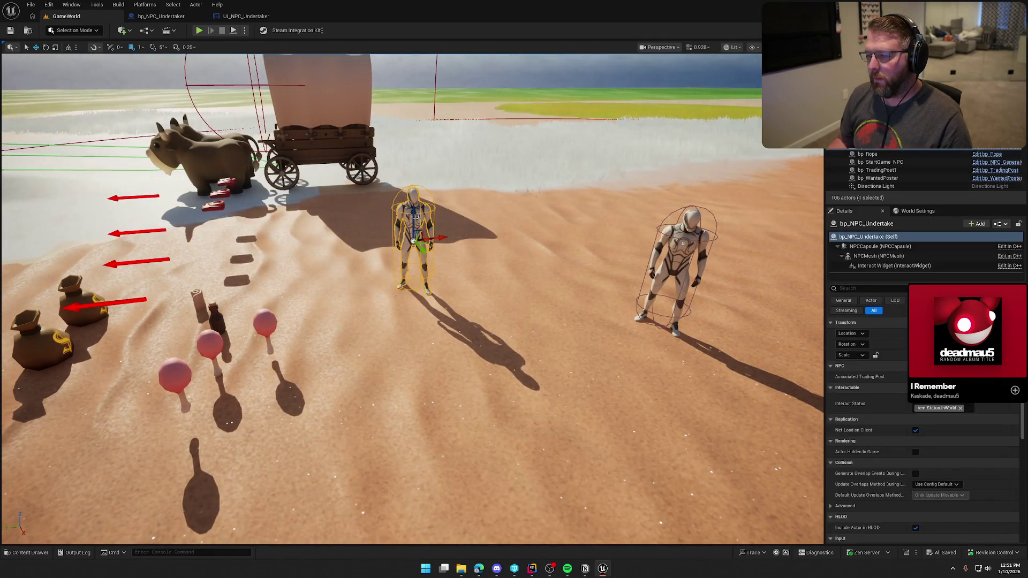
key(f)
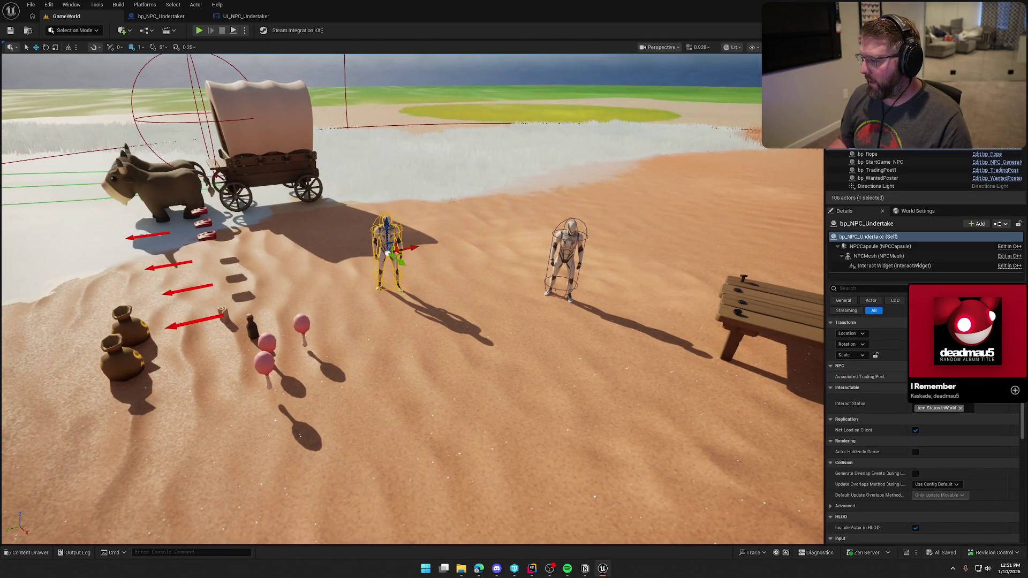
drag(482, 321, 540, 308)
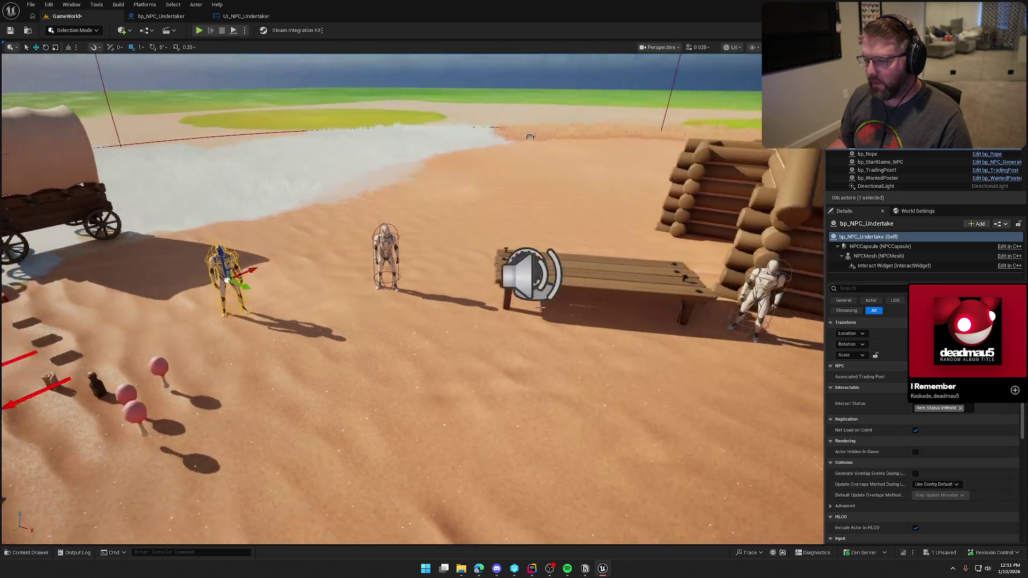
- Inspect the Associated Trading Post choices for the doctor and the two cabin NPCs
click(387, 257)
click(942, 376)
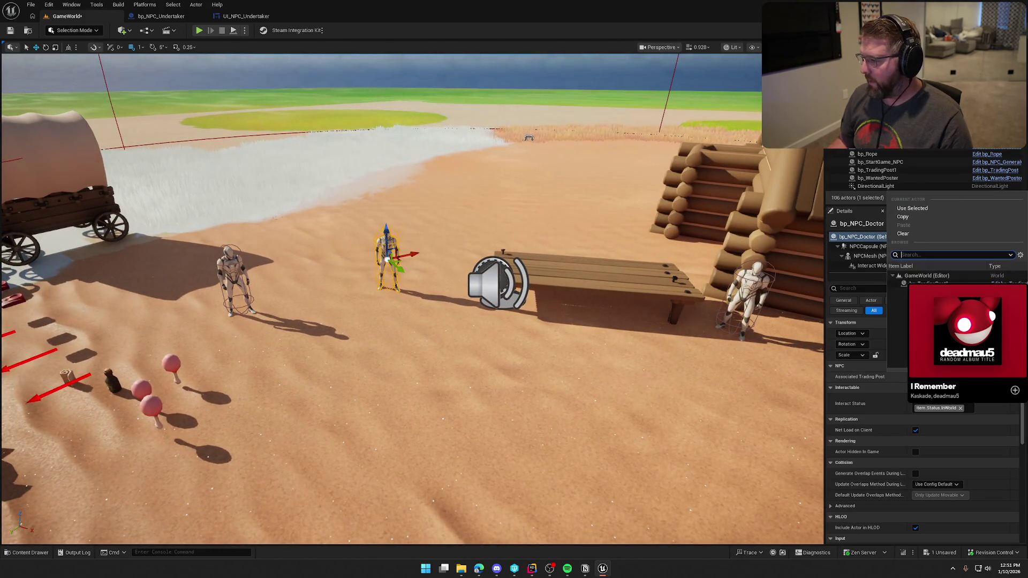
key(Escape)
key(d)
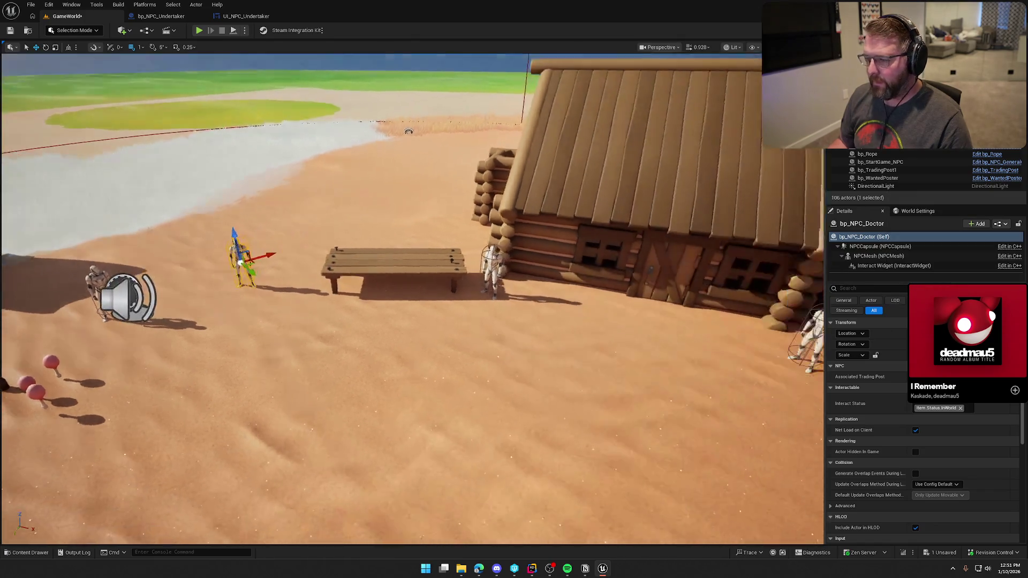
click(479, 261)
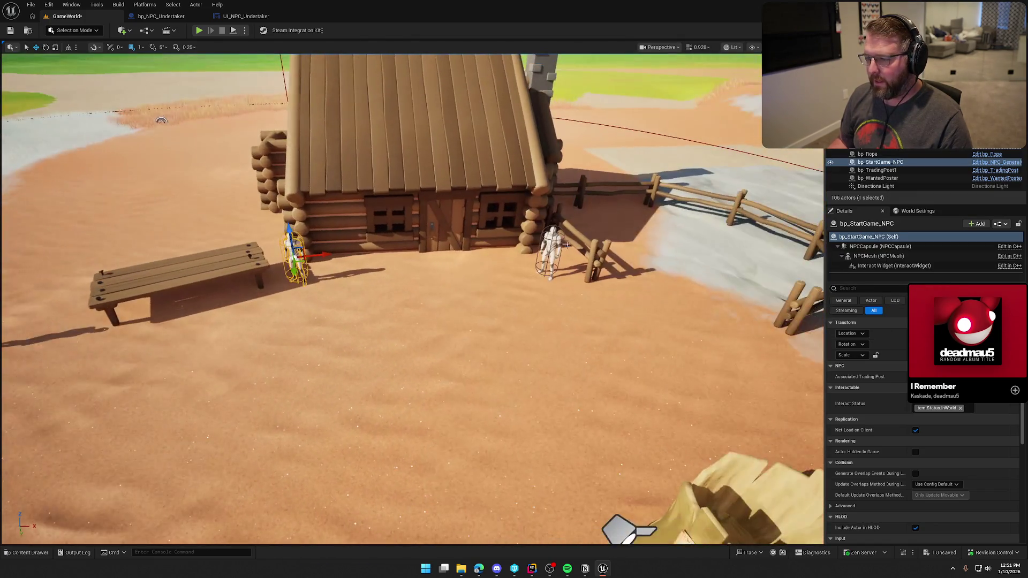
ctrl+click(557, 251)
click(942, 323)
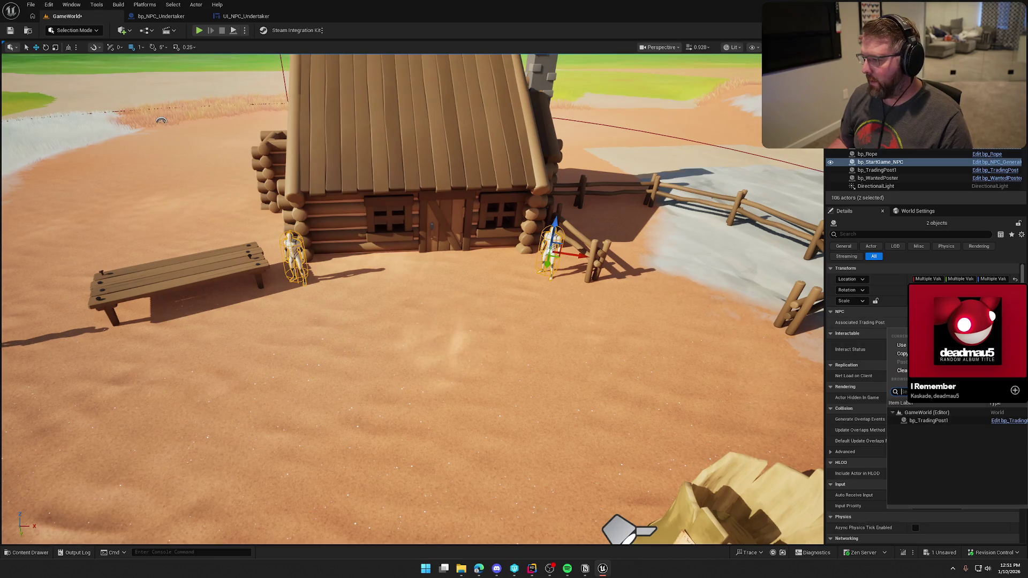
click(932, 420)
key(Escape)
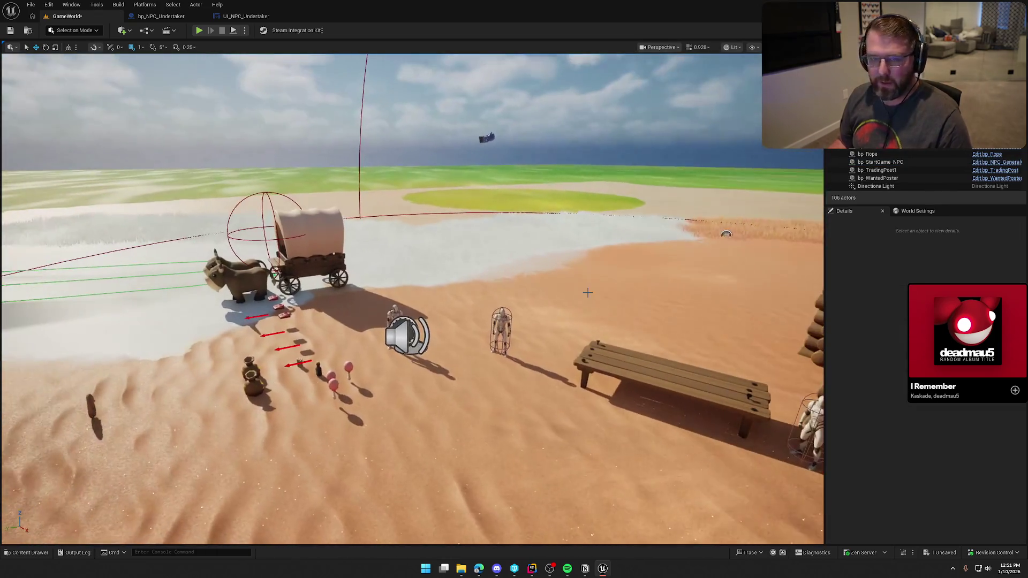
- Save the GameWorld level and reselect the undertaker NPC to return to its blueprint
key(ctrl+s)
scroll(587, 292, up, 4)
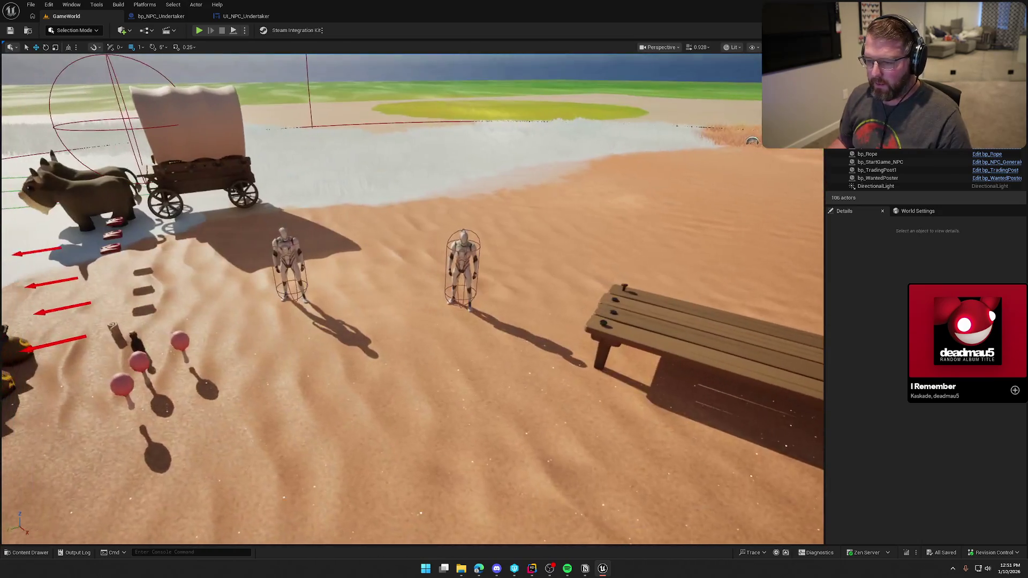
click(289, 262)
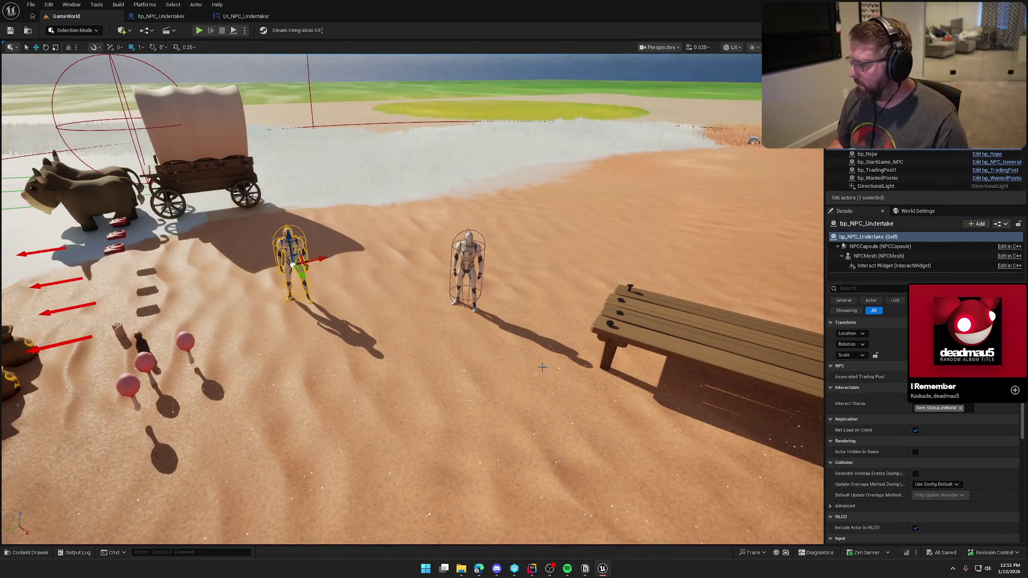
click(179, 16)
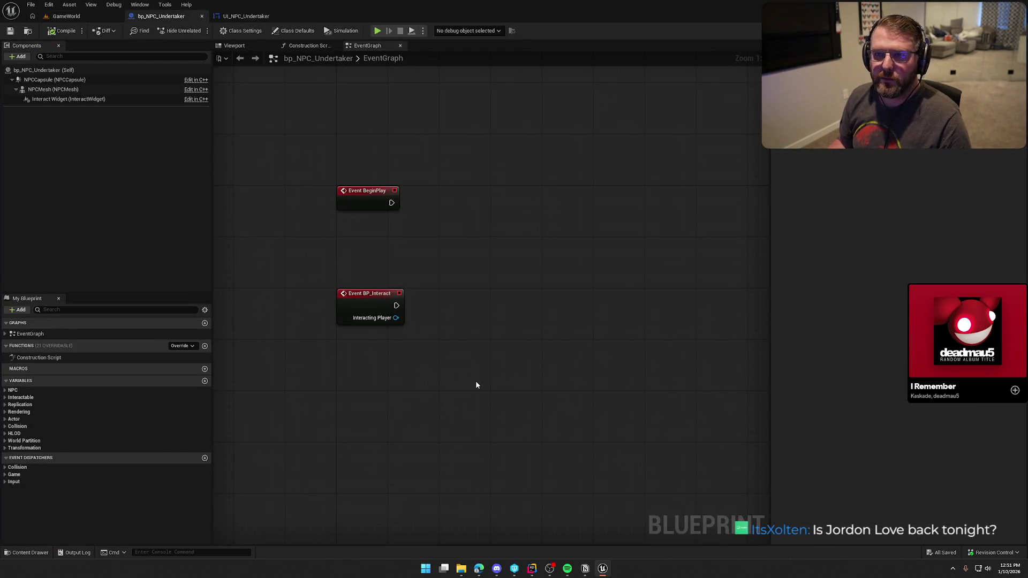
- Delete Event BeginPlay, move Event BP_Interact up, and compile and save the blueprint
mouse_move(475, 385)
mouse_down()
mouse_move(489, 332)
mouse_move(512, 309)
mouse_up()
drag(469, 160, 368, 121)
key(Delete)
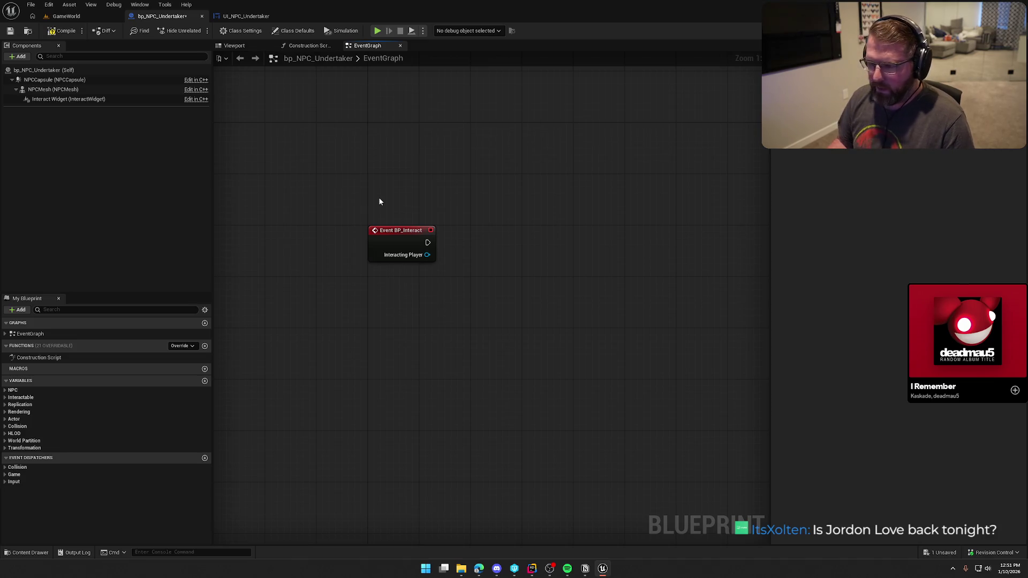
drag(407, 234, 414, 129)
mouse_move(435, 241)
mouse_down()
mouse_move(357, 340)
mouse_move(361, 327)
mouse_up()
click(54, 37)
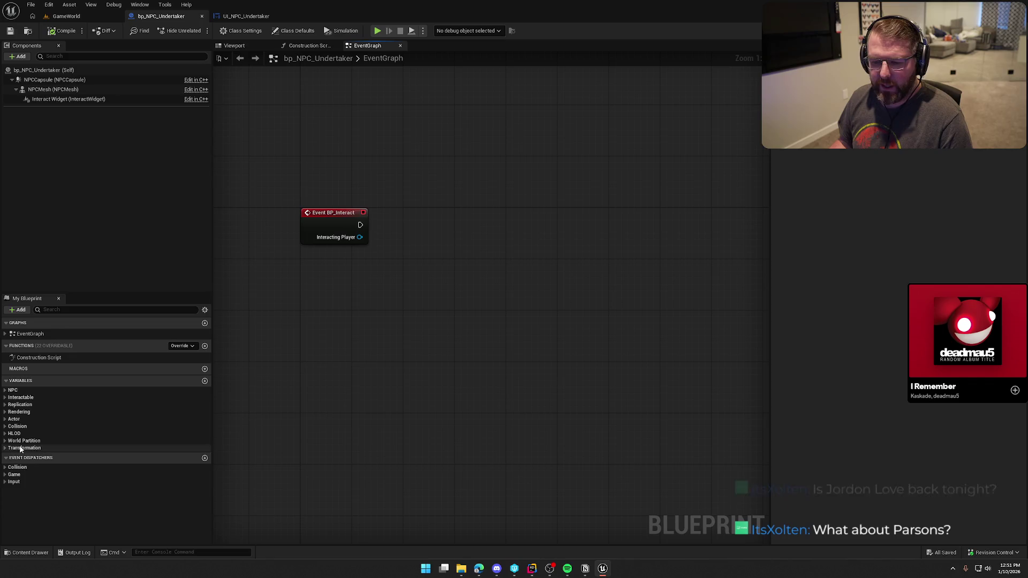
- Place an Associated Trading Post getter below BP_Interact, leaving it unconnected
click(7, 397)
click(6, 399)
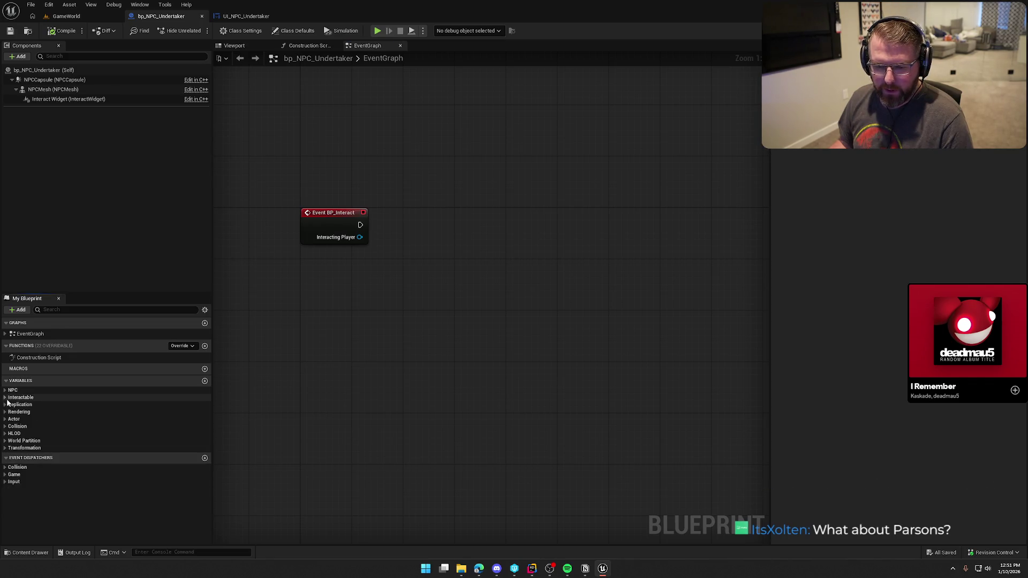
click(4, 390)
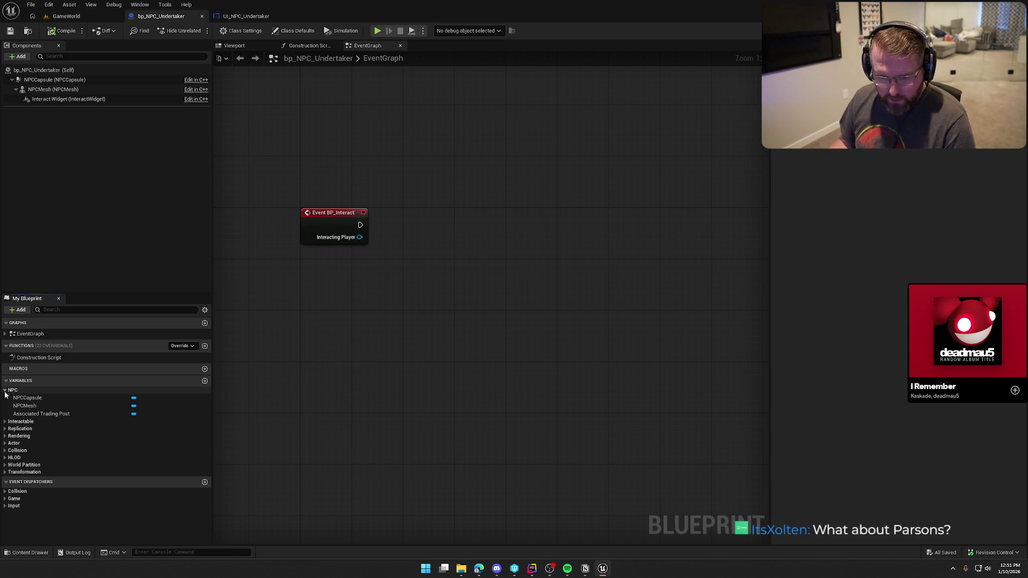
drag(54, 415, 294, 308)
drag(366, 298, 411, 306)
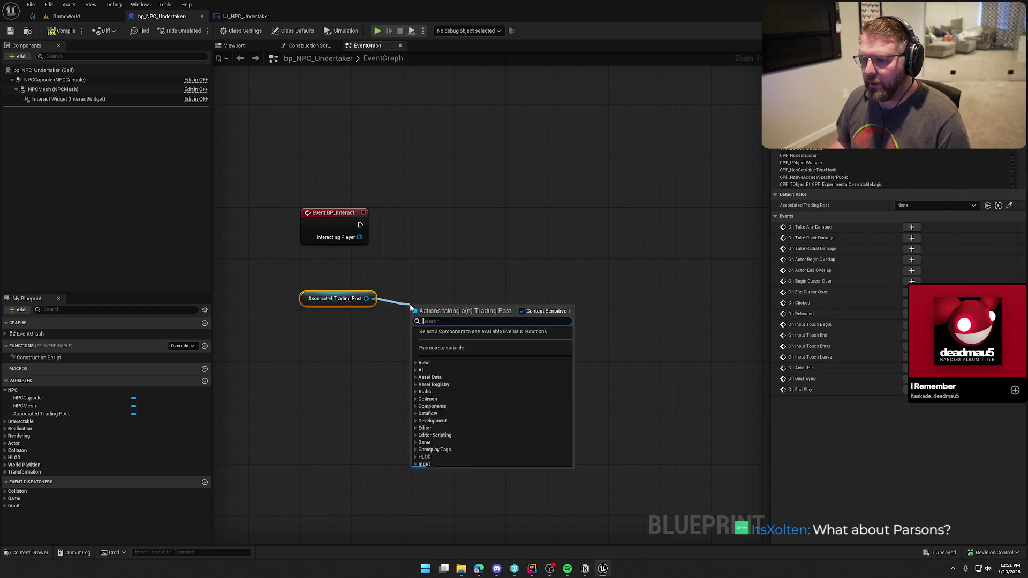
text(get money\)
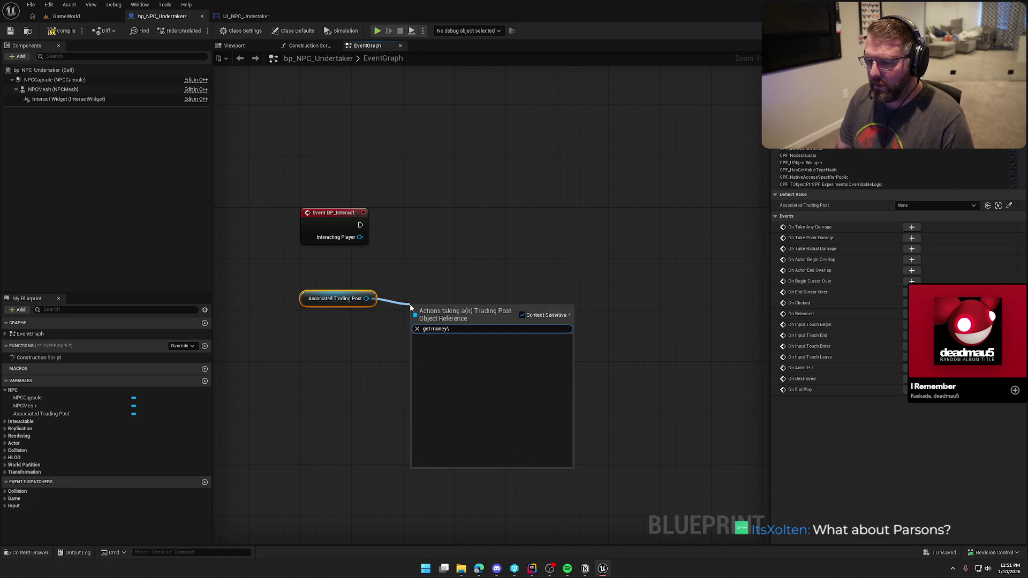
key(BackSpace)
key(BackSpace)
key(BackSpace)
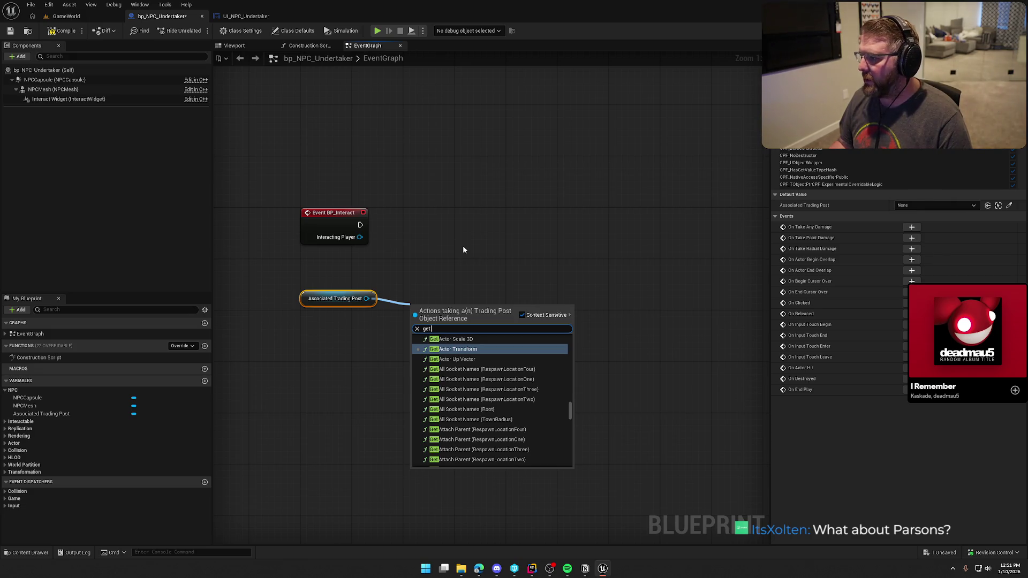
click(464, 250)
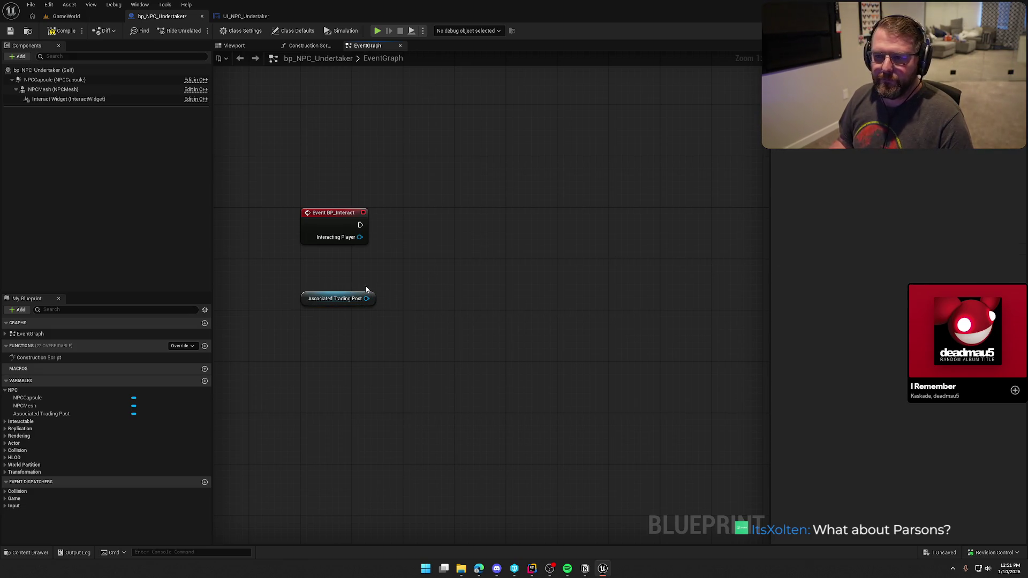
key(ctrl+space)
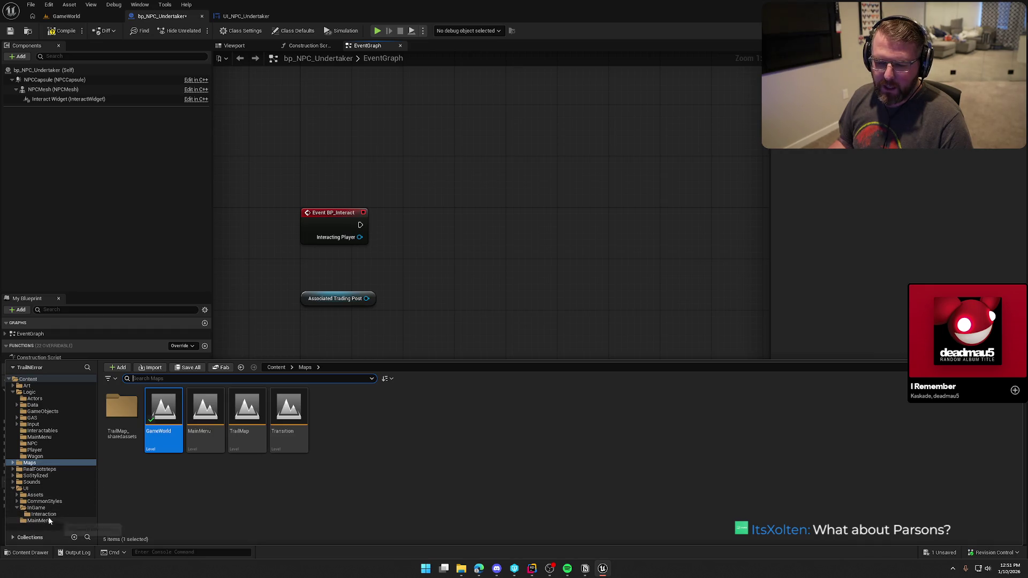
- Open the bp_TradingPost Blueprint from bp_TradingPost1 and inspect its TradingPostCash variable
click(66, 16)
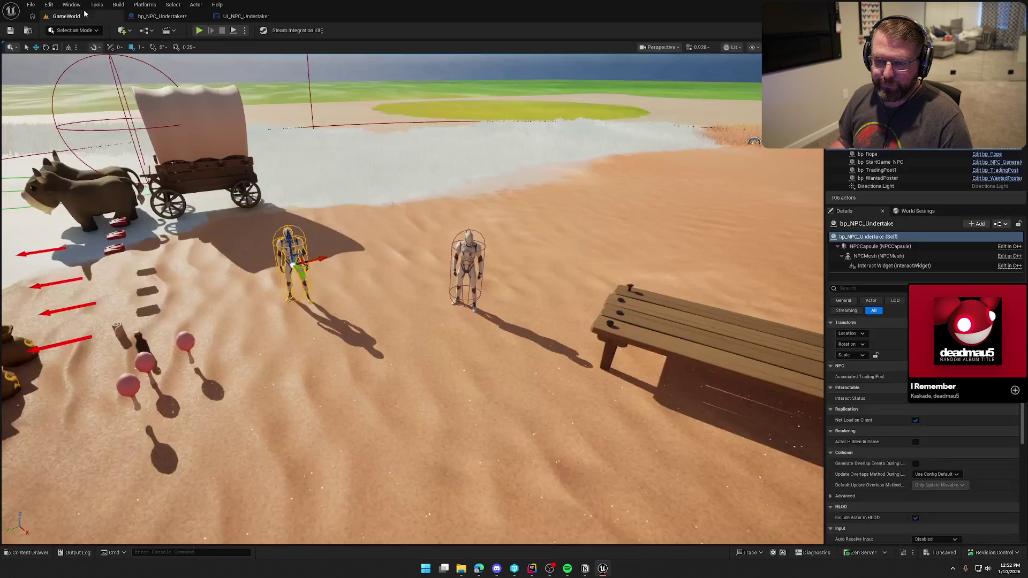
click(876, 170)
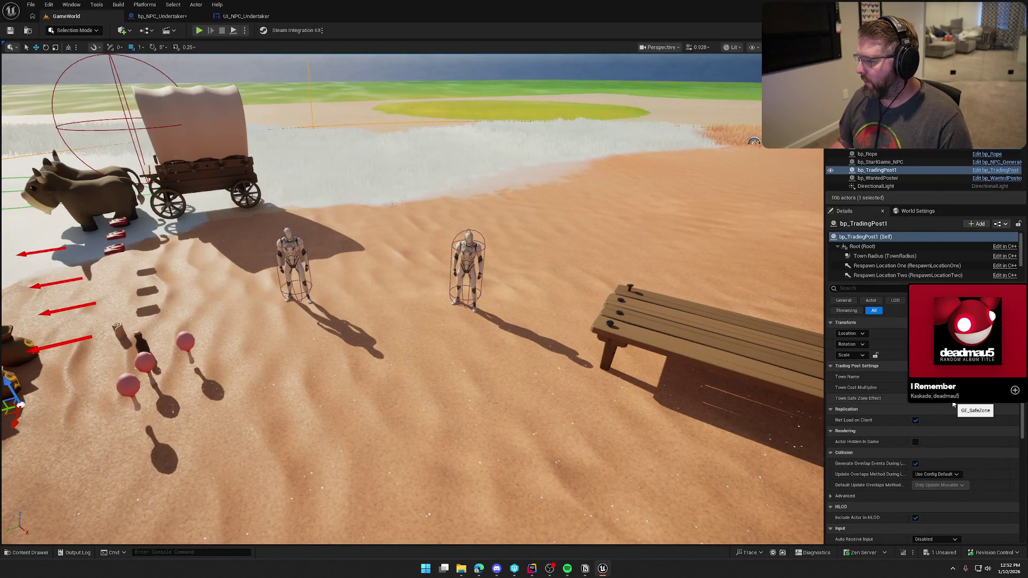
key(ctrl+e)
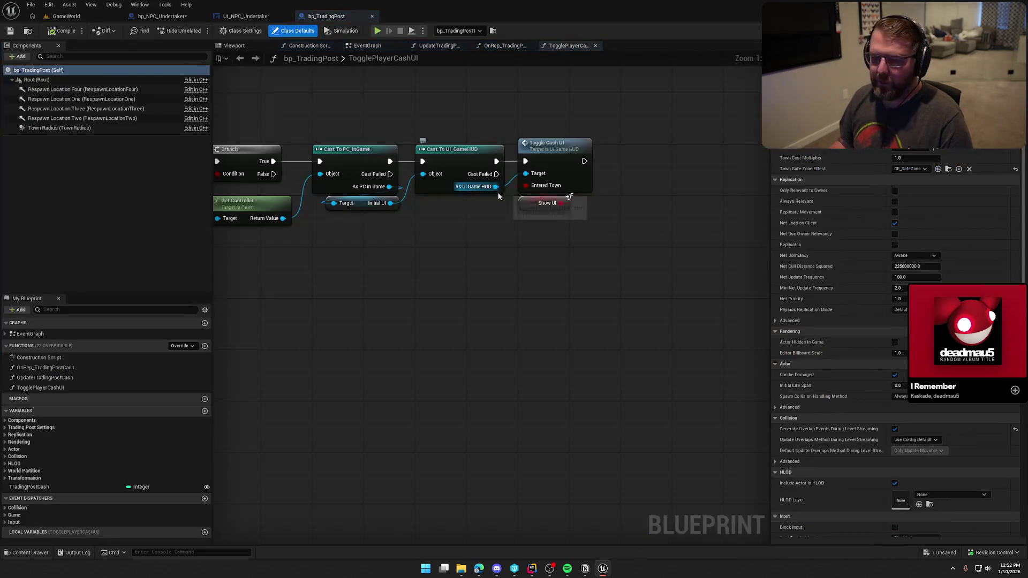
click(29, 487)
drag(488, 337, 577, 303)
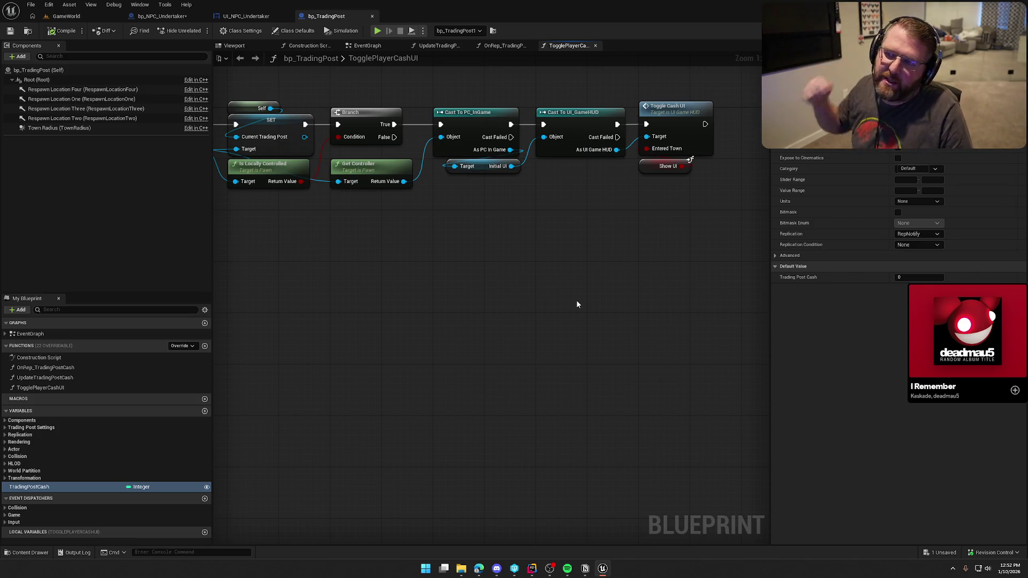
drag(465, 304, 512, 311)
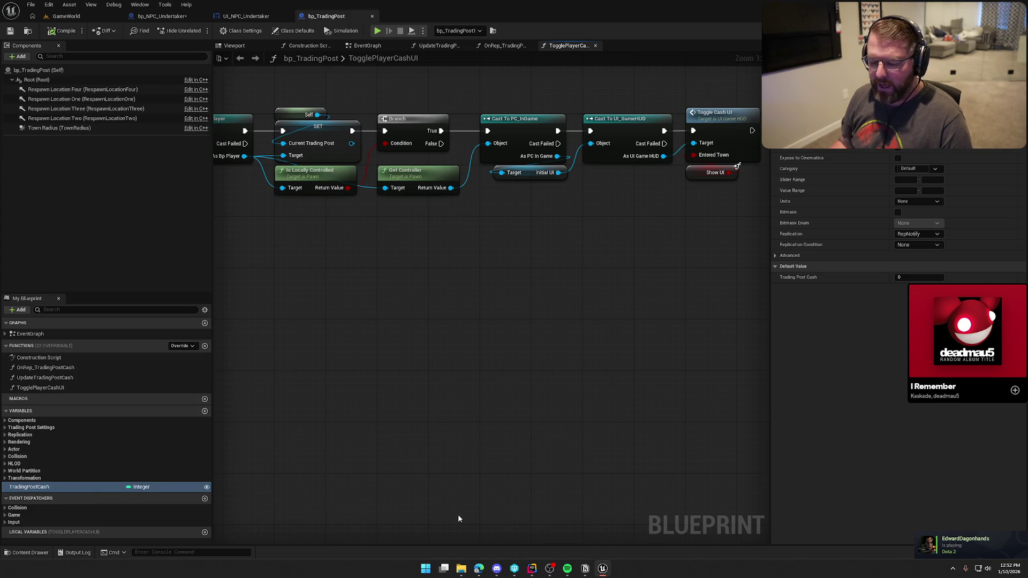
- Try renaming TradingPostCash to TradingPostCash_Old, then cancel to keep the original name
click(46, 488)
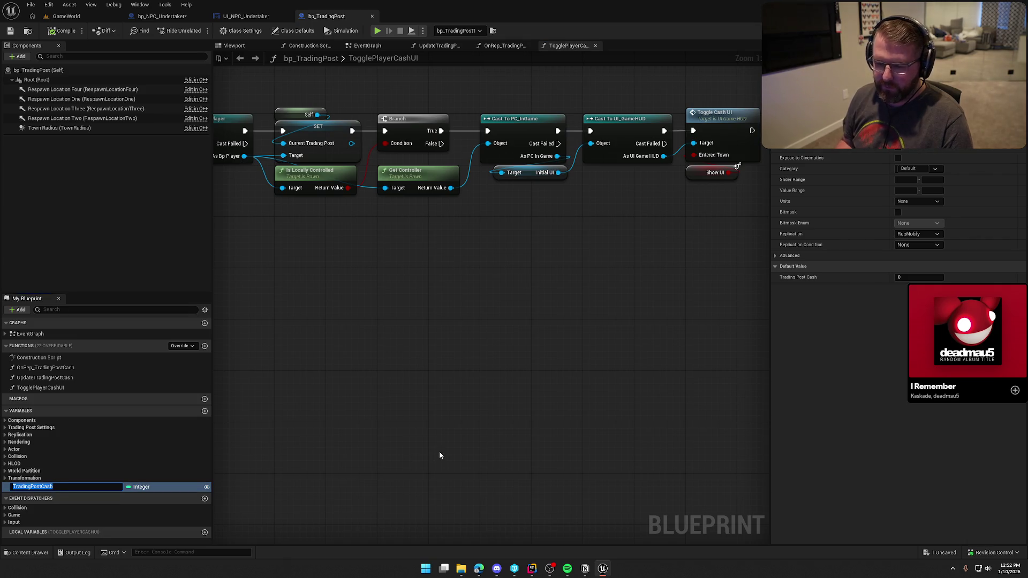
key(End)
text(ld)
key(Return)
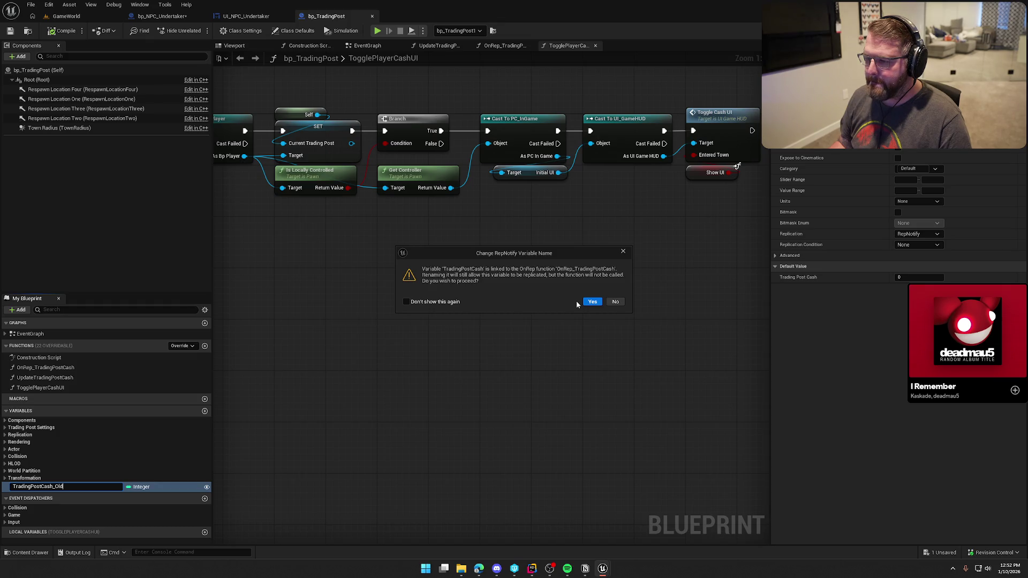
click(615, 301)
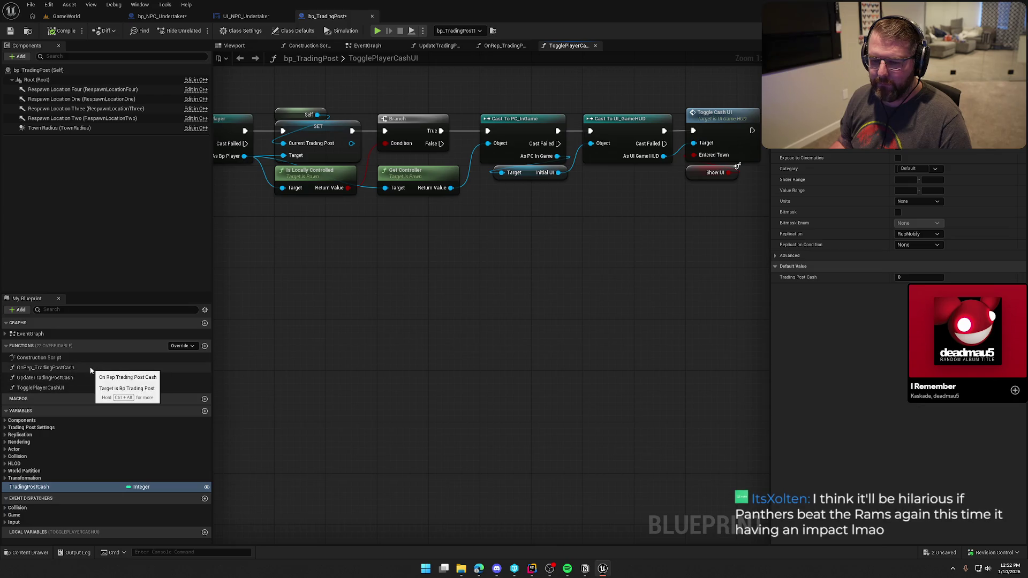
scroll(433, 353, down, 2)
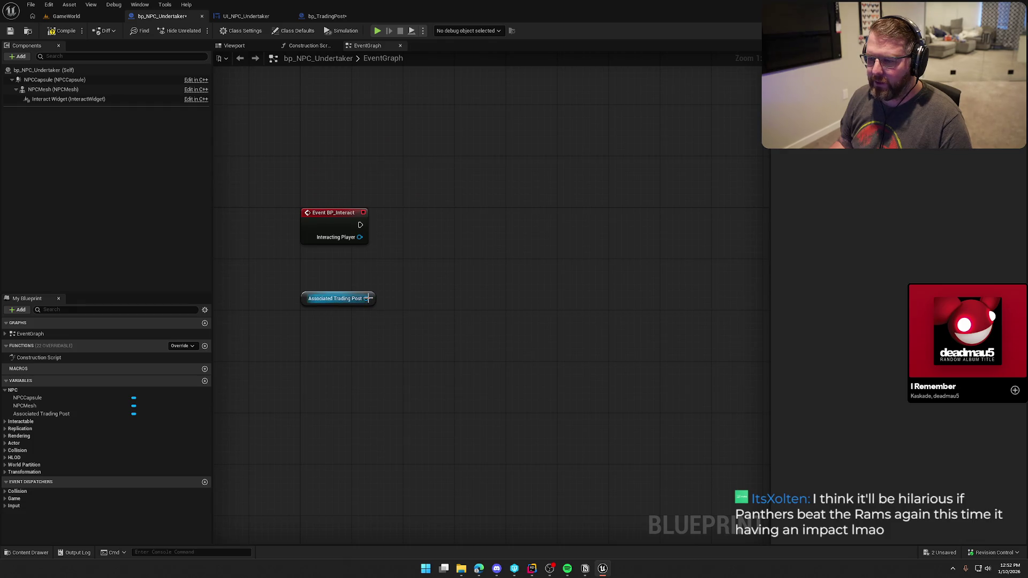
- Add a Cast To bp_TradingPost node from Associated Trading Post and convert it to a pure cast
drag(366, 298, 421, 301)
text(cast to bp_trading)
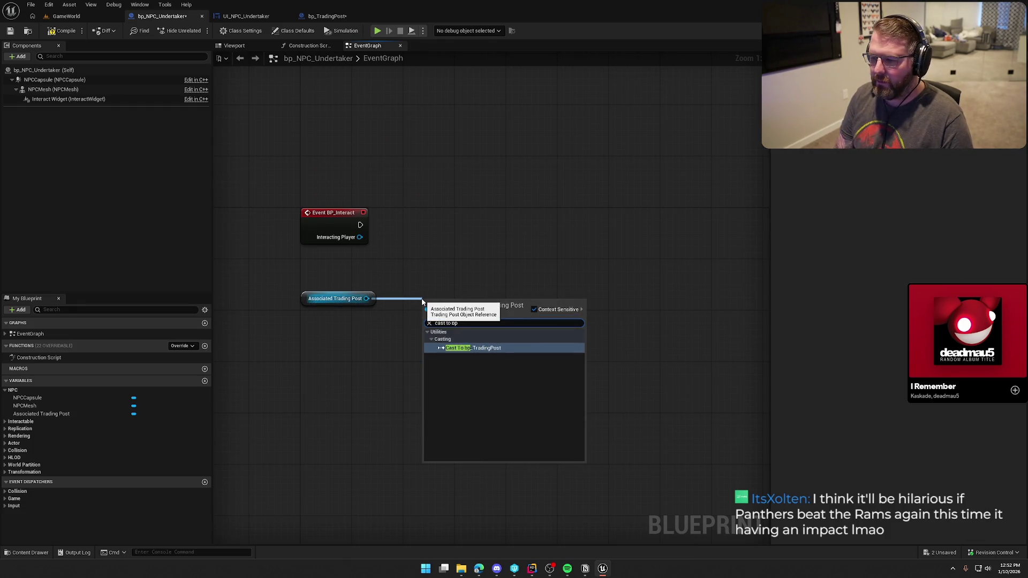
key(Return)
mouse_move(423, 315)
mouse_down()
mouse_move(361, 225)
mouse_move(430, 223)
mouse_up()
click(328, 298)
alt+click(411, 225)
right_click(448, 220)
click(498, 447)
mouse_move(457, 215)
mouse_down()
mouse_move(353, 266)
mouse_move(453, 272)
mouse_up()
click(403, 271)
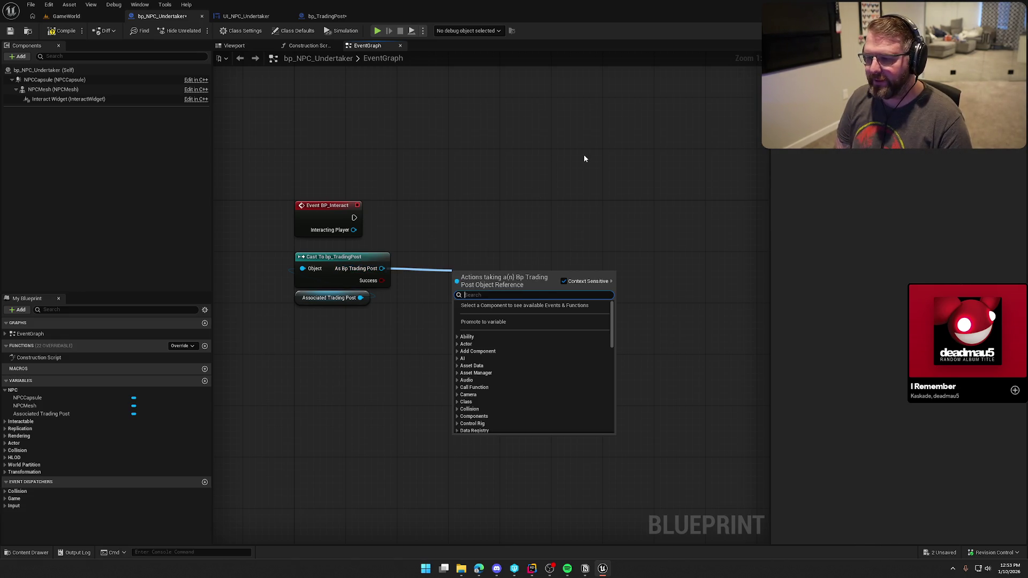
- Add a Trading Post Cash getter beside the cast, arrange the three nodes, and compile
text(get tradin)
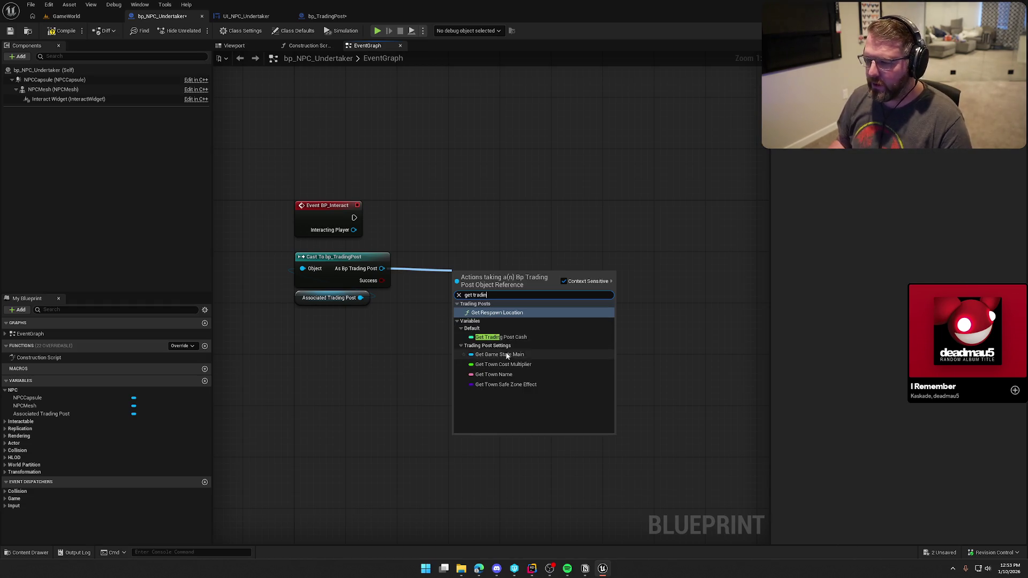
click(503, 337)
mouse_move(482, 273)
mouse_down()
mouse_move(449, 261)
mouse_move(437, 268)
mouse_up()
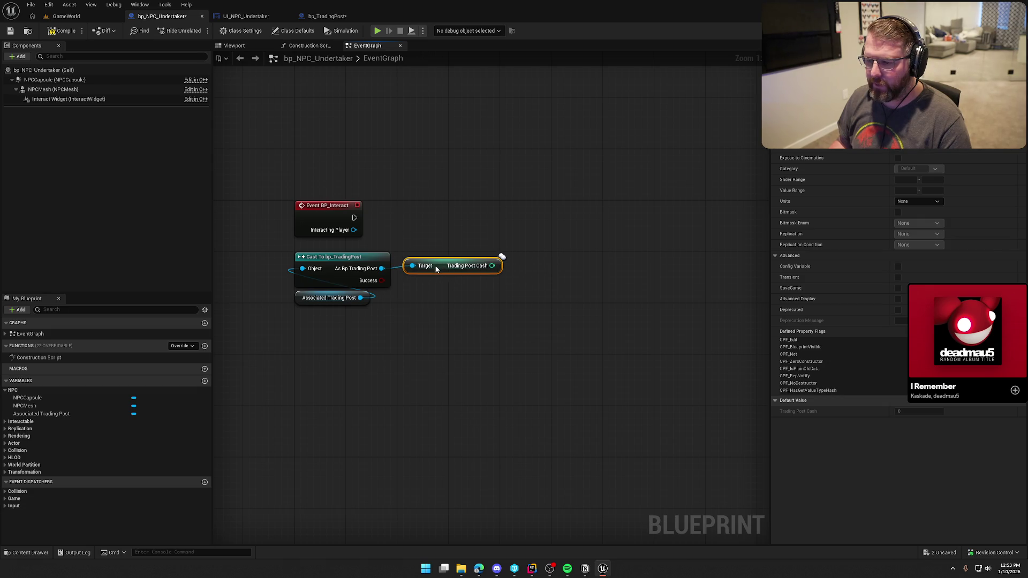
mouse_move(498, 329)
mouse_down()
mouse_move(447, 320)
mouse_move(333, 258)
mouse_move(332, 316)
mouse_move(521, 406)
mouse_up()
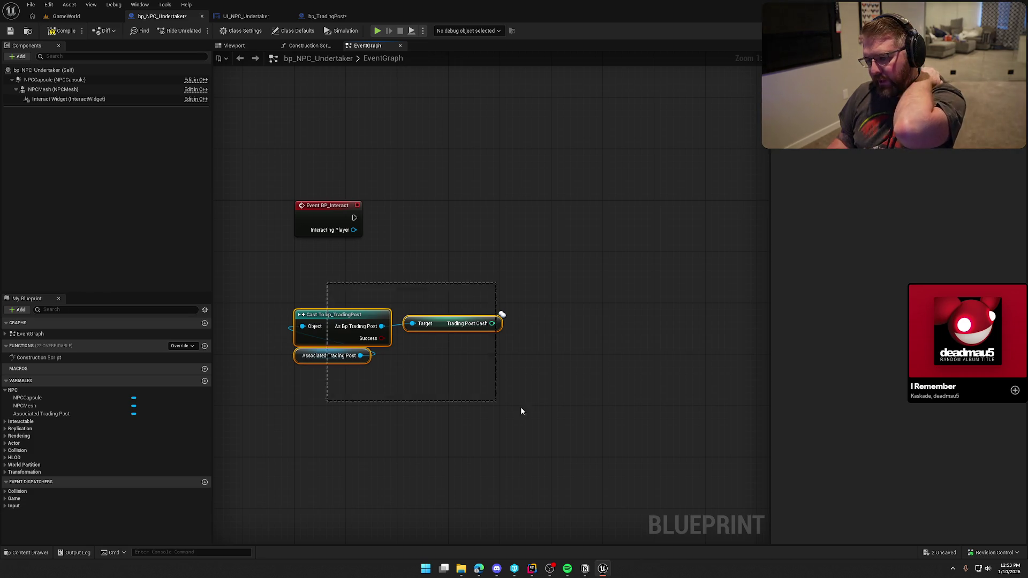
drag(349, 322, 356, 316)
click(324, 265)
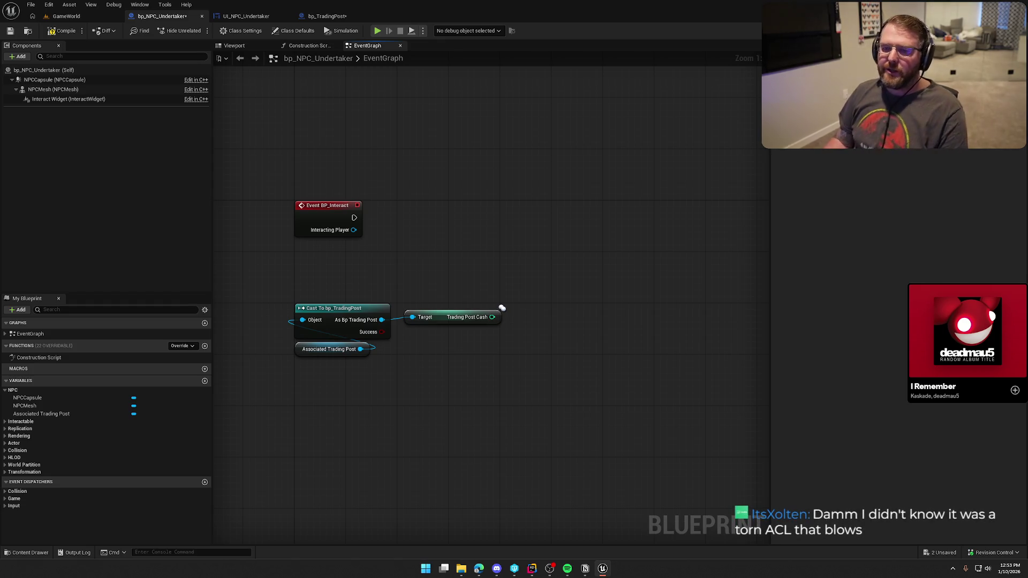
click(62, 30)
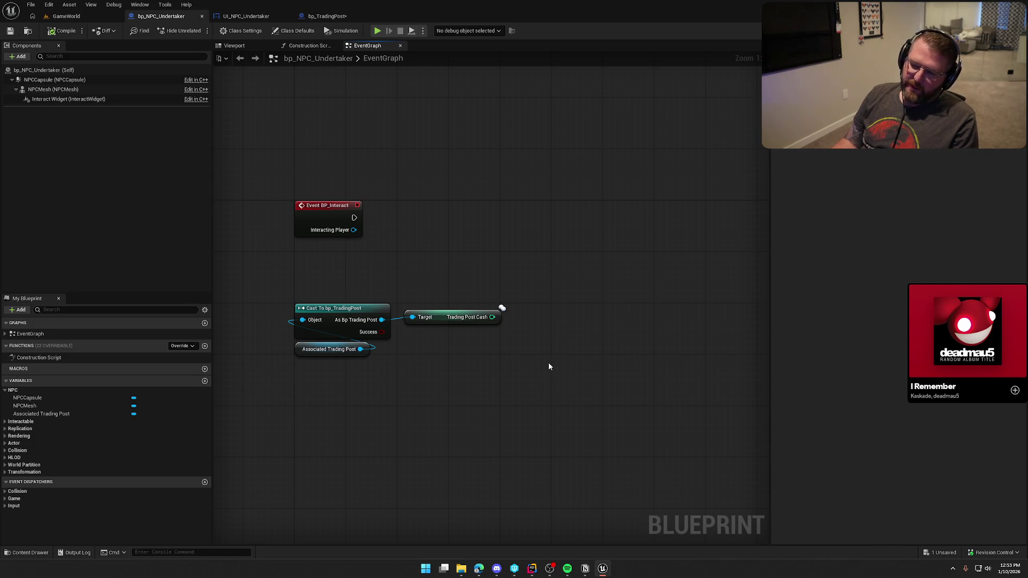
- Select the Trading Post Cash getter node
click(442, 317)
- Stack the Trading Post Cash getter above the cast and realign Associated Trading Post beneath it
mouse_move(441, 317)
mouse_down()
mouse_move(345, 285)
mouse_move(332, 298)
mouse_up()
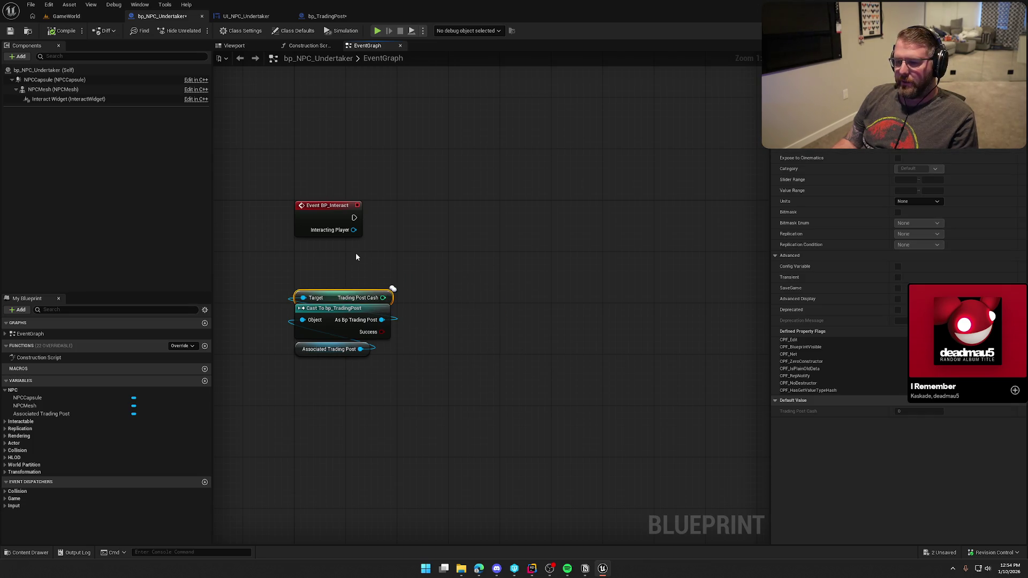
click(461, 280)
drag(368, 381, 278, 343)
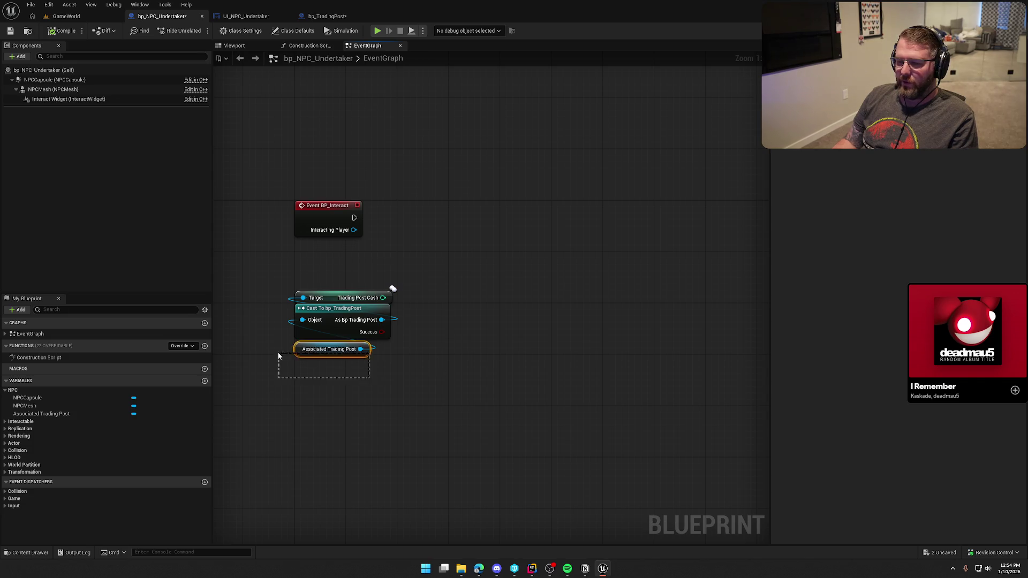
click(317, 425)
mouse_move(344, 430)
mouse_down()
mouse_move(309, 354)
mouse_move(294, 351)
mouse_move(308, 351)
mouse_up()
click(326, 391)
click(393, 392)
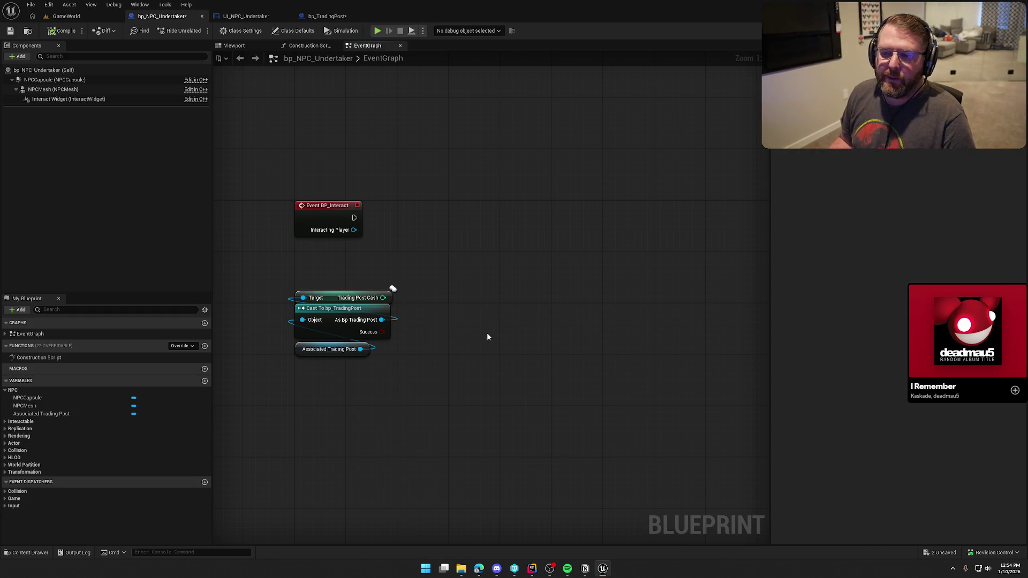
drag(486, 345, 493, 359)
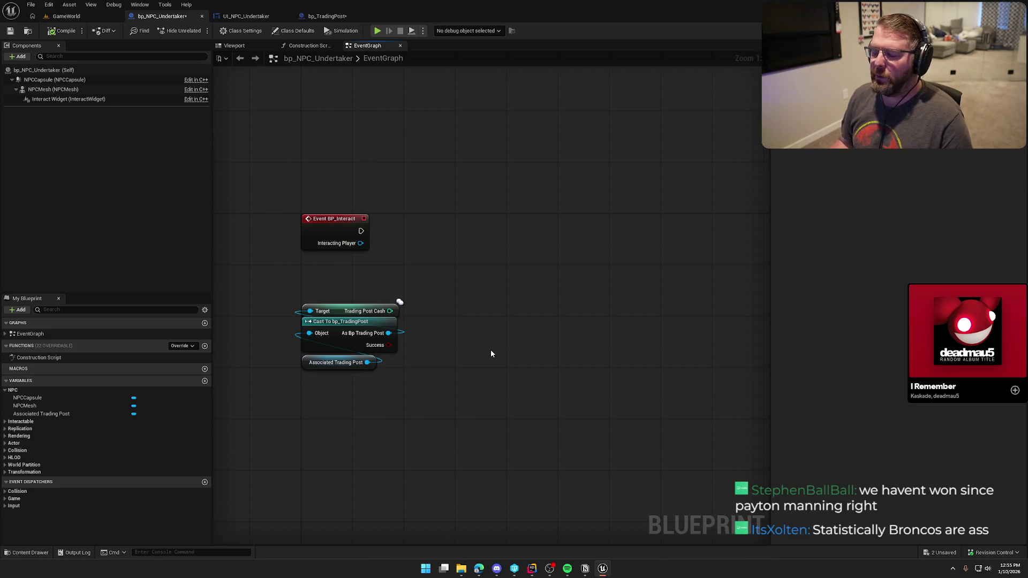
drag(470, 329, 484, 325)
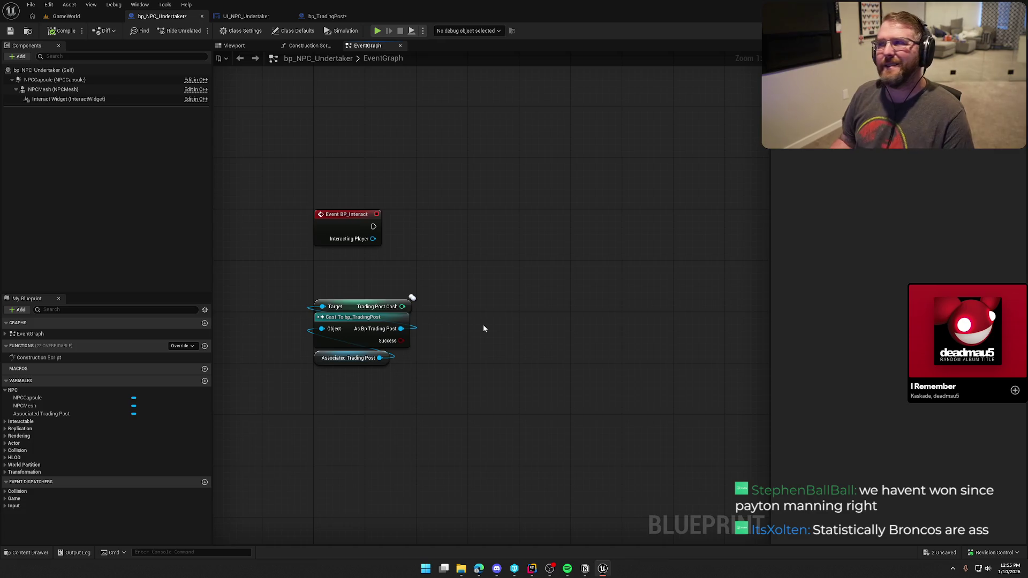
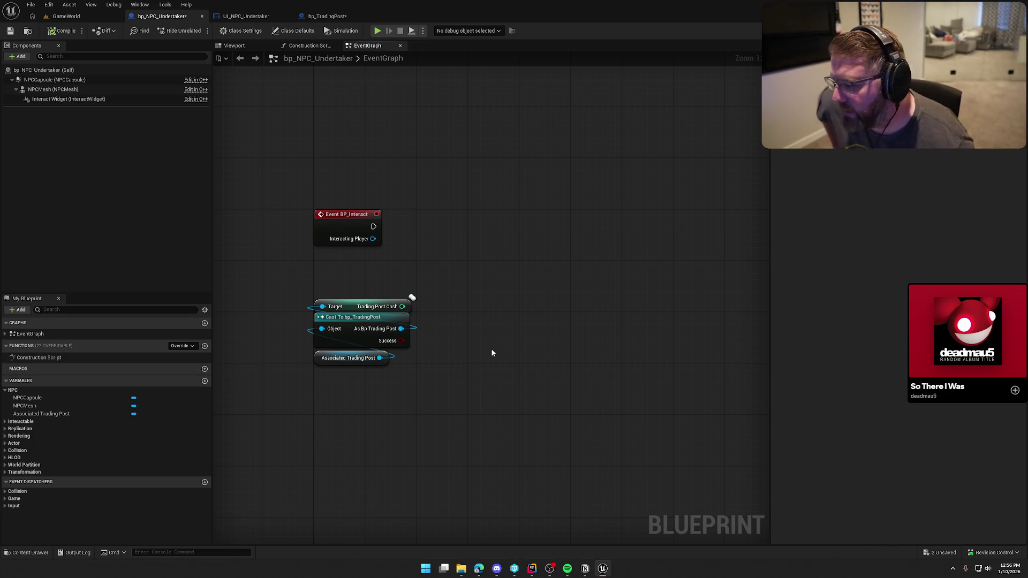
- Compile the Undertaker blueprint
mouse_move(491, 353)
mouse_down()
mouse_move(495, 285)
mouse_move(471, 270)
mouse_up()
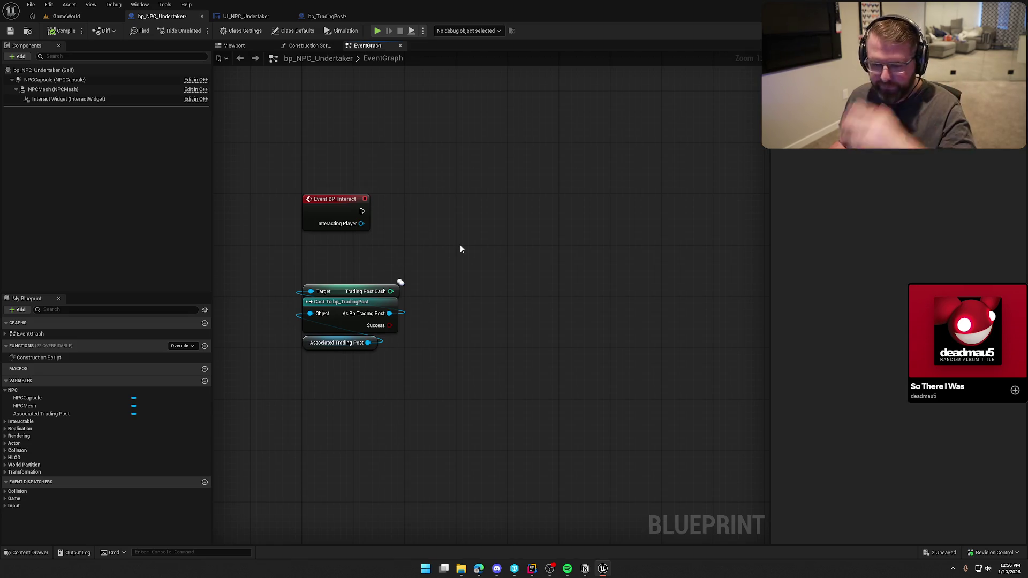
drag(450, 241, 412, 247)
click(60, 31)
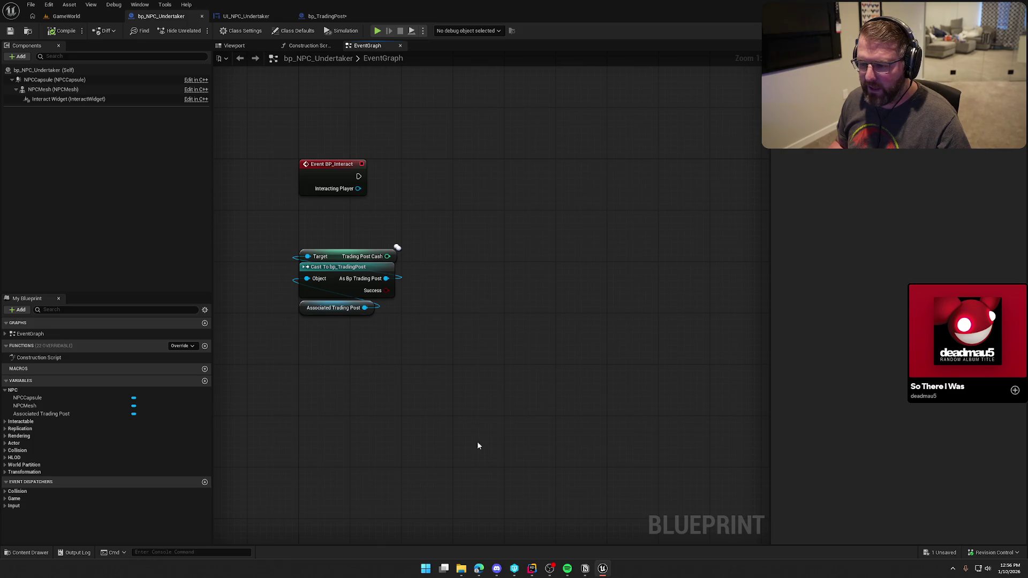
- Move the Trading Post Cash, cast and Associated Trading Post nodes up under Event BP_Interact
click(356, 182)
click(399, 167)
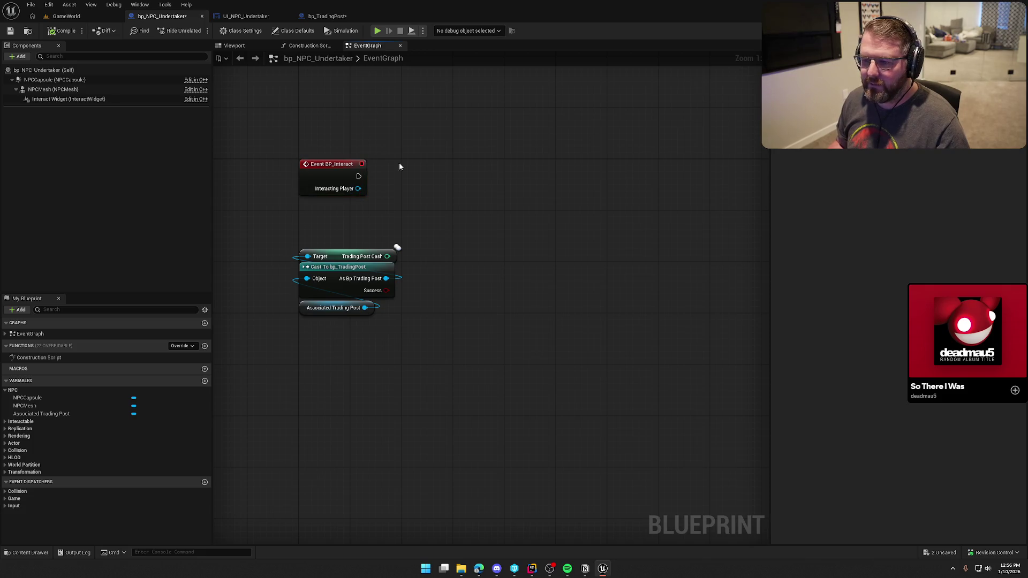
drag(412, 321, 291, 244)
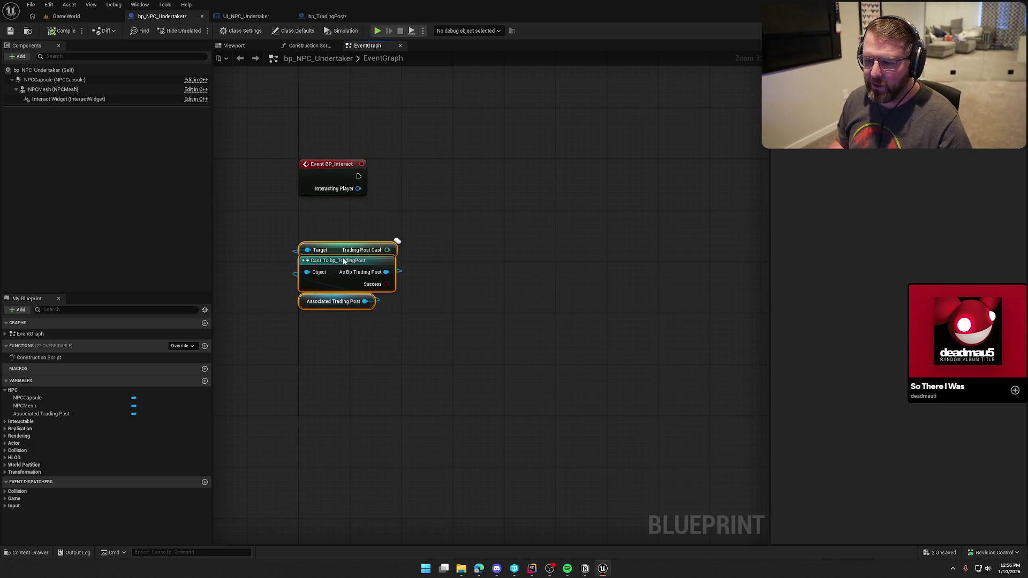
drag(348, 267, 348, 228)
click(476, 256)
drag(358, 188, 439, 153)
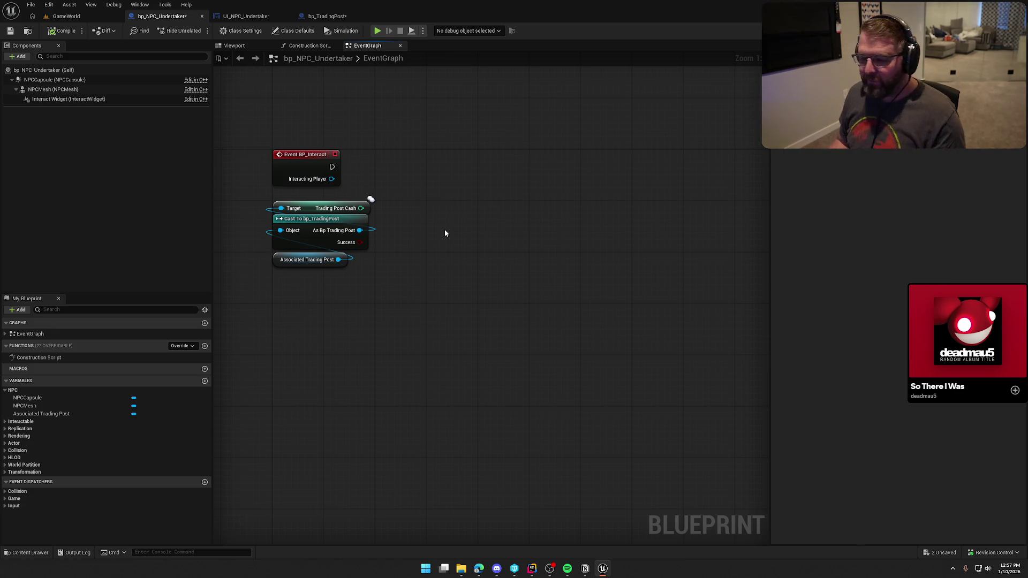
mouse_move(413, 271)
mouse_down()
mouse_move(443, 328)
mouse_move(427, 327)
mouse_up()
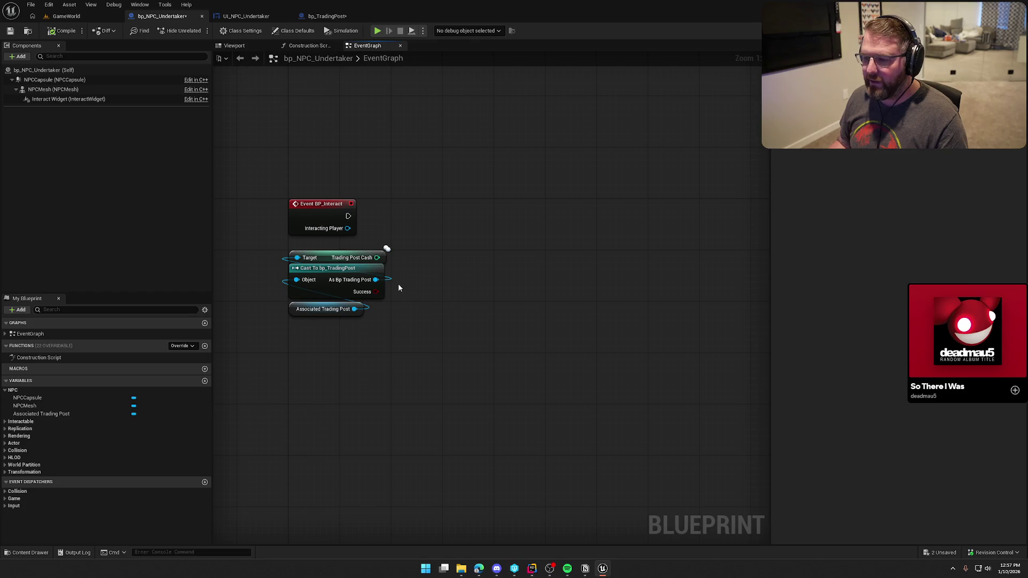
mouse_move(376, 257)
mouse_down()
mouse_move(442, 261)
mouse_move(437, 168)
mouse_up()
click(436, 229)
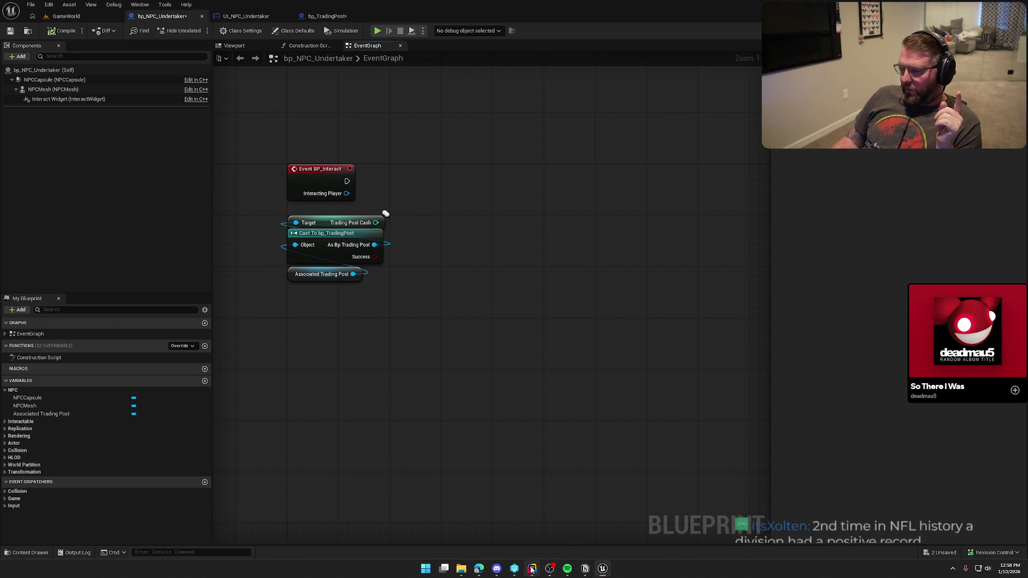
- Open Interactable.cpp's ShowInteractWidget definition in a split view beside the headers
key(alt+Tab)
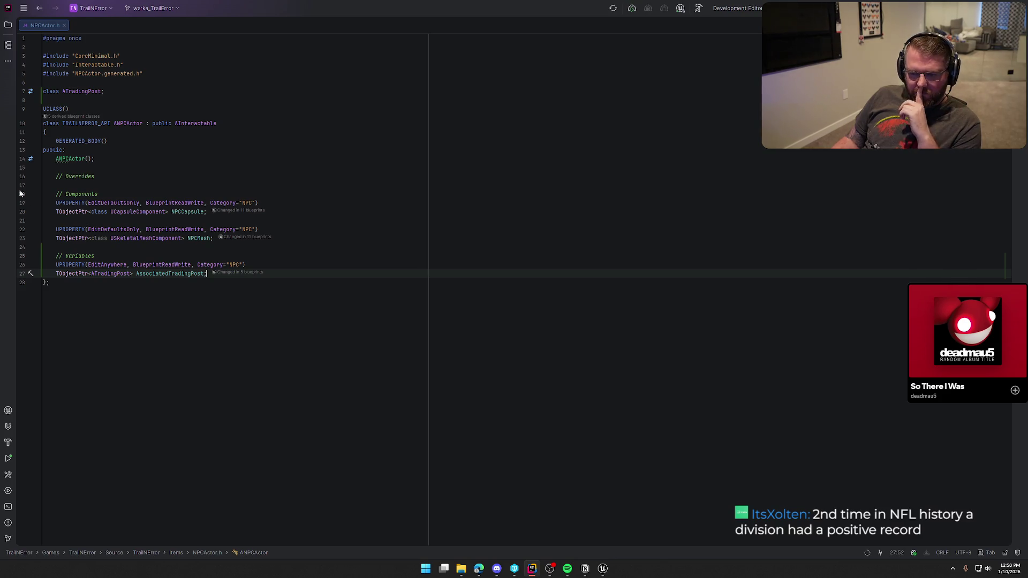
ctrl+click(78, 161)
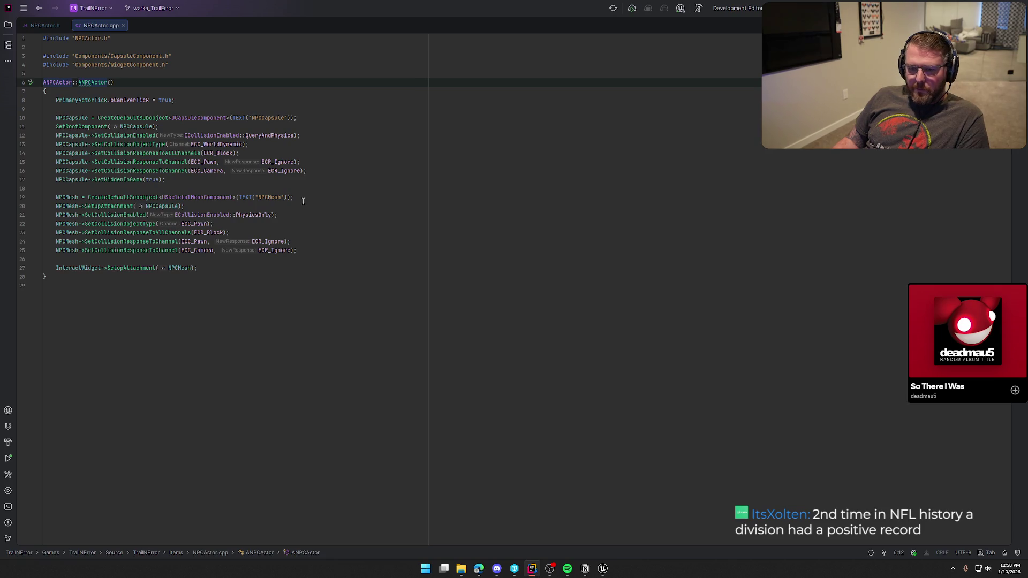
click(45, 25)
ctrl+click(195, 123)
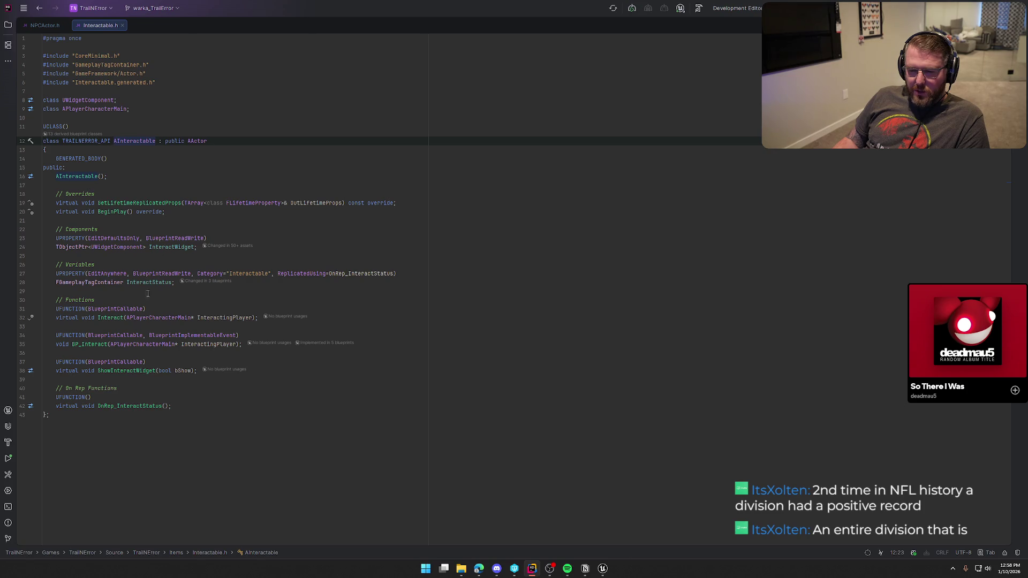
ctrl+click(129, 371)
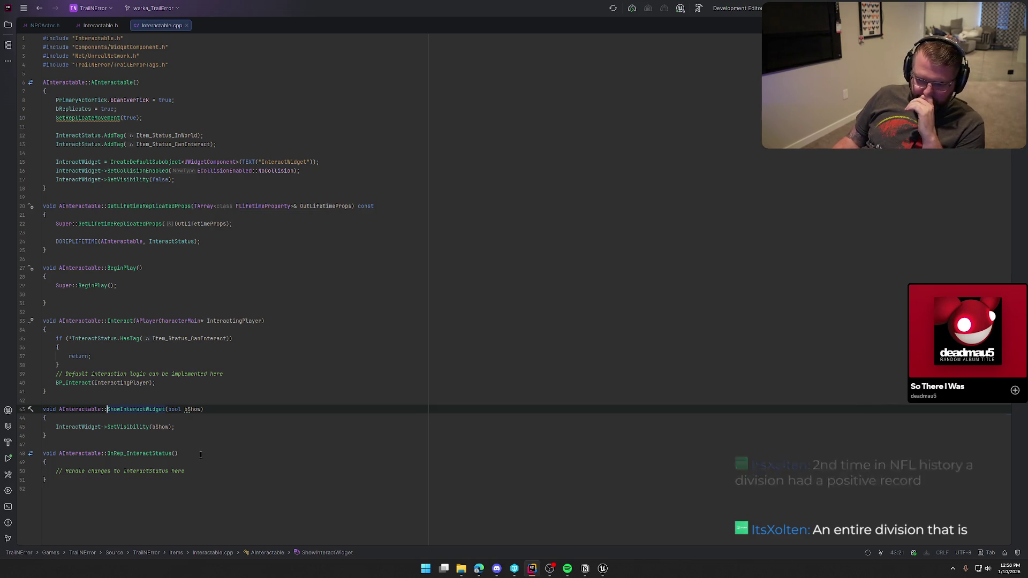
mouse_move(157, 25)
mouse_down()
mouse_move(374, 160)
mouse_move(750, 247)
mouse_up()
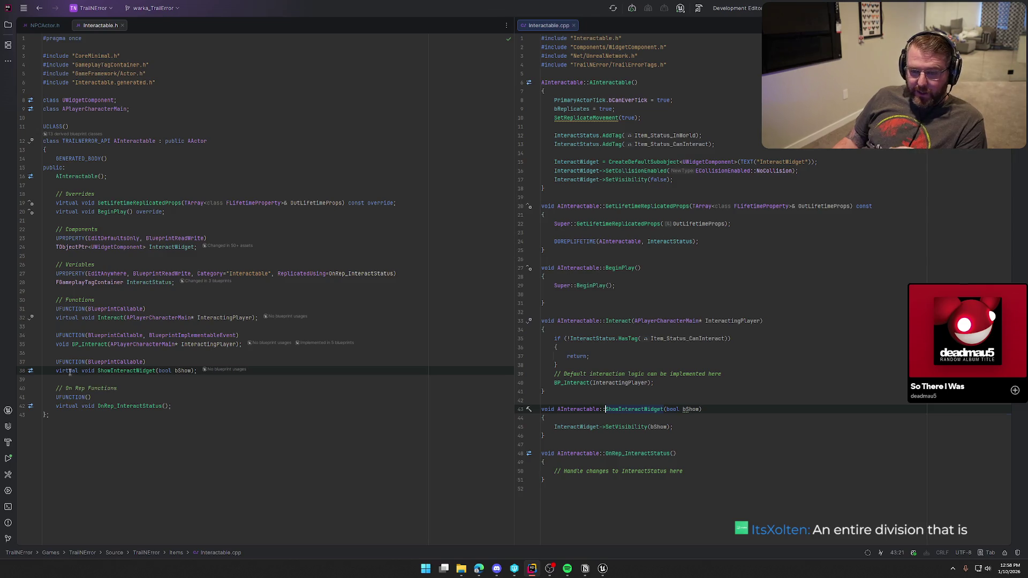
- Declare virtual void ShowInteractWidget(bool bShow) in NPCActor.h and generate its definition
click(45, 25)
click(179, 176)
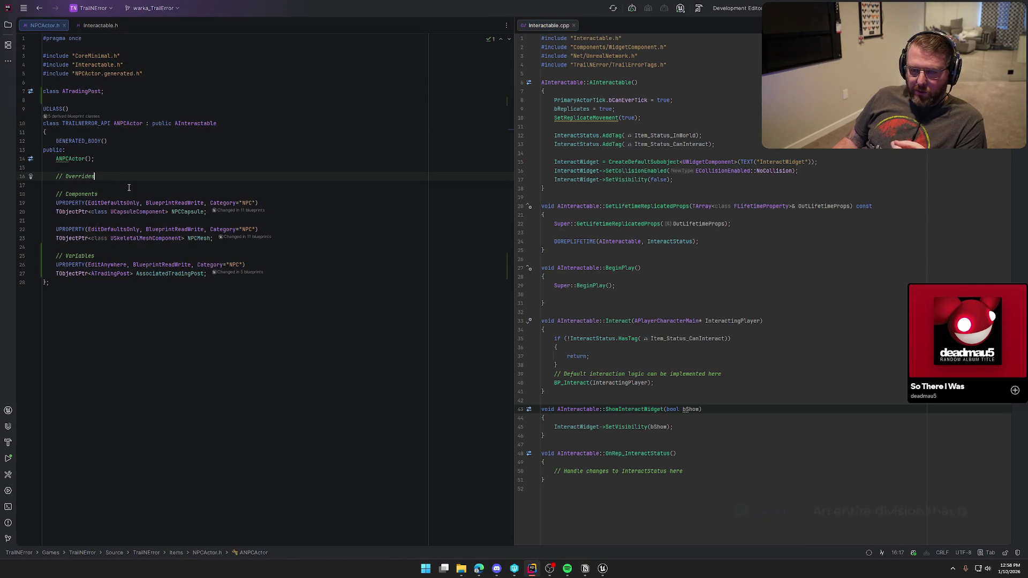
key(Return)
text(virtual v)
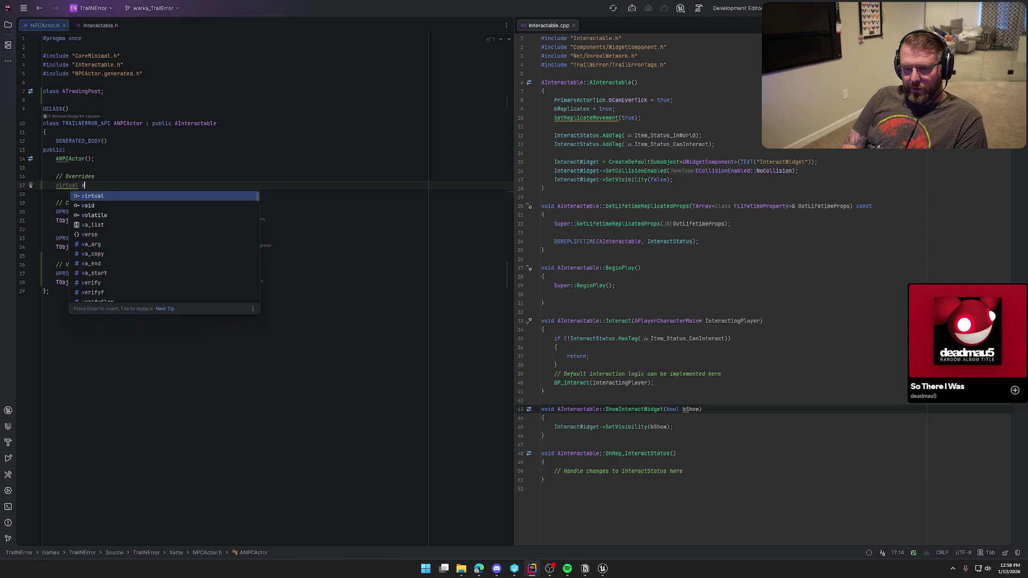
text(oid Show)
key(Return)
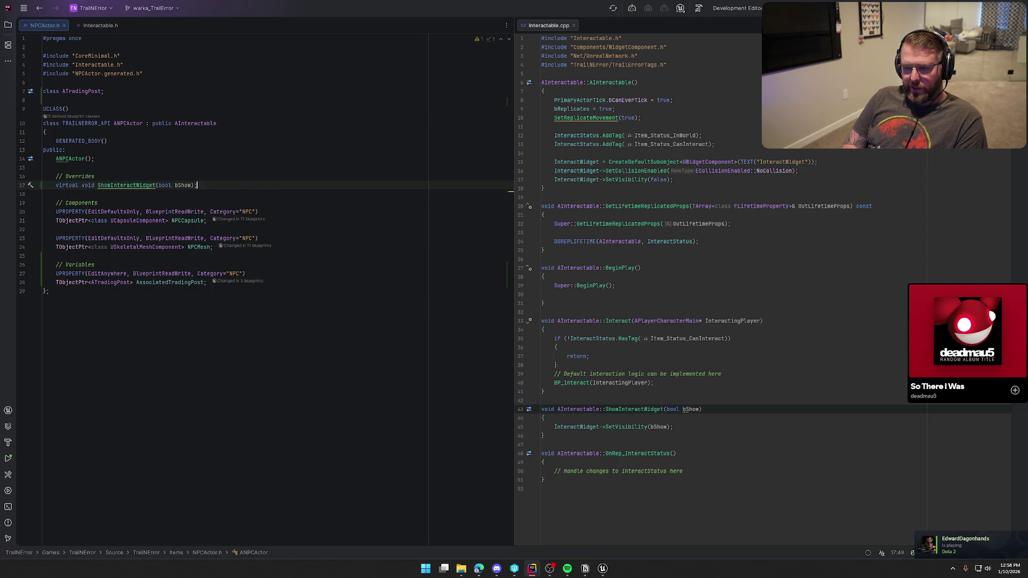
click(124, 186)
key(alt+Return)
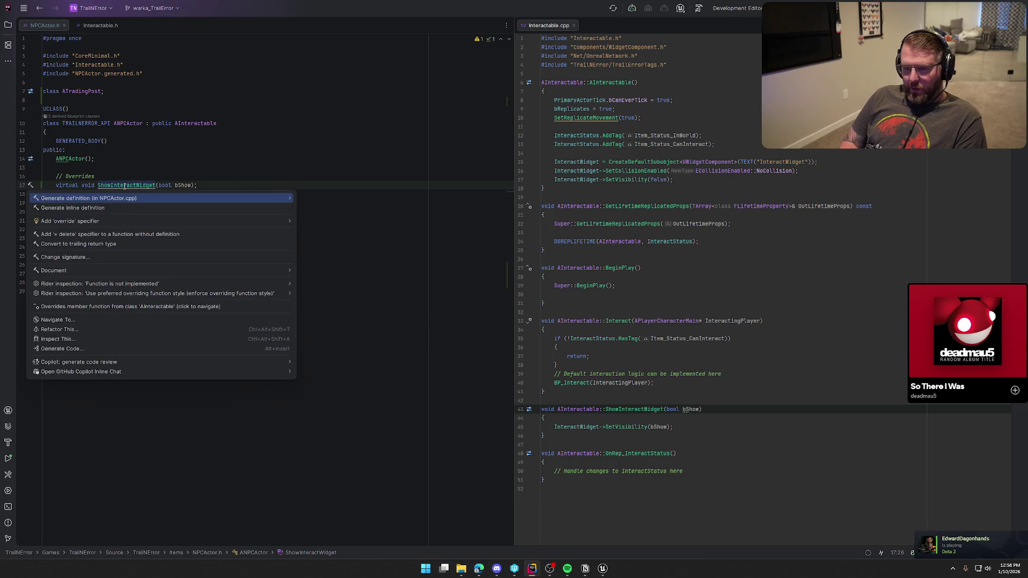
key(Return)
- Arrange NPCActor.cpp beside the headers, with Interactable.h first, and view Interactable.cpp
drag(97, 25, 585, 54)
drag(100, 25, 26, 26)
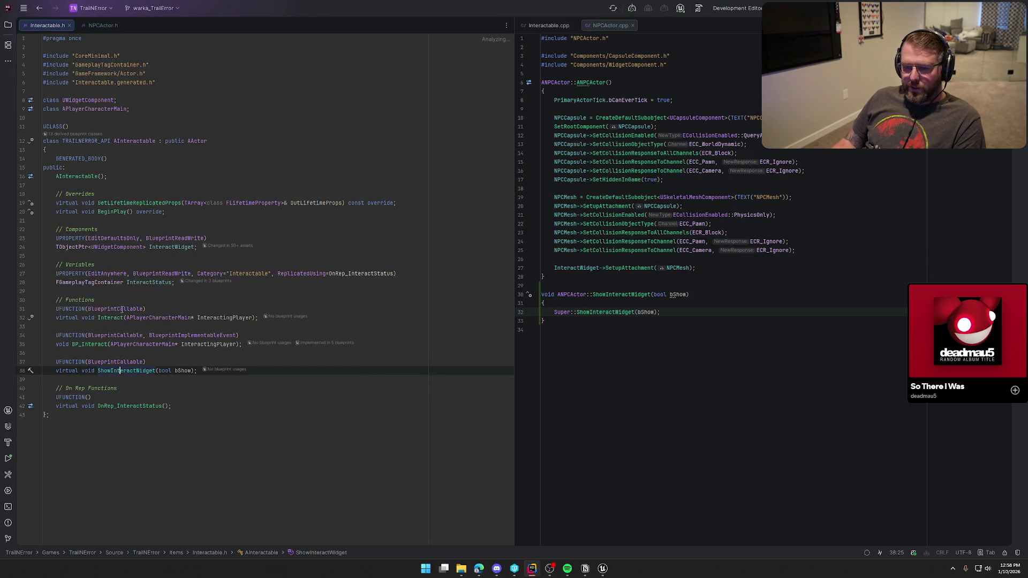
click(549, 25)
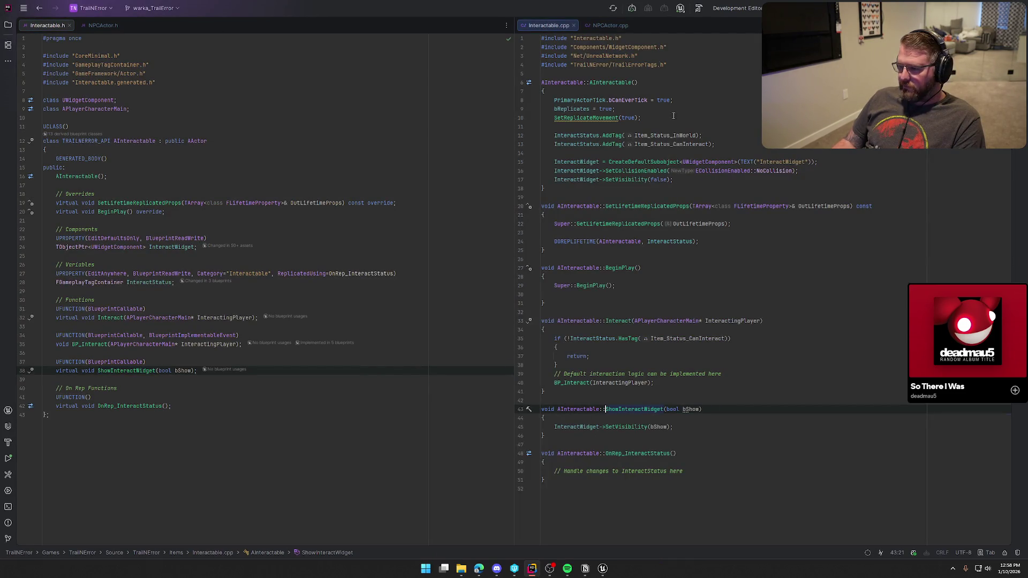
- Insert blank lines above the Super::ShowInteractWidget(bShow) call in NPCActor.cpp
click(589, 25)
key(Return)
key(BackSpace)
key(Home)
key(Return)
key(Return)
key(Up)
key(Up)
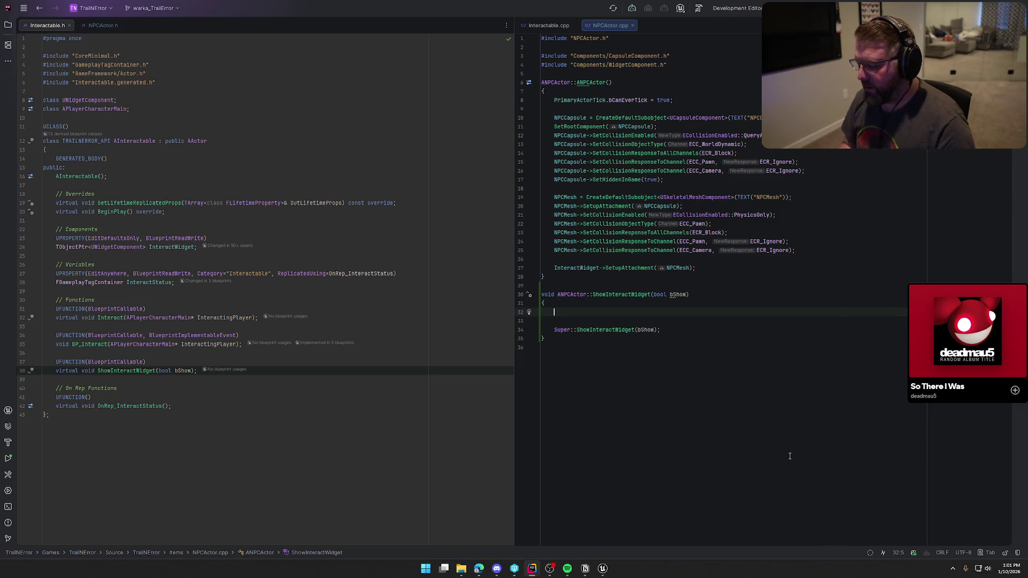
- Return to Unreal and bring up the UI_NPC_Undertaker widget blueprint
click(549, 25)
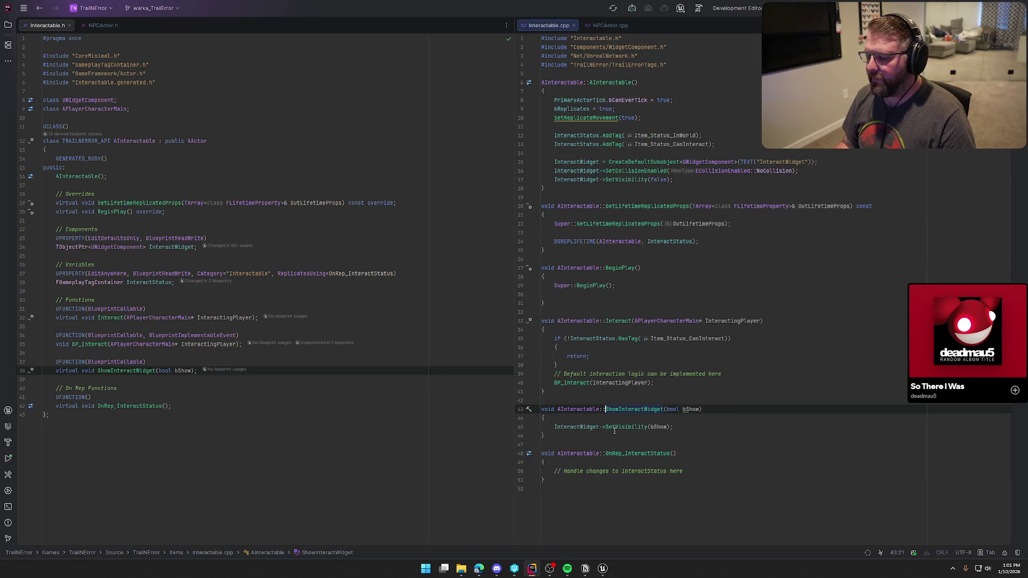
click(603, 568)
click(248, 19)
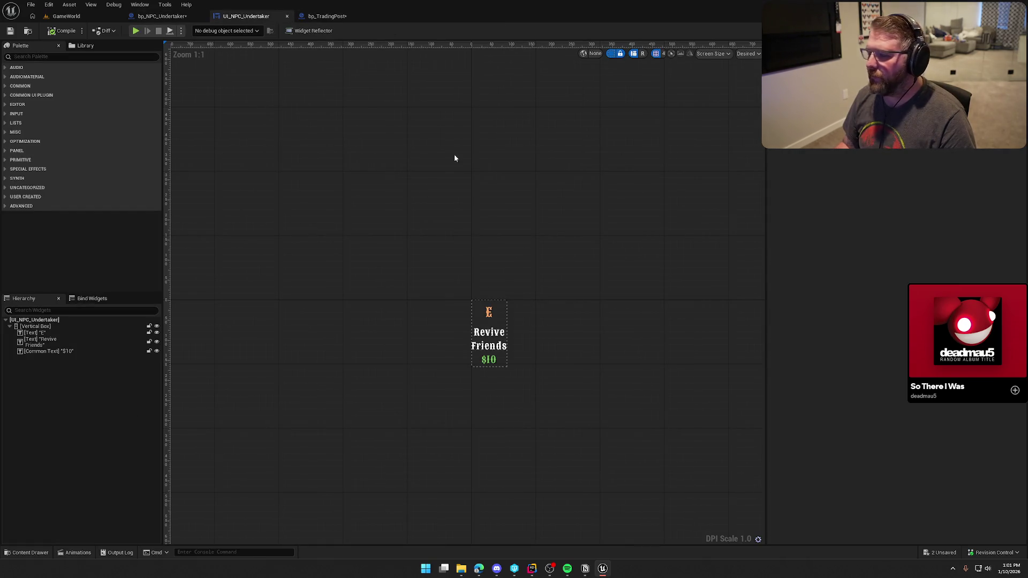
- Search the widget's overridable functions for ShowInteract, then close the list
click(179, 94)
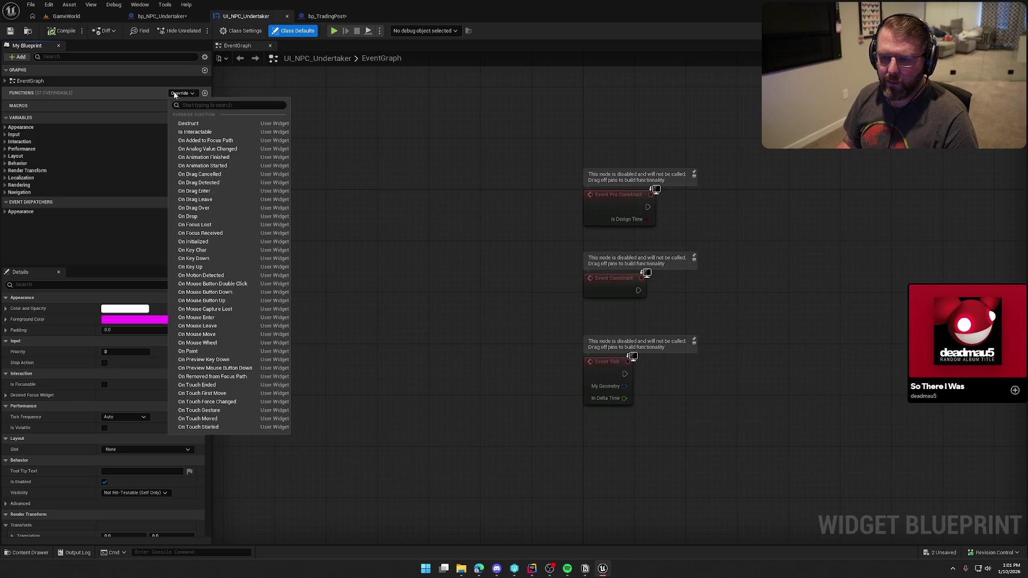
text(ShowInteract)
key(ctrl+a)
key(BackSpace)
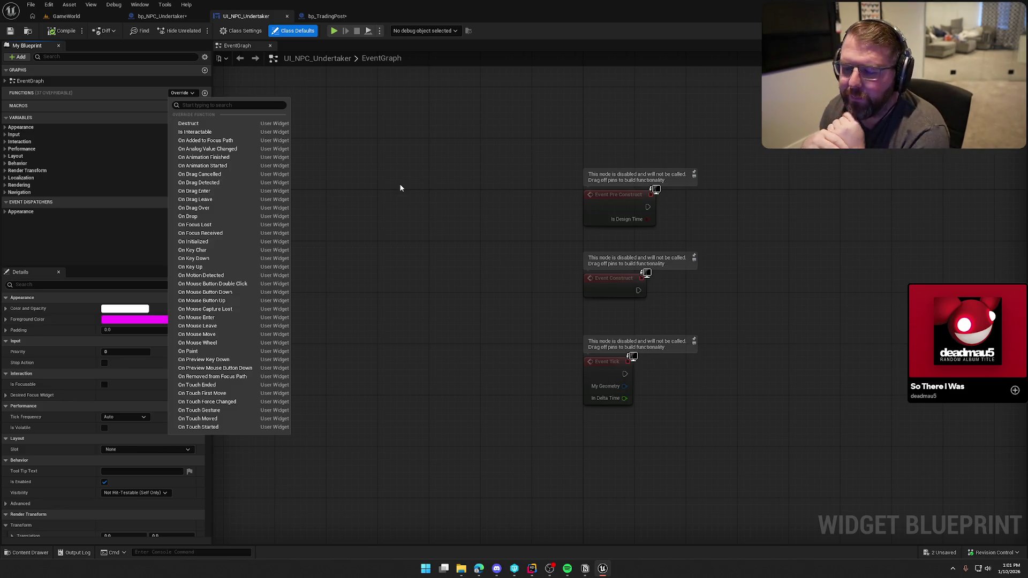
click(400, 187)
- Pan the widget graph, check NPCActor.cpp in Rider, and return to Unreal
mouse_move(549, 477)
mouse_down()
mouse_move(420, 417)
mouse_move(470, 417)
mouse_up()
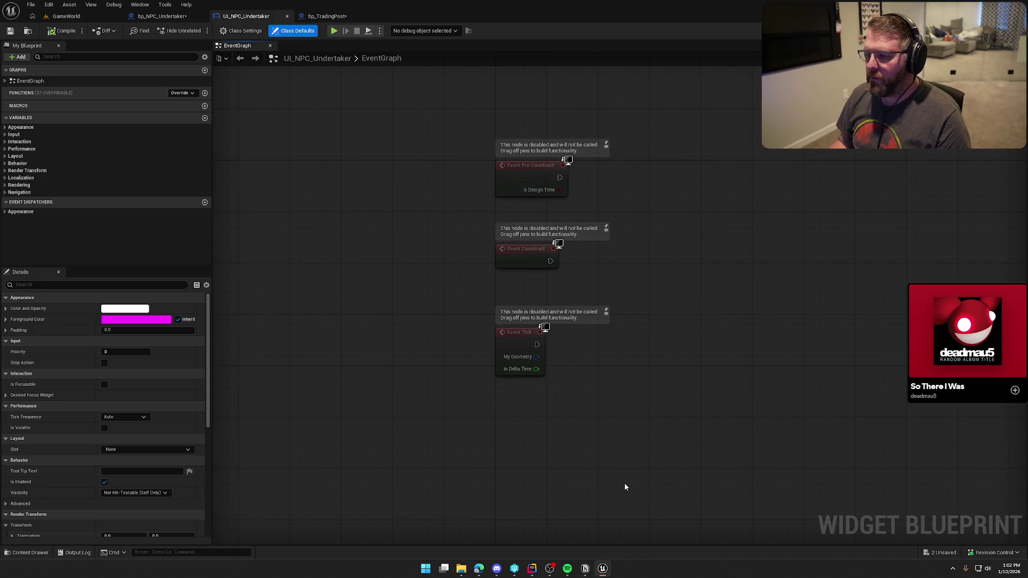
mouse_move(663, 372)
mouse_down()
mouse_move(546, 362)
mouse_move(560, 367)
mouse_up()
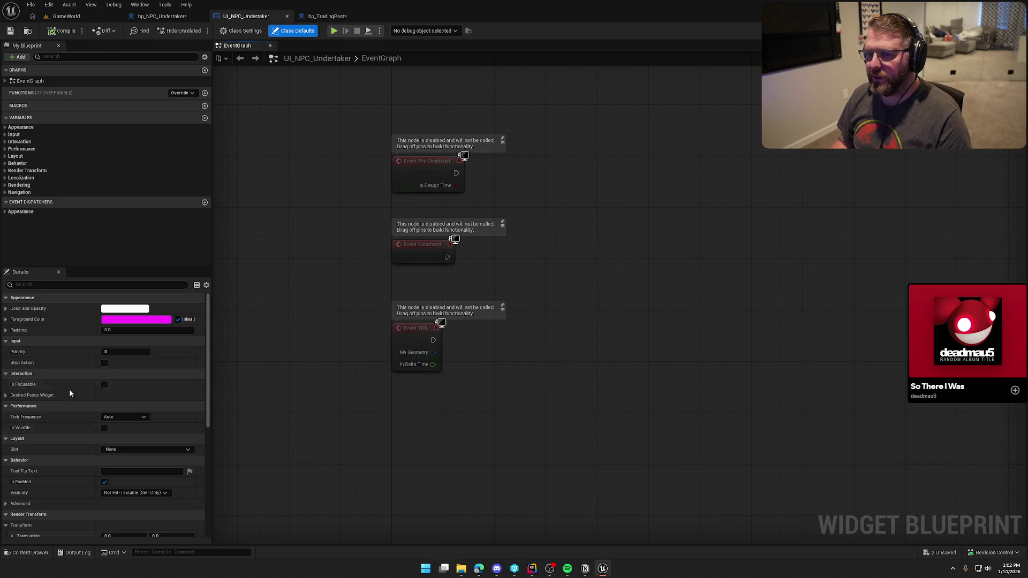
mouse_move(665, 280)
mouse_down()
mouse_move(718, 287)
mouse_move(646, 275)
mouse_up()
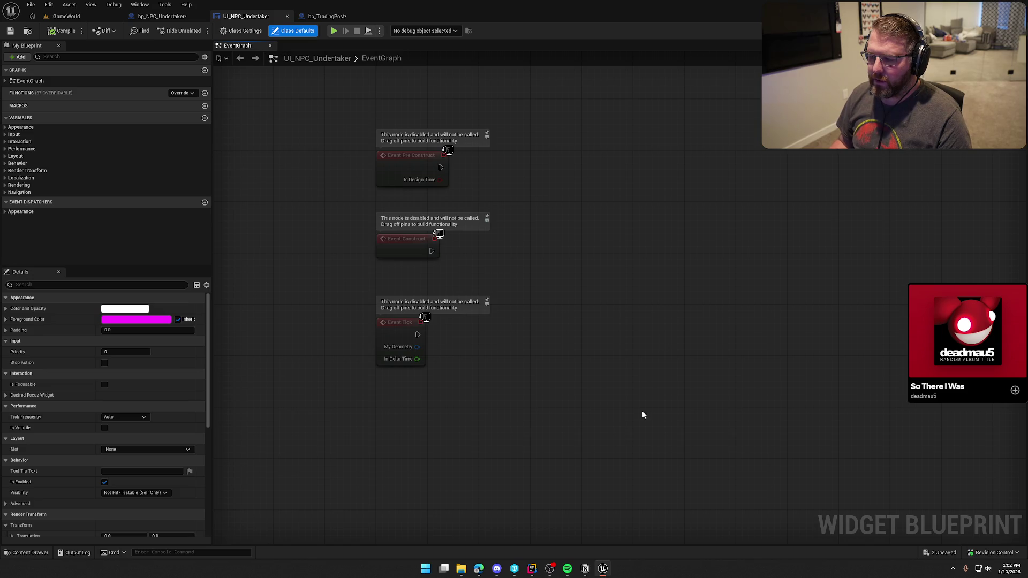
click(532, 569)
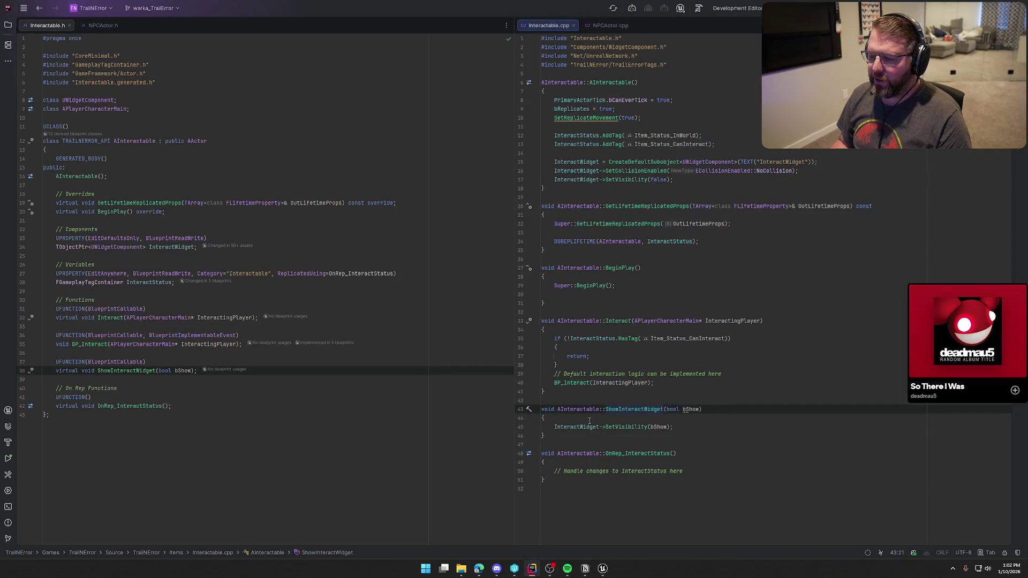
click(611, 26)
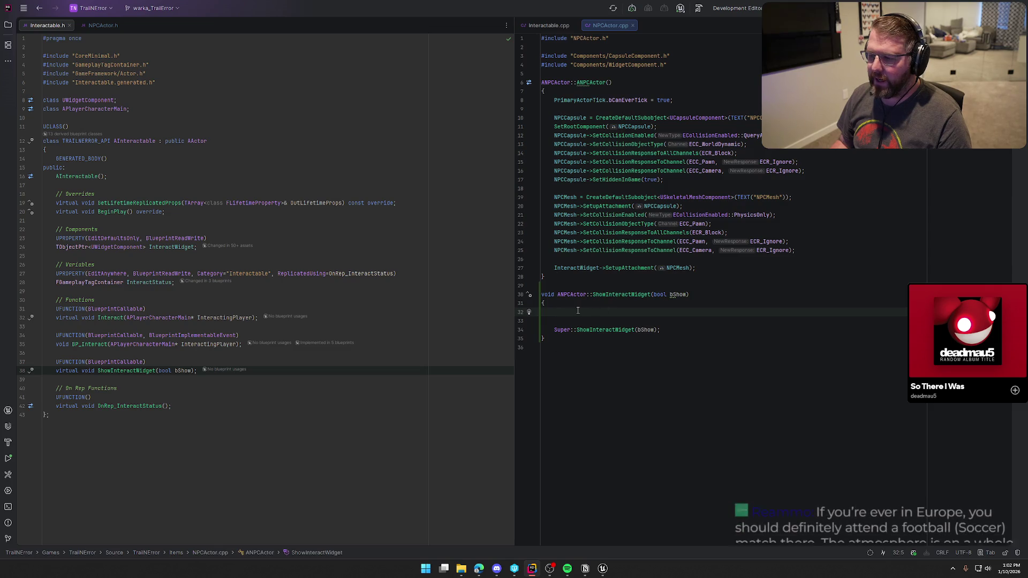
click(603, 569)
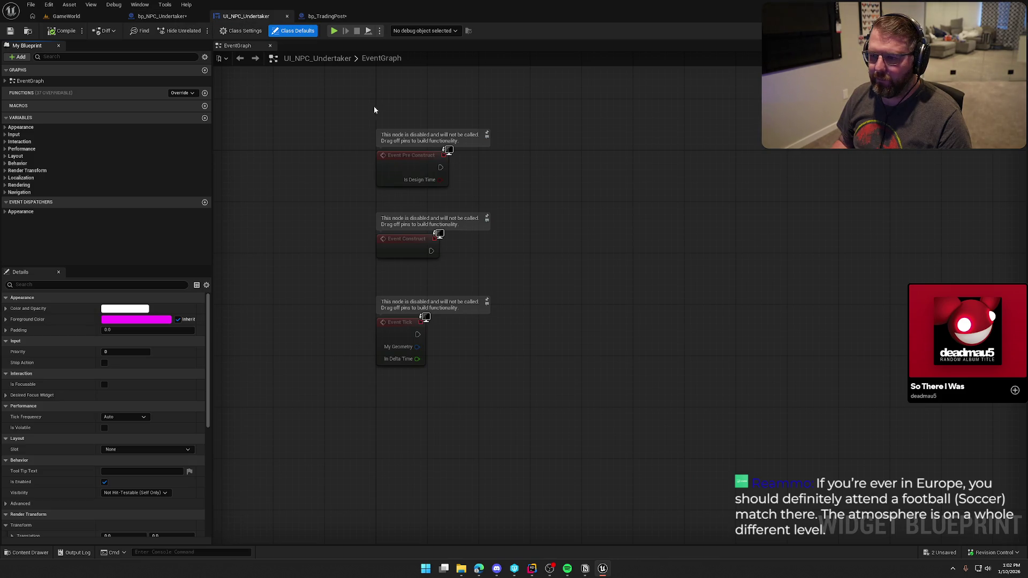
- Rename the $10 price text to Revive Cost Text, compile and save, then view the graph
click(980, 30)
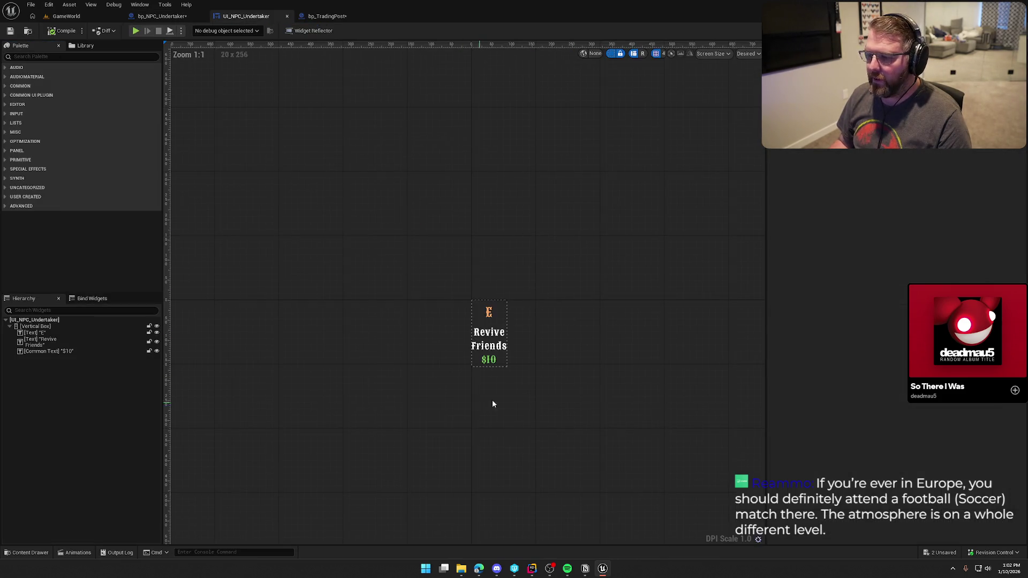
click(482, 362)
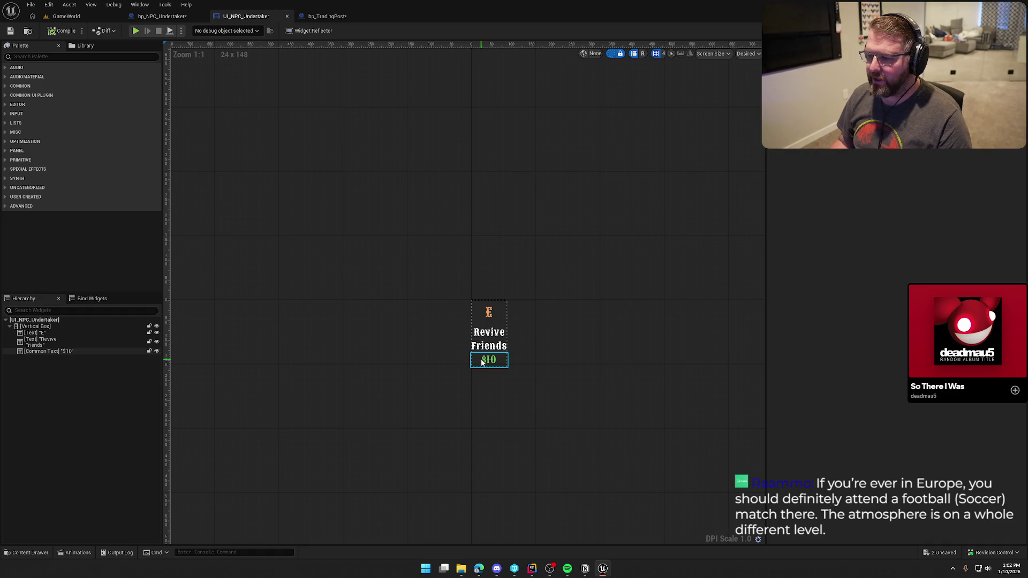
click(482, 362)
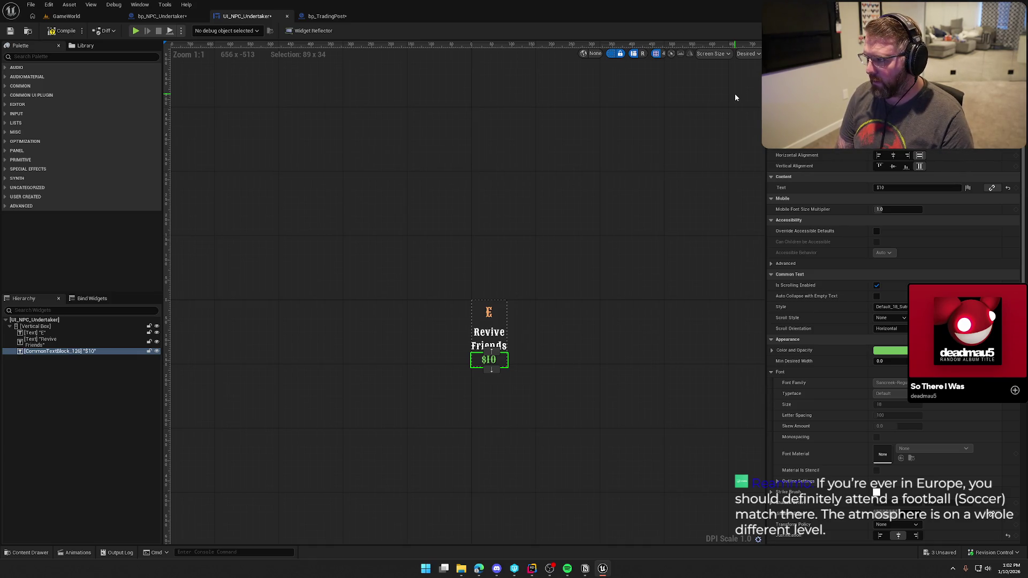
key(Return)
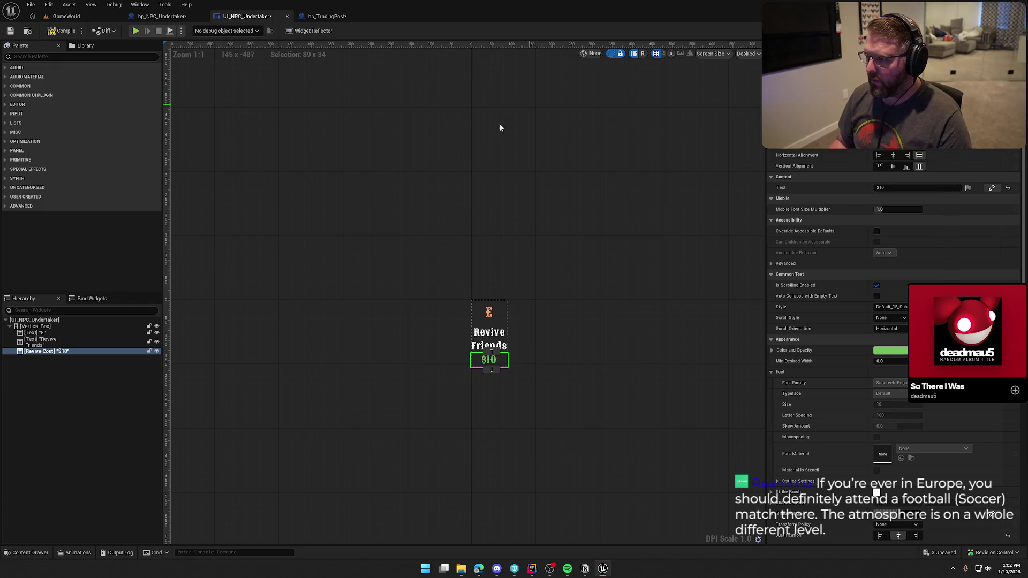
key(ctrl+s)
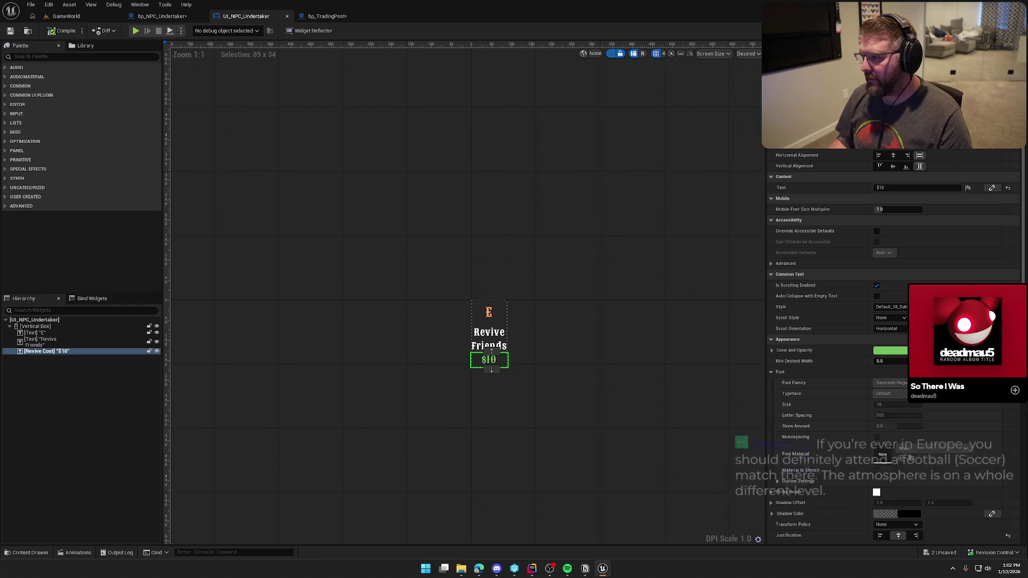
text( Text)
key(Return)
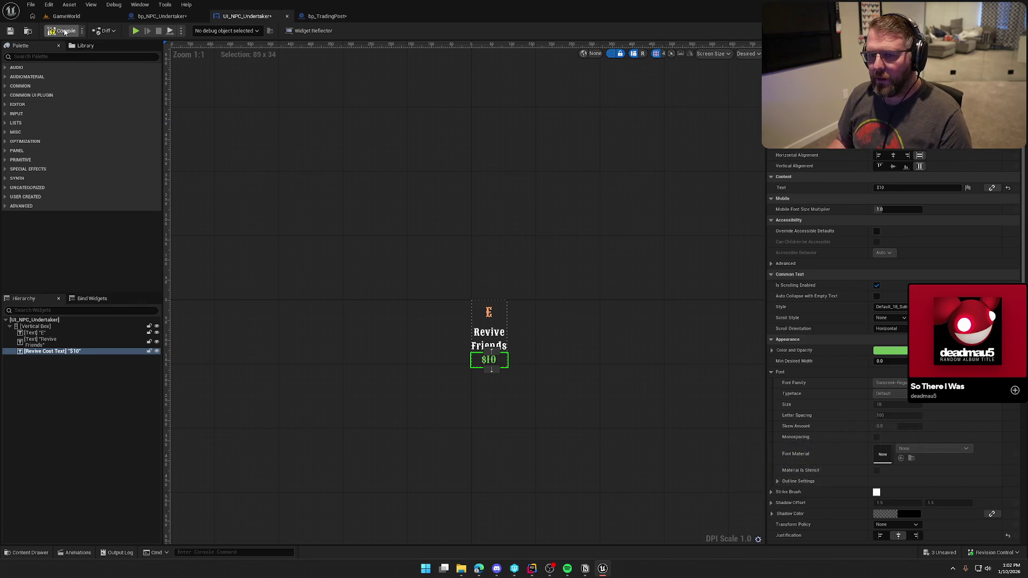
key(ctrl+s)
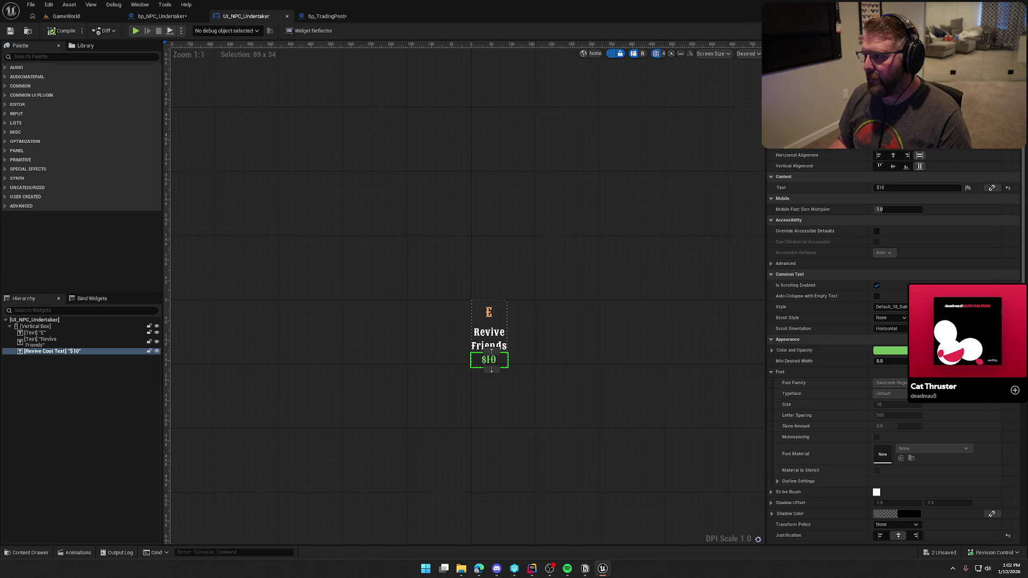
click(1008, 30)
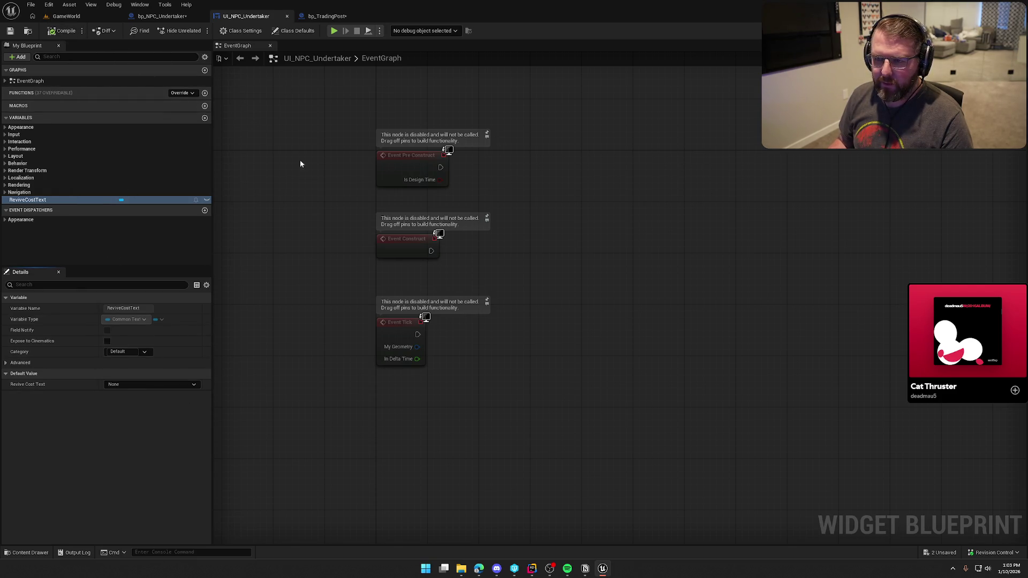
- Switch to the bp_NPC_Undertaker blueprint's event graph
click(172, 20)
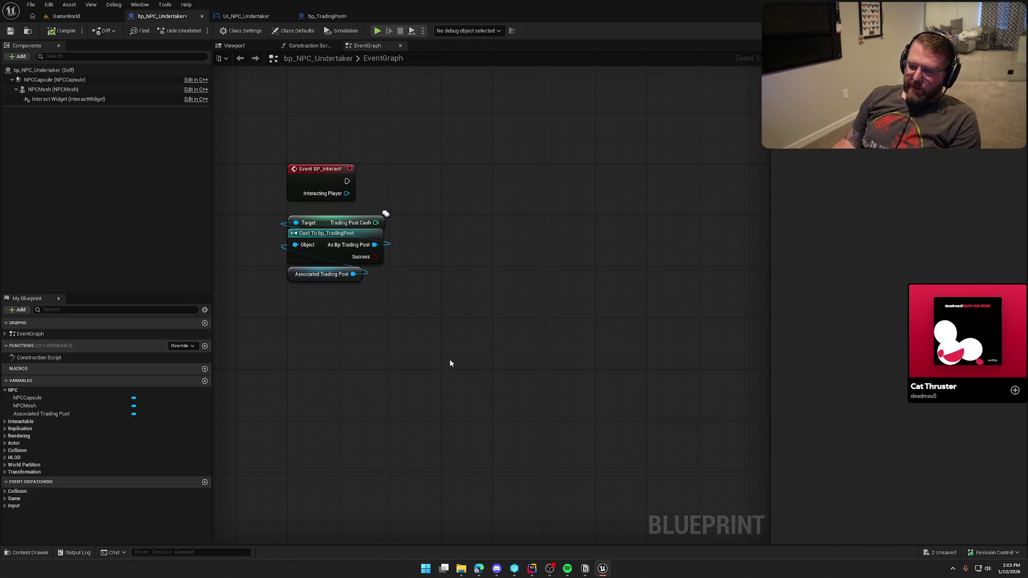
mouse_move(451, 304)
mouse_down()
mouse_move(448, 372)
mouse_move(472, 308)
mouse_up()
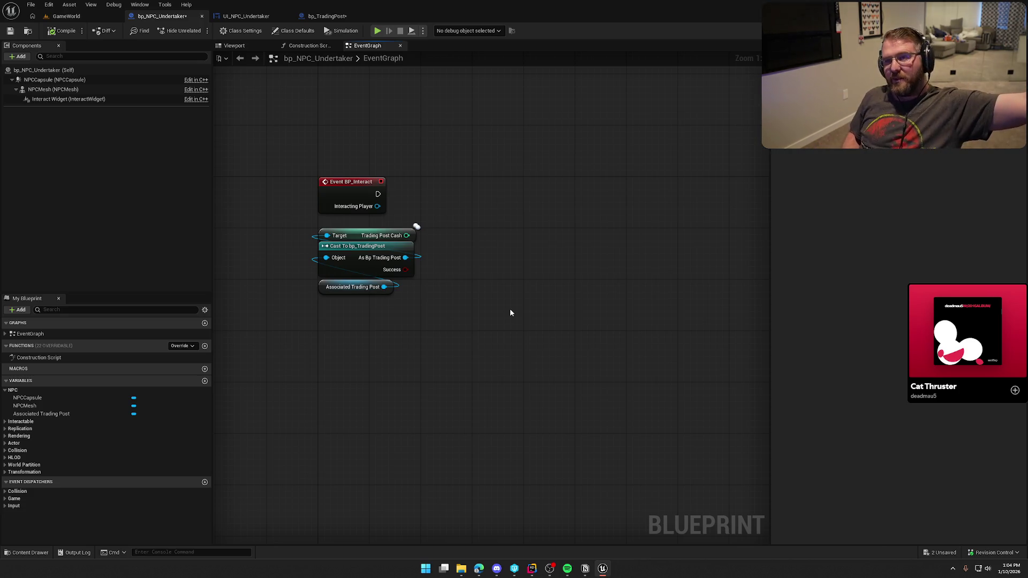
mouse_move(510, 312)
mouse_down()
mouse_move(454, 303)
mouse_move(408, 344)
mouse_move(427, 339)
mouse_move(415, 319)
mouse_up()
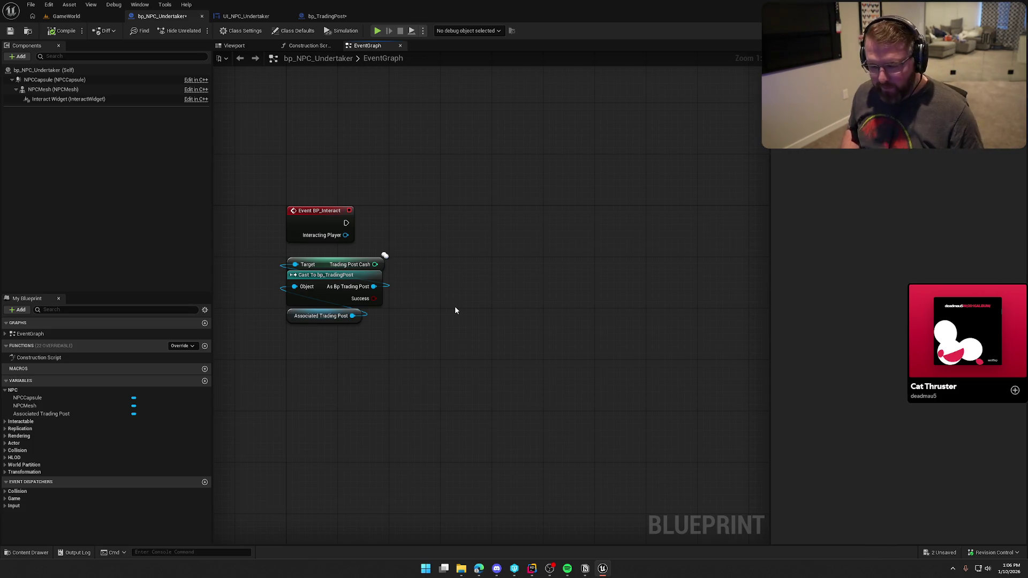
drag(451, 318, 466, 298)
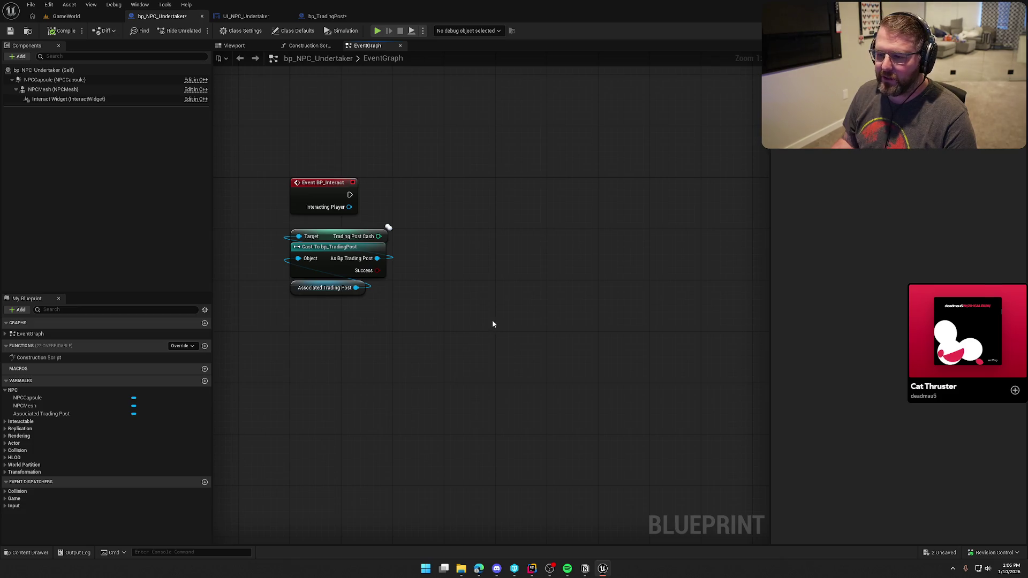
- Try adding nodes after Event BP_Interact, cancel each action list, then switch to Rider
drag(350, 195, 459, 207)
click(458, 169)
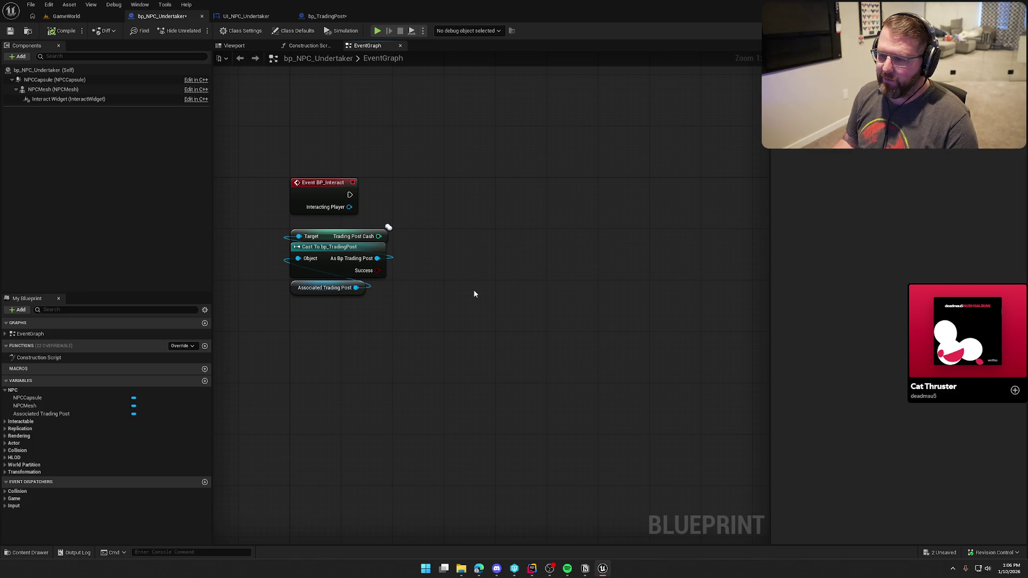
mouse_move(519, 313)
mouse_down()
mouse_move(529, 297)
mouse_move(500, 273)
mouse_move(499, 288)
mouse_up()
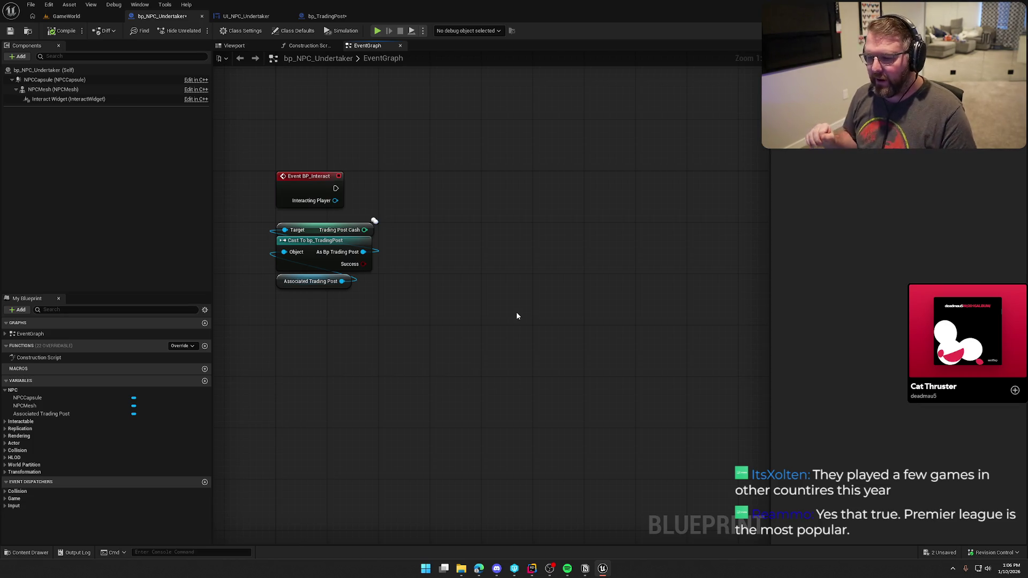
drag(542, 320, 568, 291)
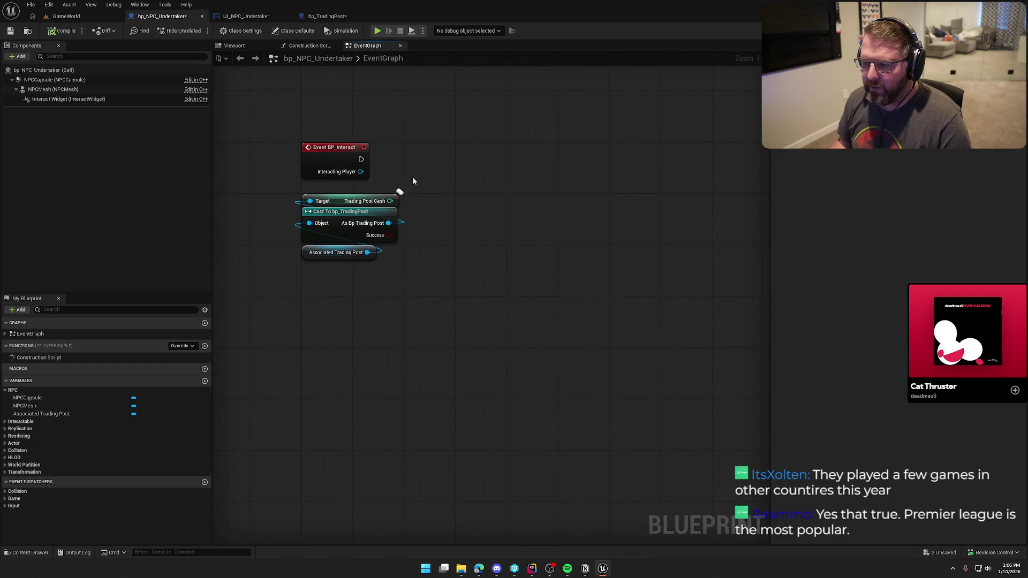
mouse_move(361, 159)
mouse_down()
mouse_move(404, 185)
mouse_move(482, 163)
mouse_up()
click(466, 146)
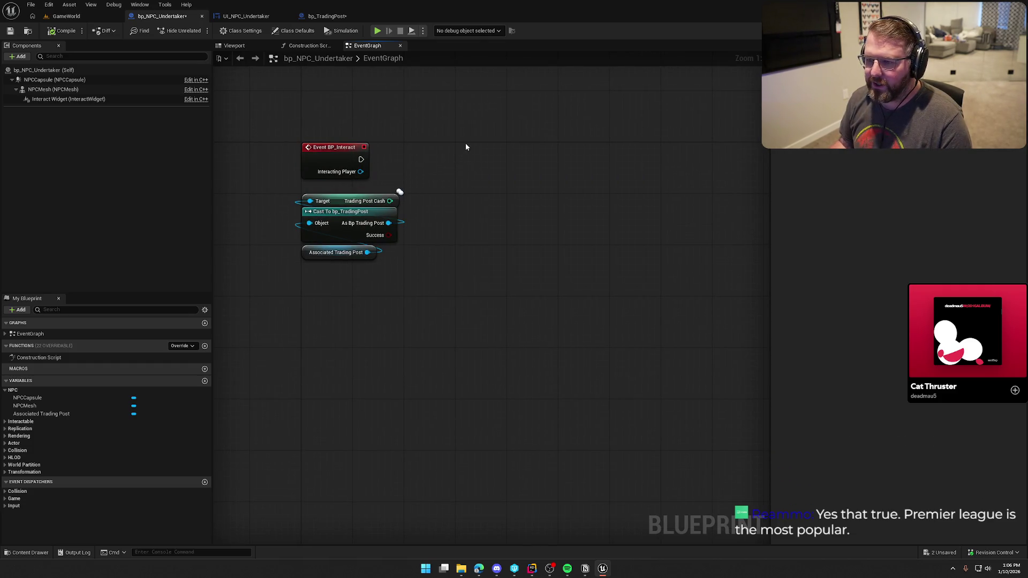
mouse_move(361, 159)
mouse_down()
mouse_move(471, 172)
mouse_move(468, 143)
mouse_move(445, 143)
mouse_up()
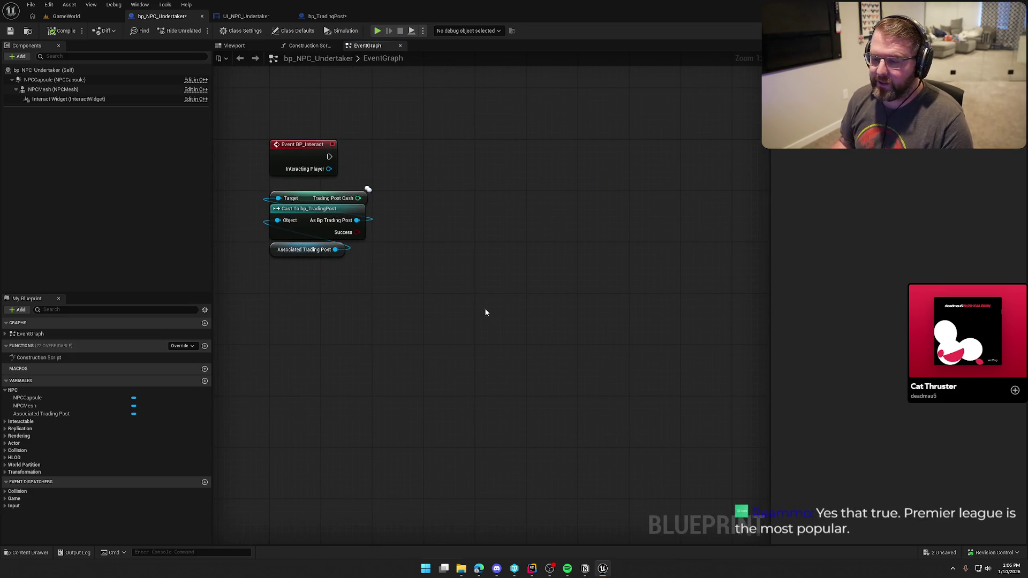
mouse_move(442, 344)
mouse_down()
mouse_move(477, 376)
mouse_move(467, 374)
mouse_up()
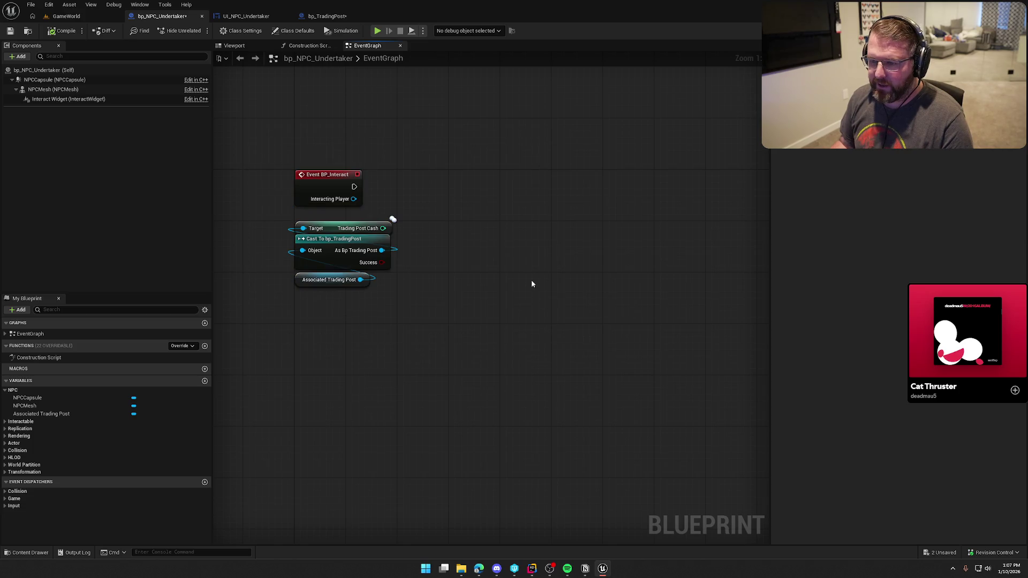
key(alt+Tab)
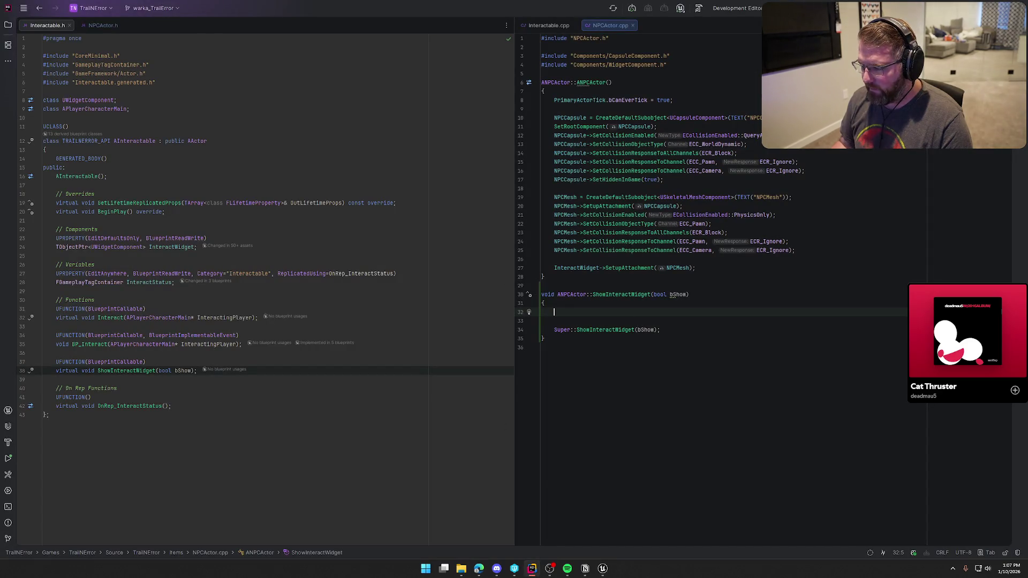
- Check the UI_NPC_Undertaker designer in Unreal, then return to the bp_NPC_Undertaker graph
click(603, 569)
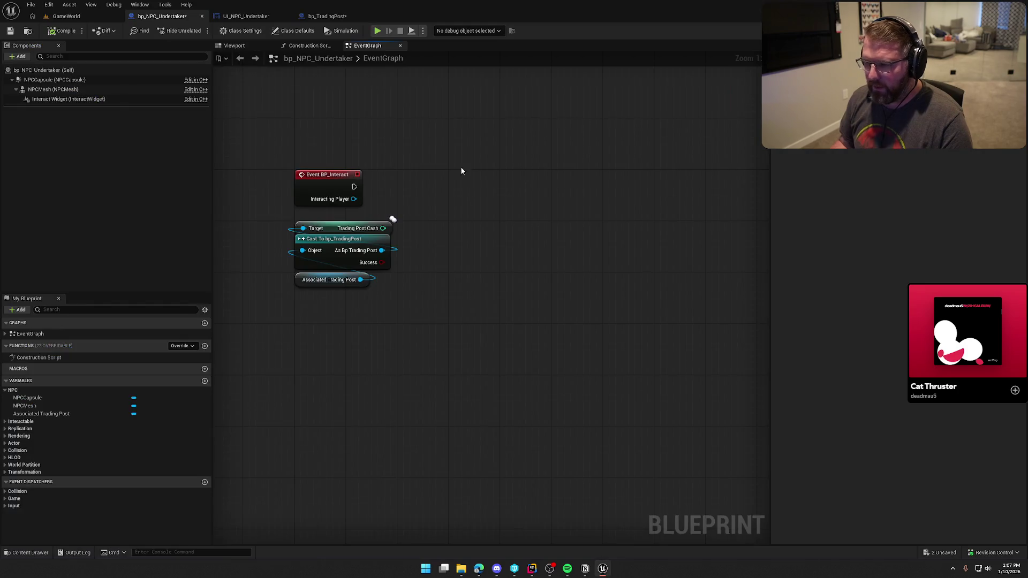
click(245, 16)
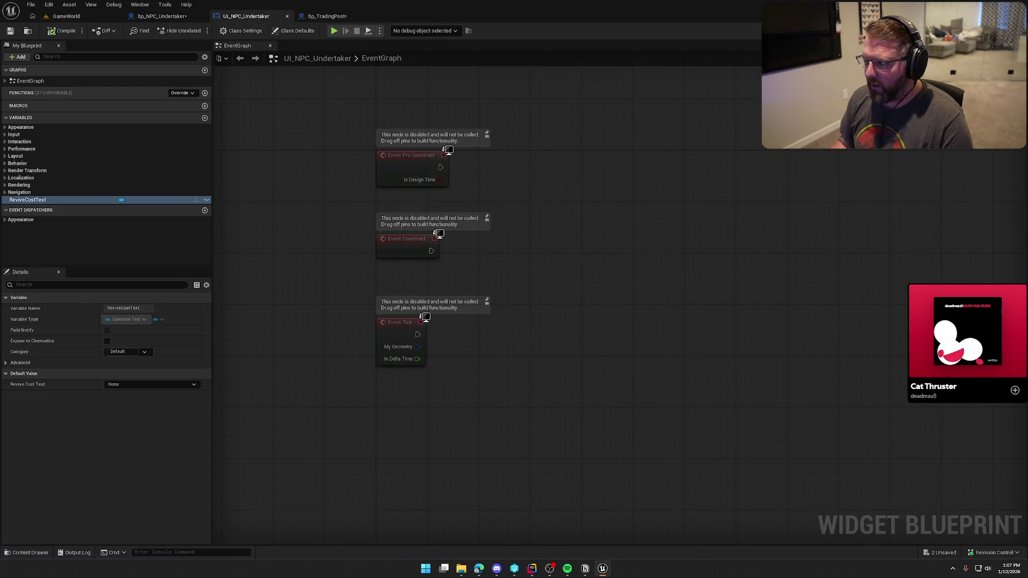
click(985, 30)
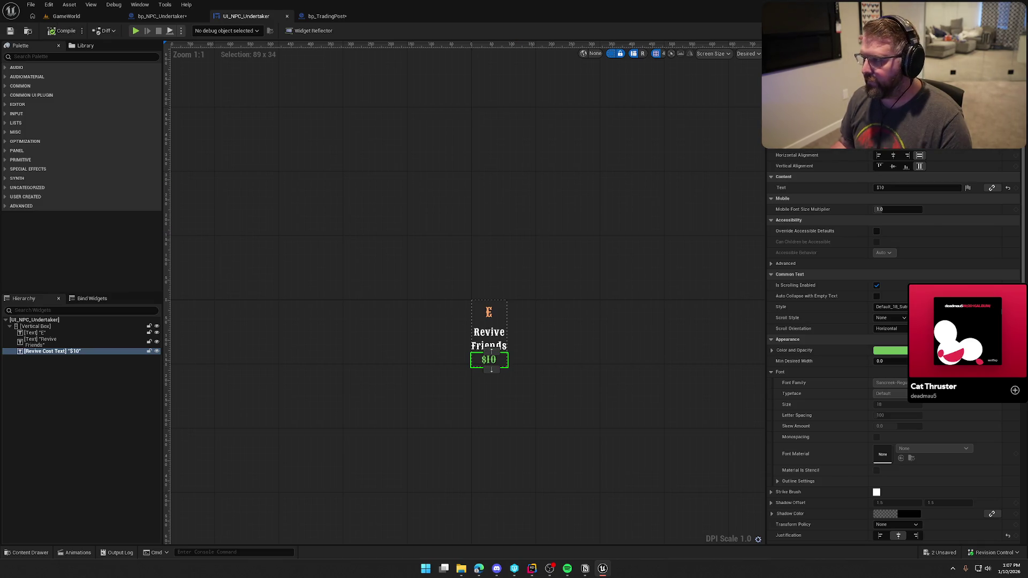
key(ctrl+Tab)
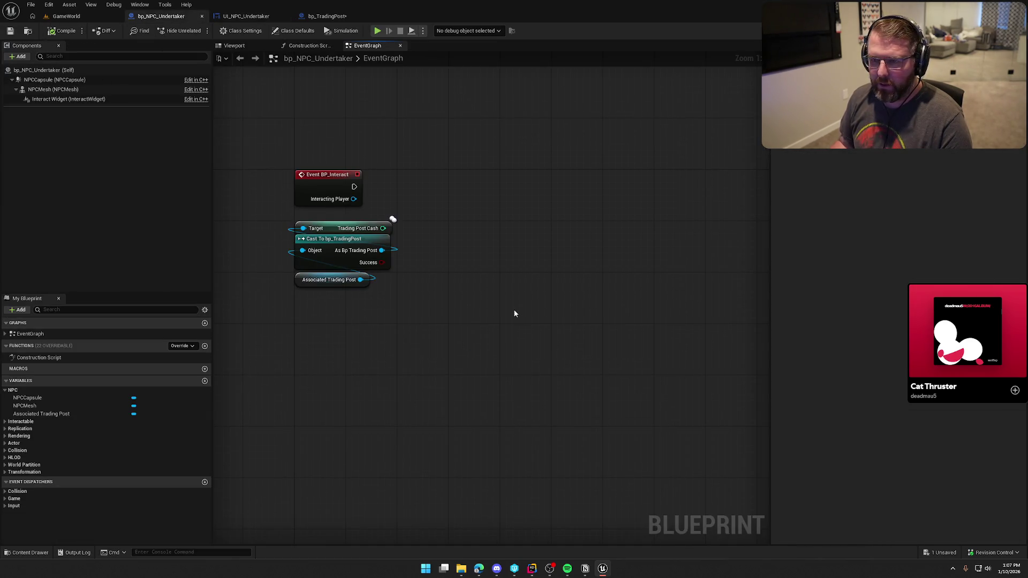
drag(513, 313, 599, 305)
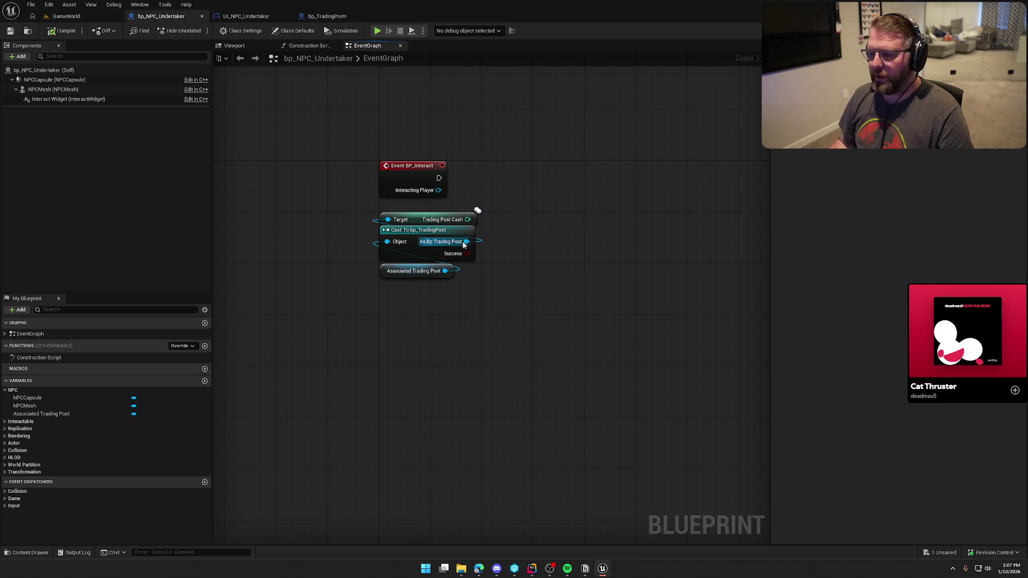
- Wire a Get Town Cost Multiplier node from As Bp Trading Post and compile
drag(466, 242, 518, 251)
text(trading post mu)
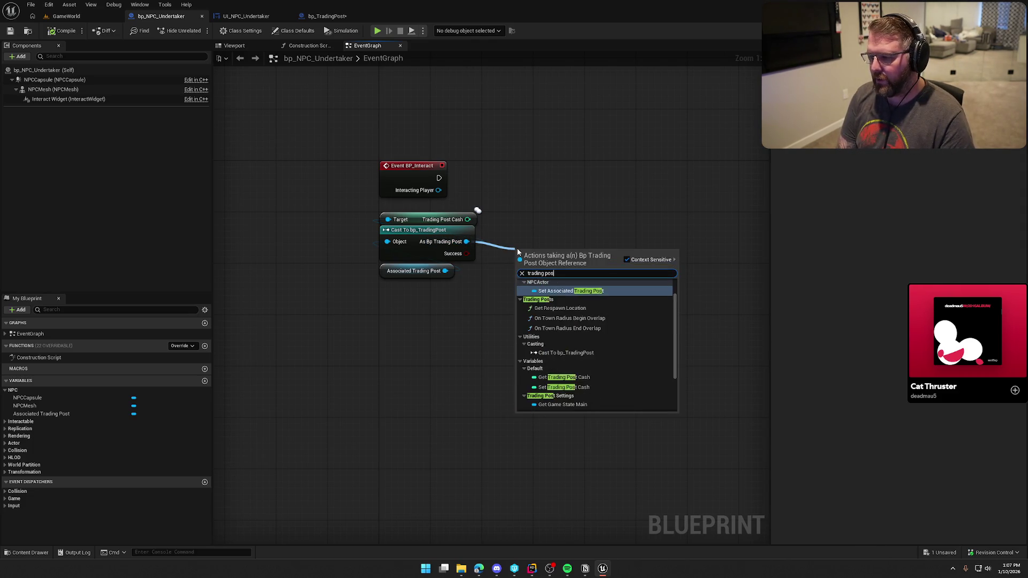
key(Return)
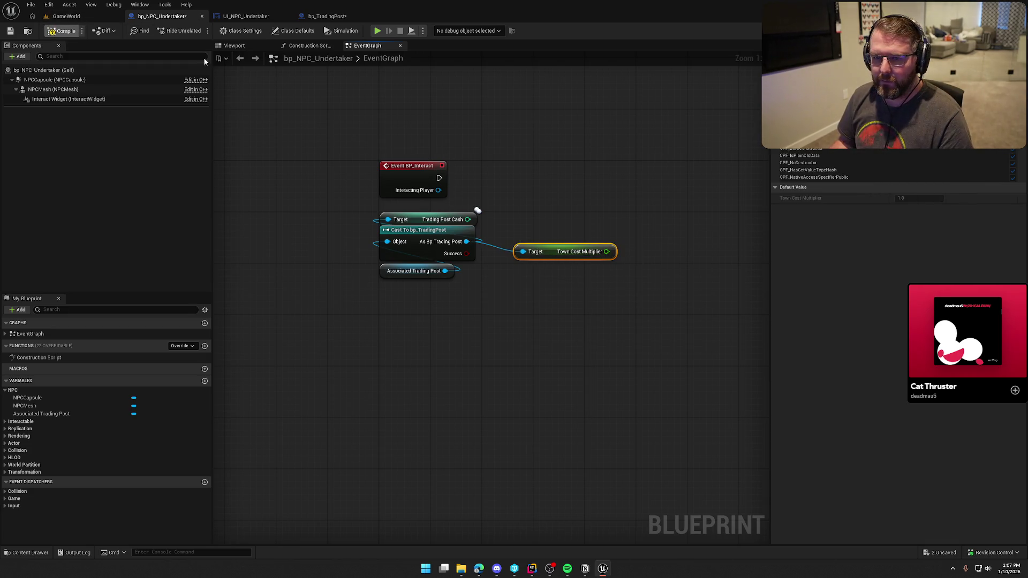
key(ctrl+s)
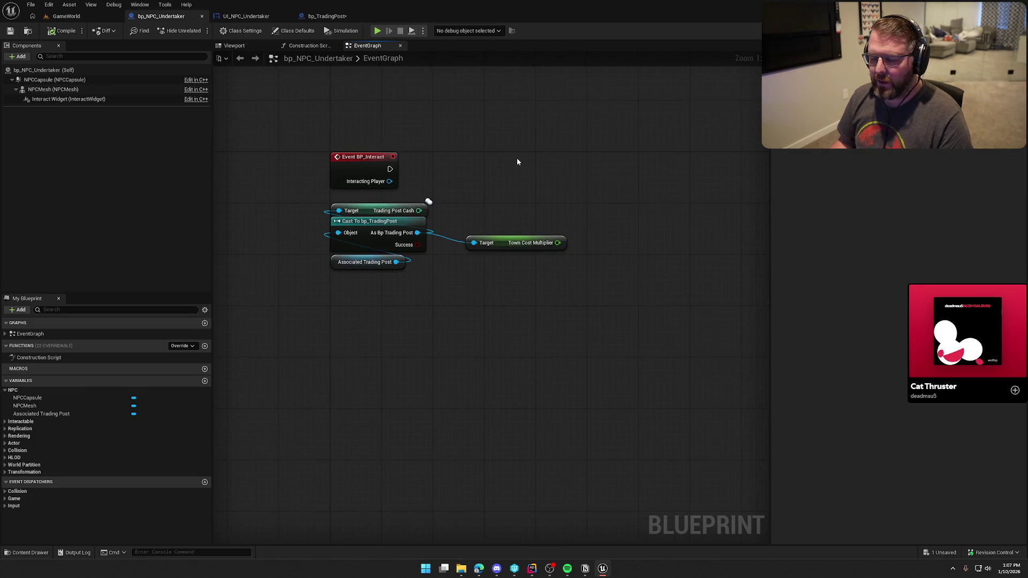
- Move the cast and its connected nodes lower, then switch to Rider
mouse_move(541, 320)
mouse_down()
mouse_move(450, 285)
mouse_move(325, 210)
mouse_move(372, 259)
mouse_up()
click(388, 210)
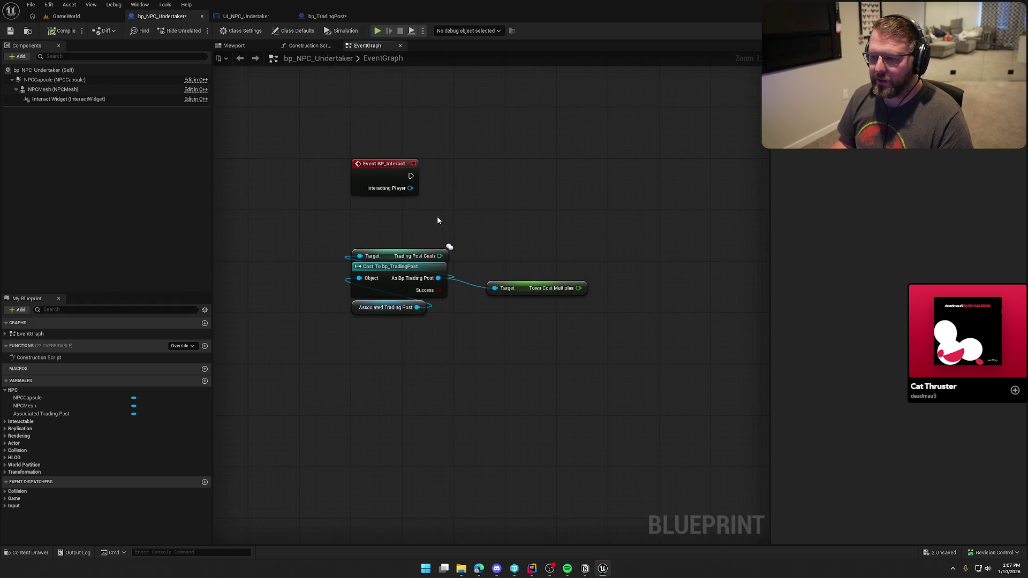
drag(512, 213, 420, 194)
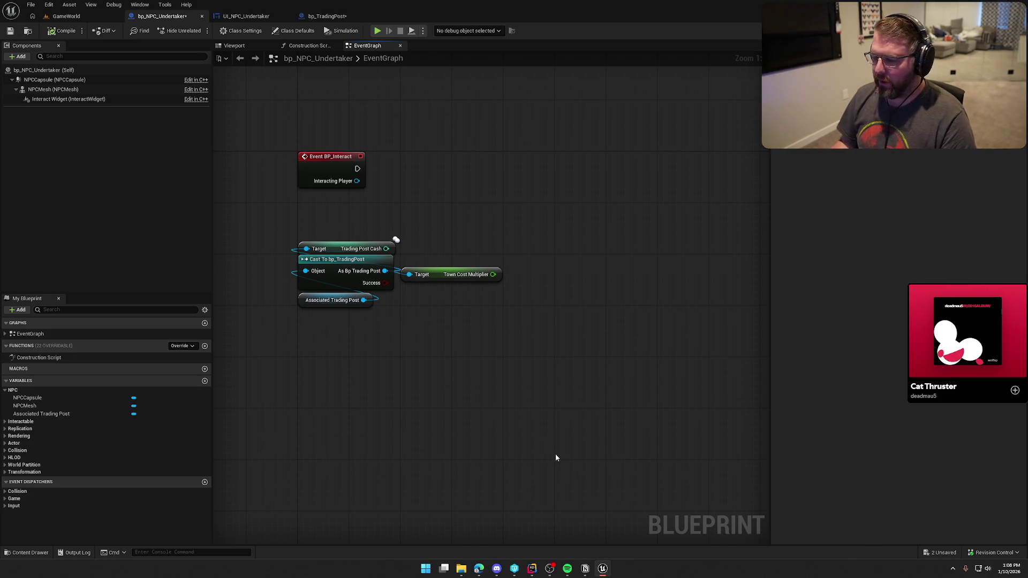
click(532, 568)
mouse_move(550, 568)
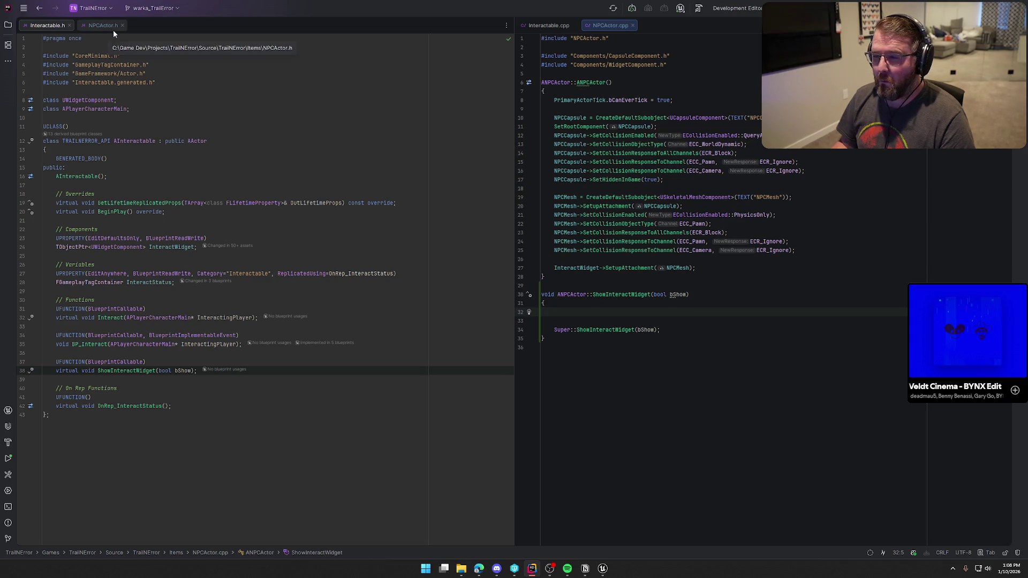
- Declare UFUNCTION(BlueprintCallable, BlueprintImplementableEvent) void BP_ShowInteractWidget(bool bShow) in Interactable.h
click(196, 371)
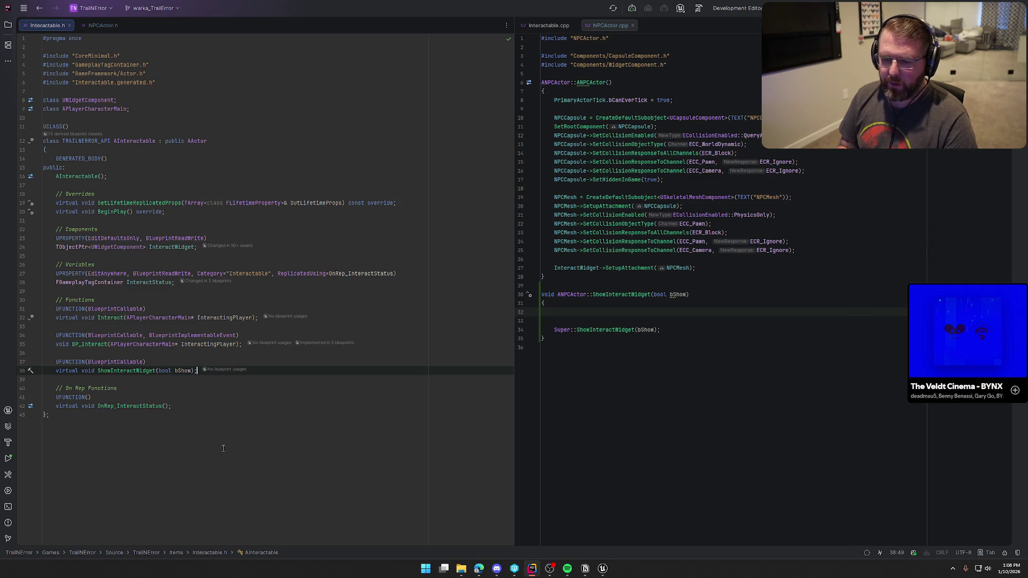
key(Return)
key(Return)
text(UFUN)
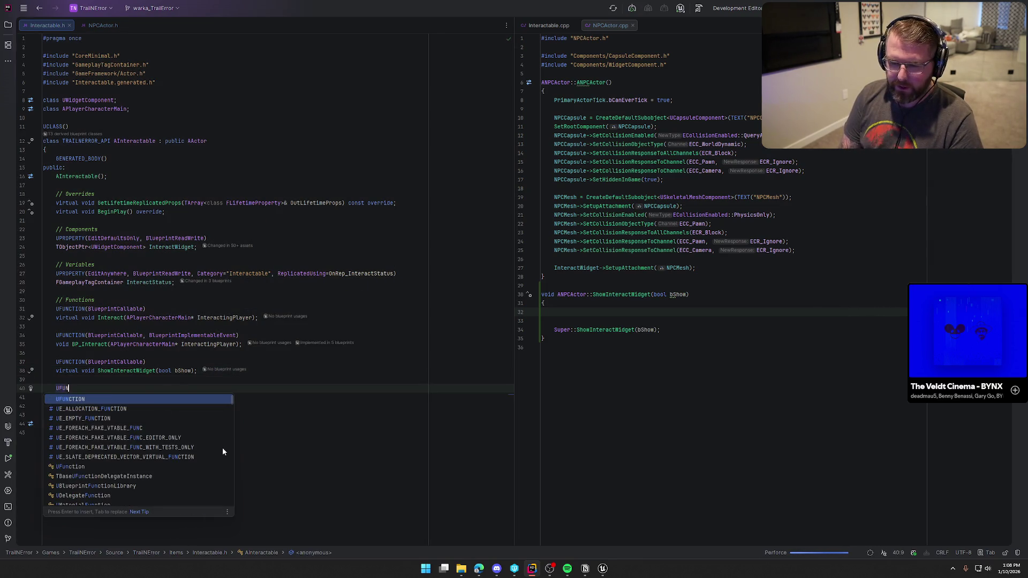
key(Return)
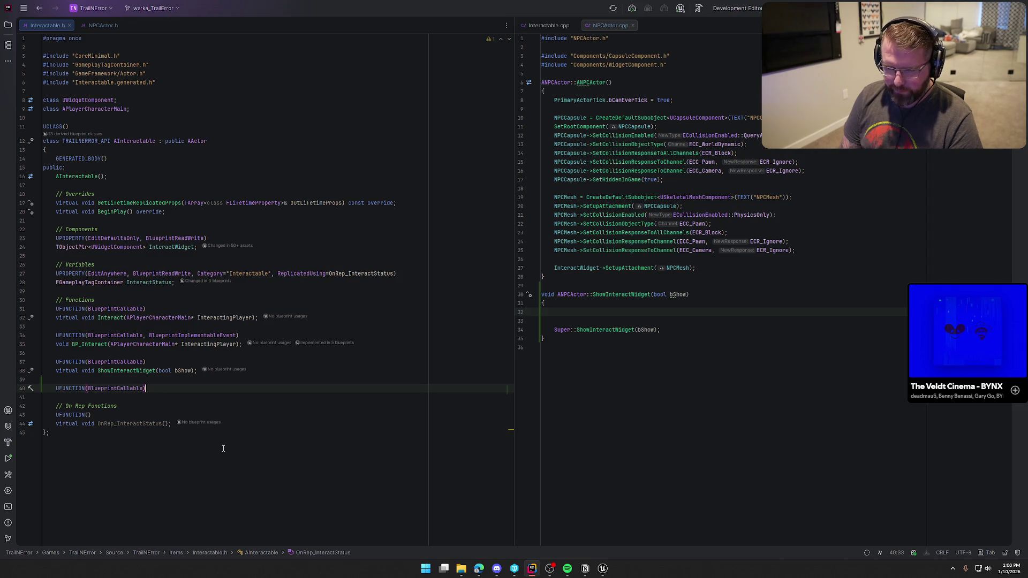
key(Tab)
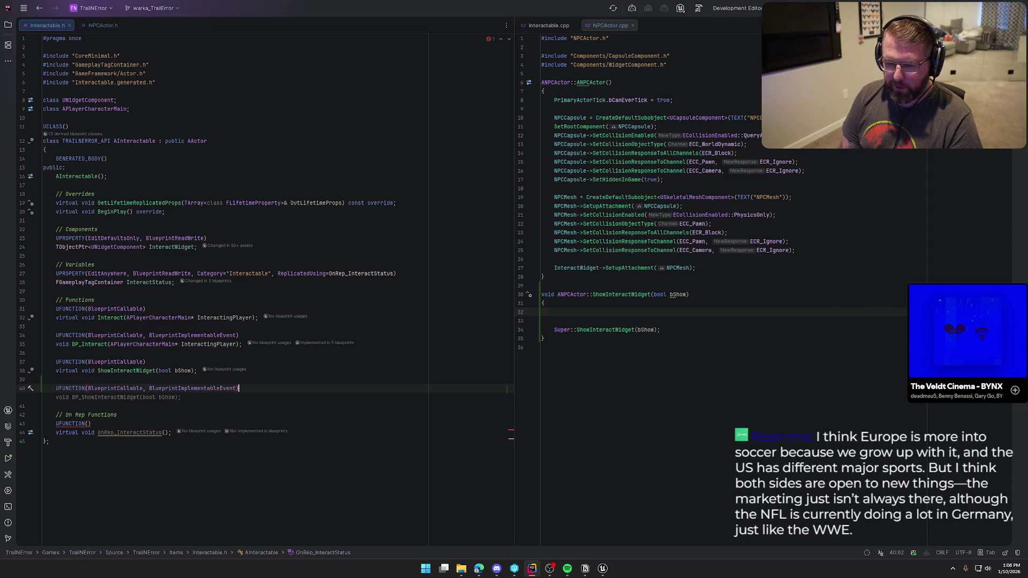
key(Tab)
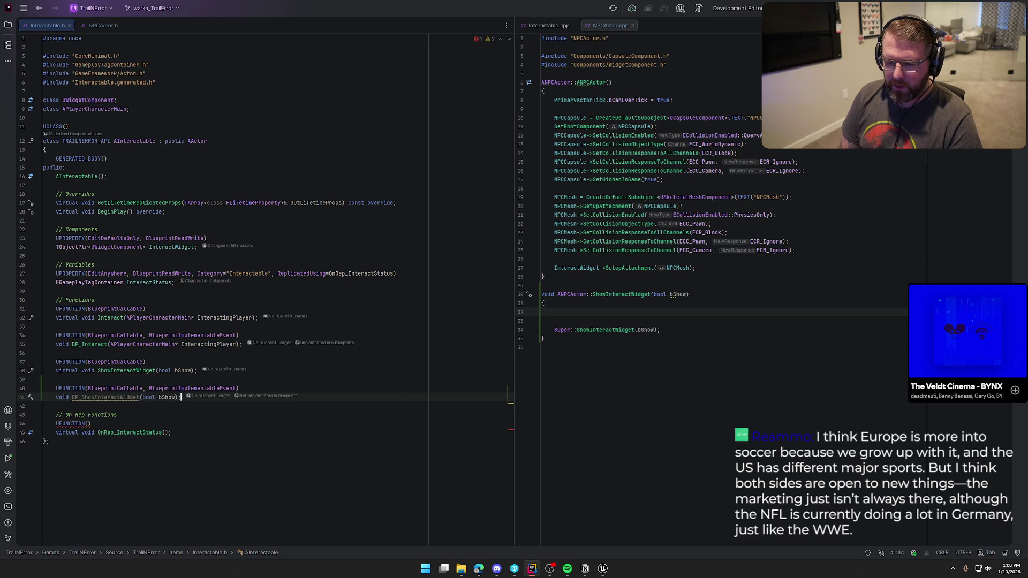
click(103, 398)
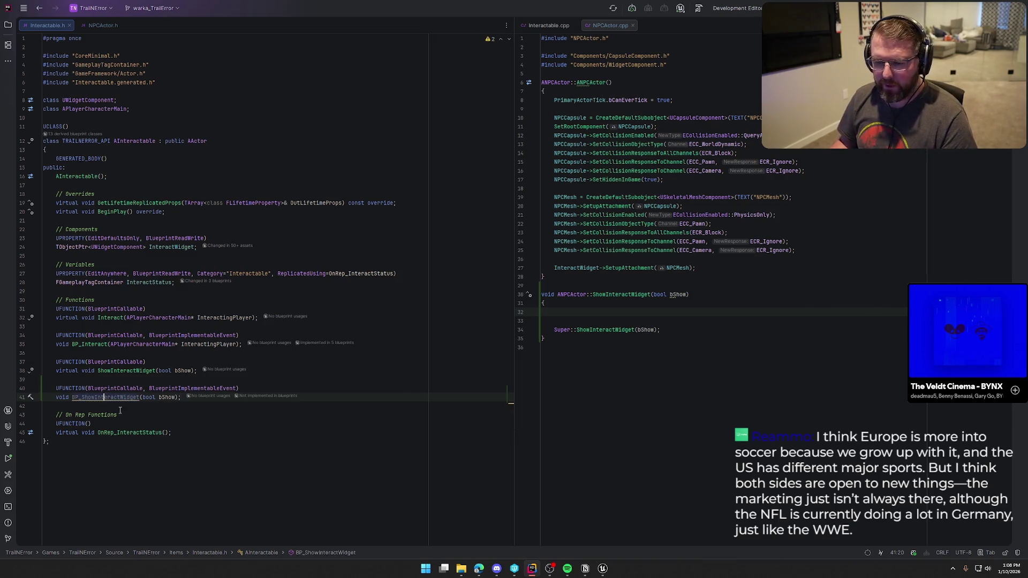
key(alt+Return)
key(Return)
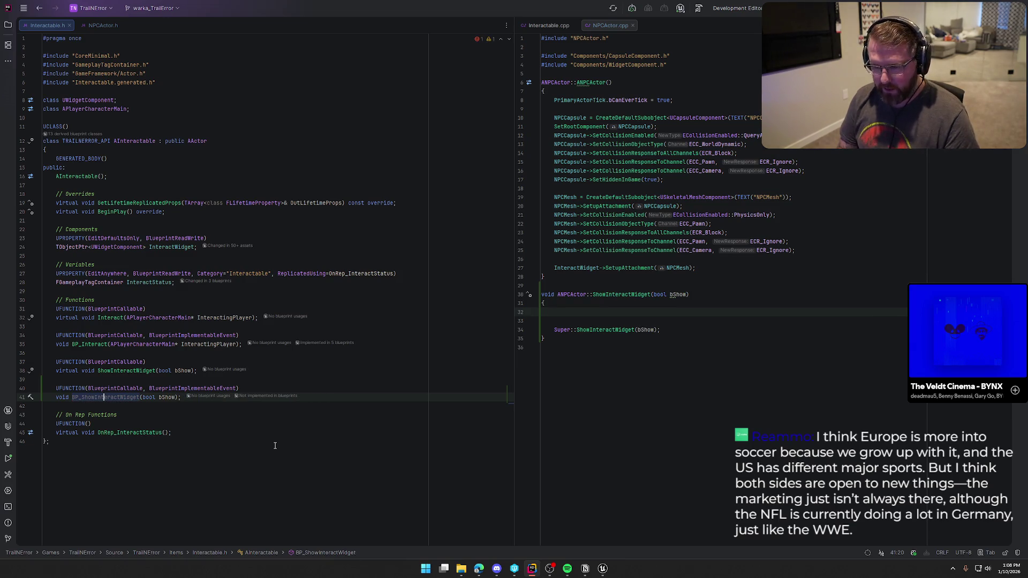
click(275, 444)
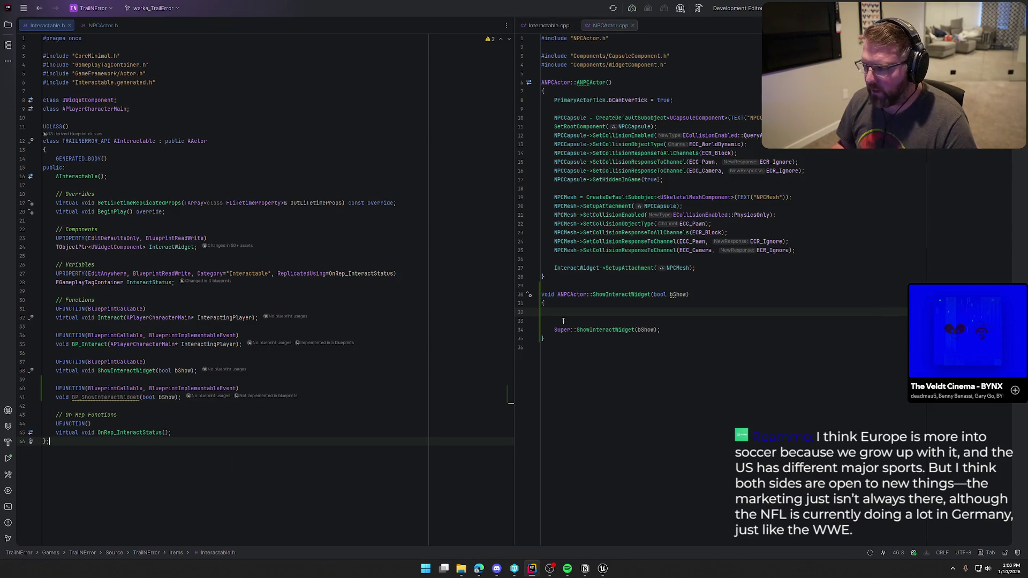
- Call BP_ShowInteractWidget(bShow) inside ShowInteractWidget in Interactable.cpp
click(549, 25)
click(687, 429)
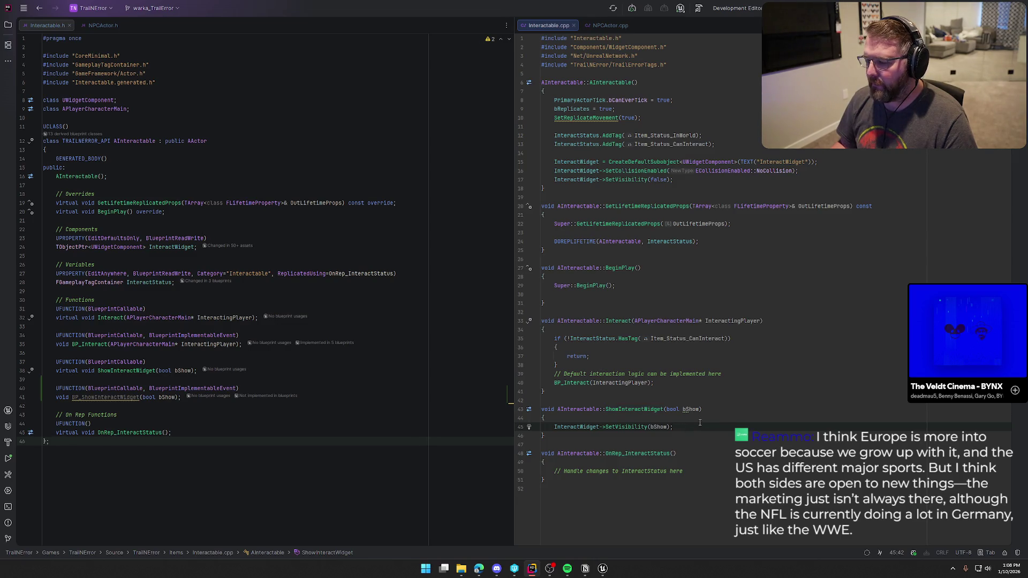
click(701, 419)
key(Return)
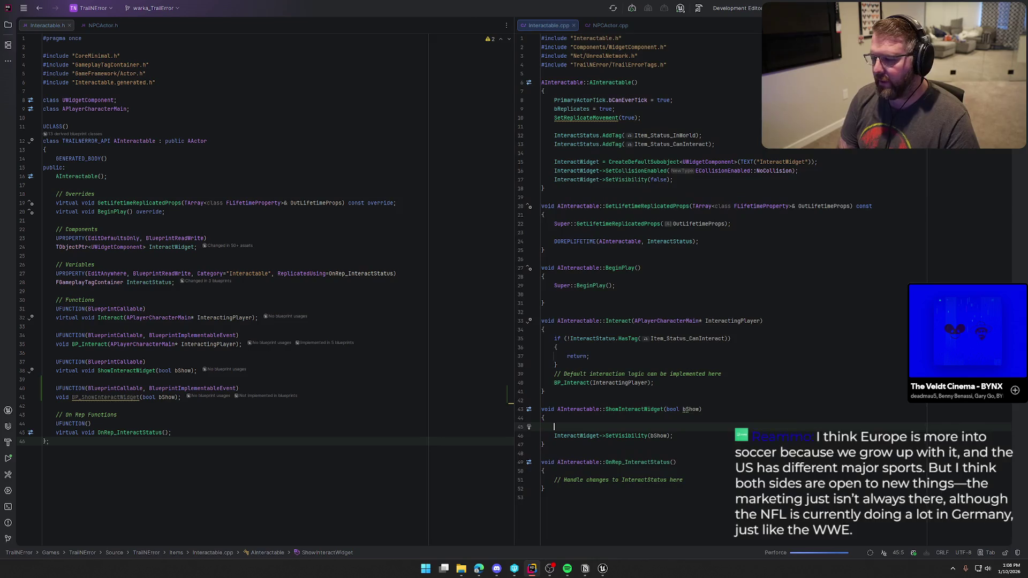
text(bp_)
key(Return)
text(bShow);)
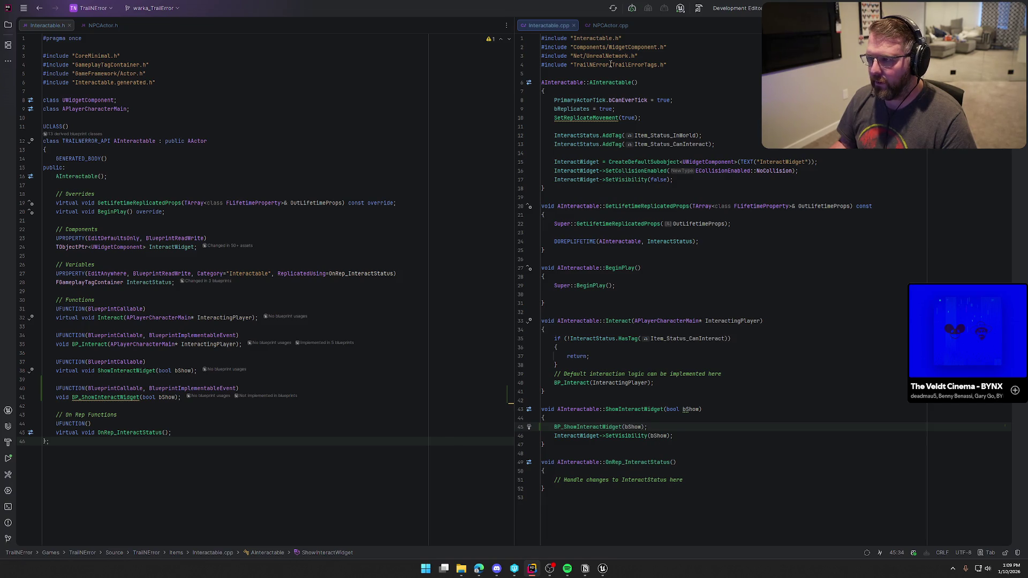
- Delete NPCActor's ShowInteractWidget override from both NPCActor.cpp and NPCActor.h
click(610, 25)
key(Delete)
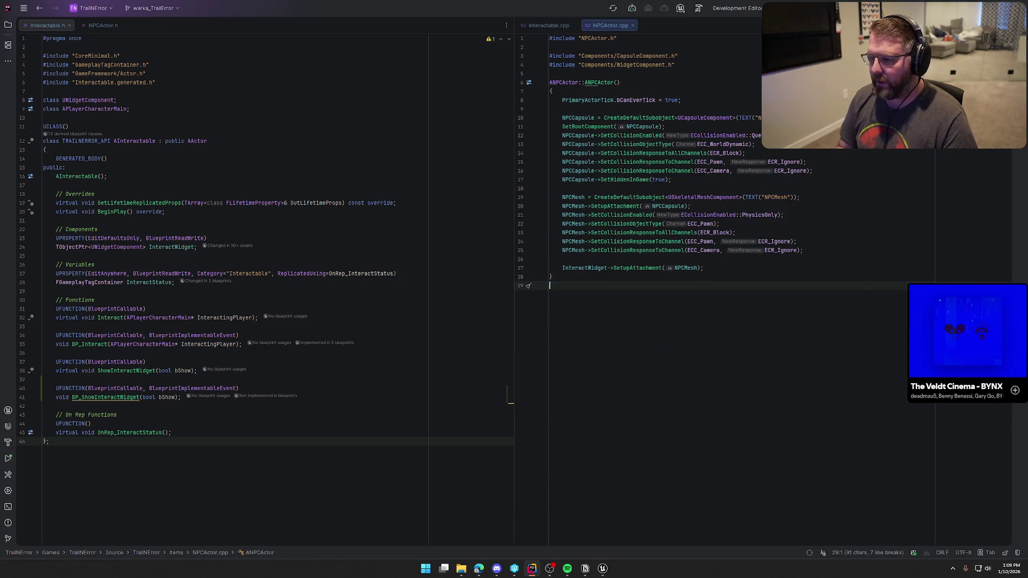
key(BackSpace)
ctrl+alt+click(129, 370)
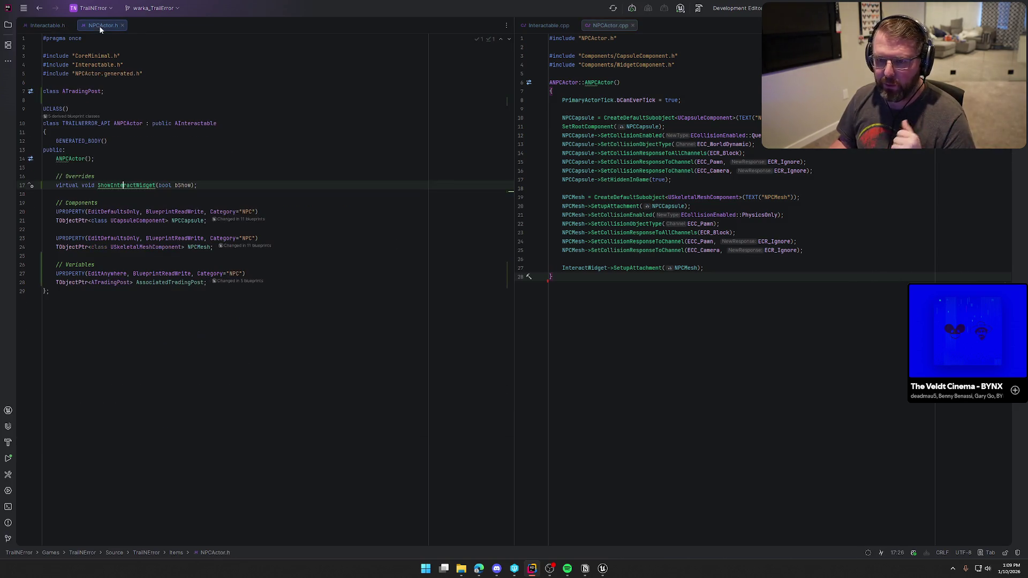
drag(215, 185, 33, 186)
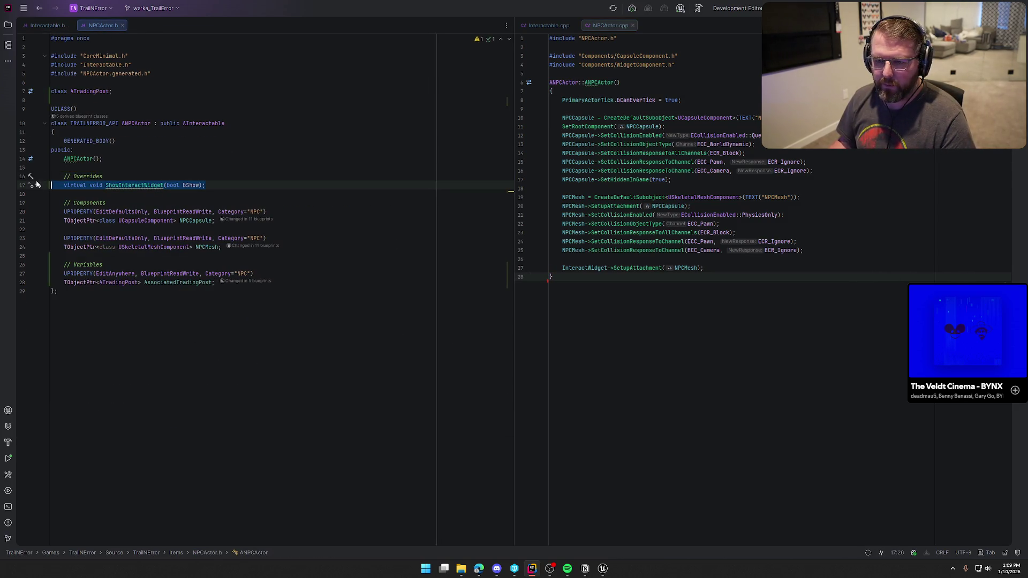
key(BackSpace)
key(BackSpace)
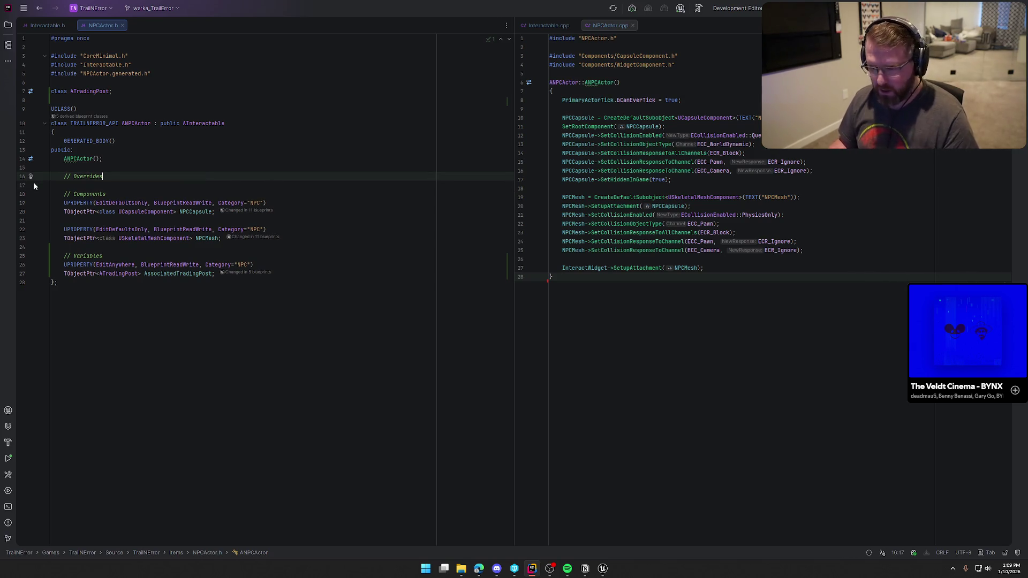
click(602, 569)
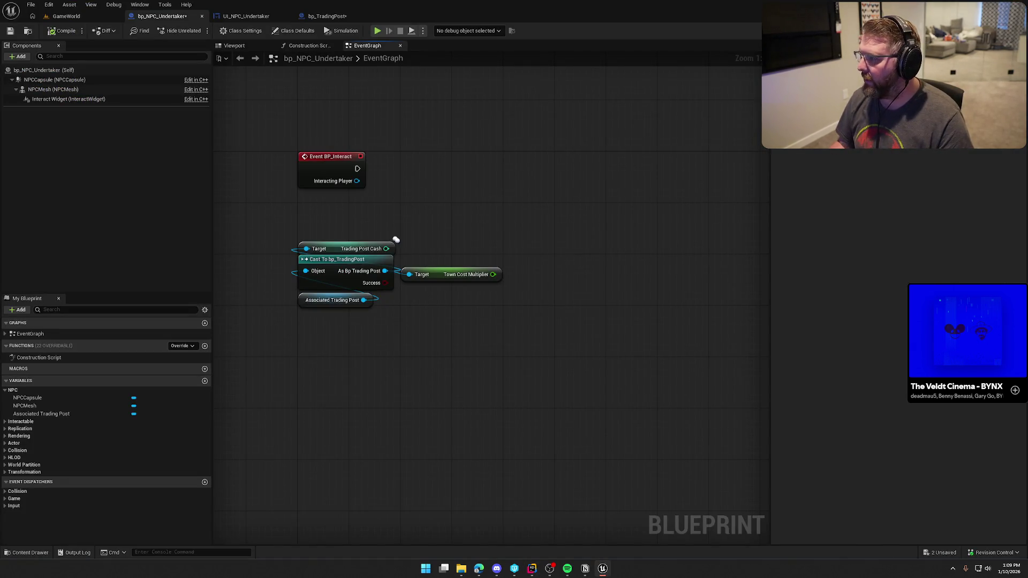
- Save the modified Unreal assets, including bp_TradingPost
key(alt+F4)
click(544, 374)
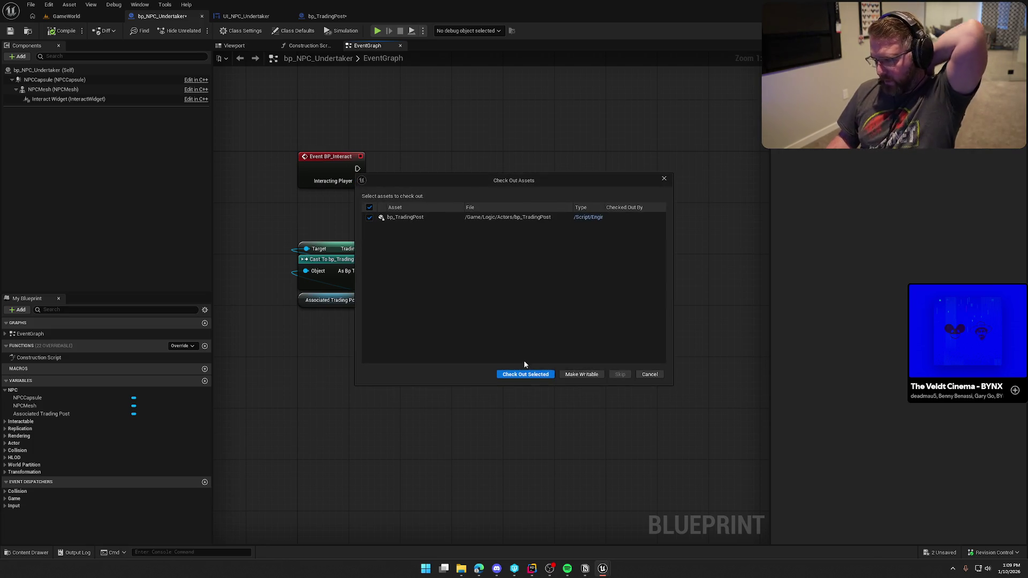
click(525, 375)
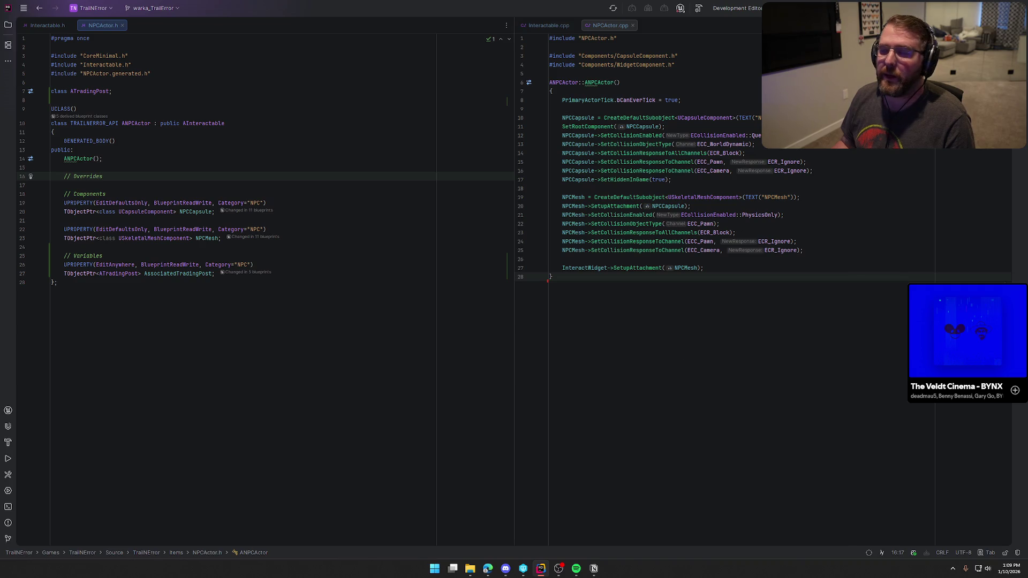
- Build the C++ project in Rider, then close the build log
key(ctrl+shift+b)
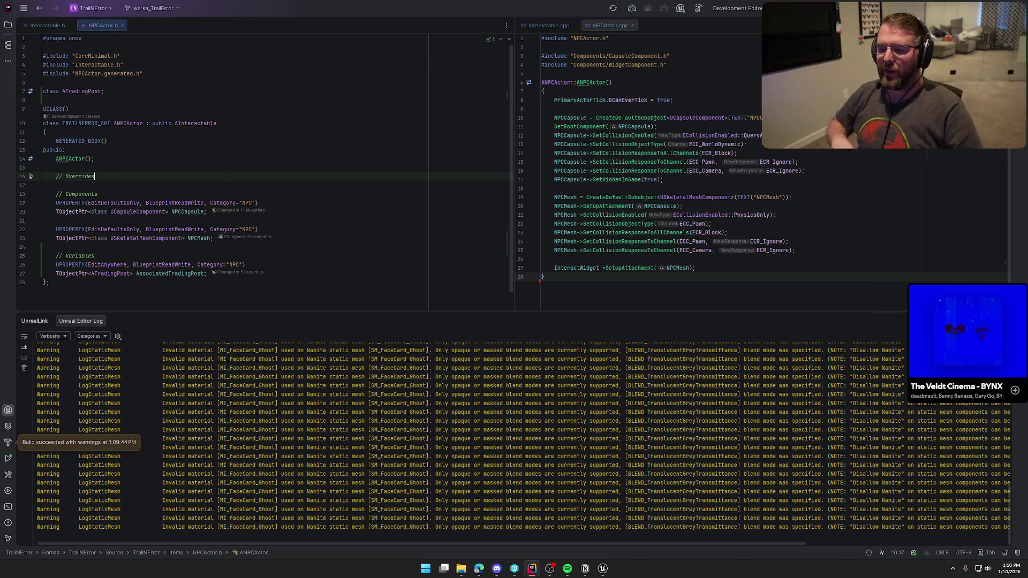
key(shift+Escape)
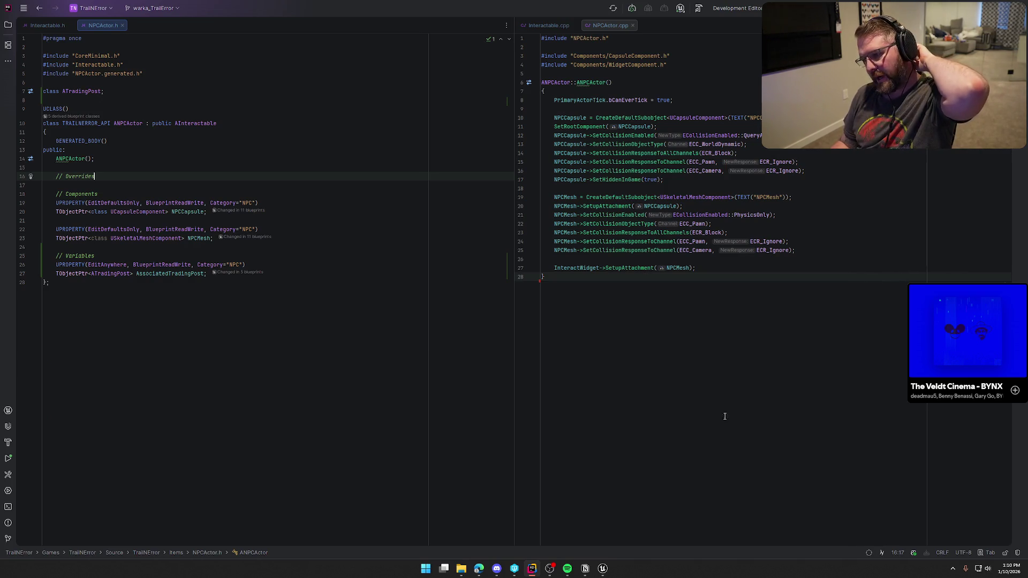
click(602, 568)
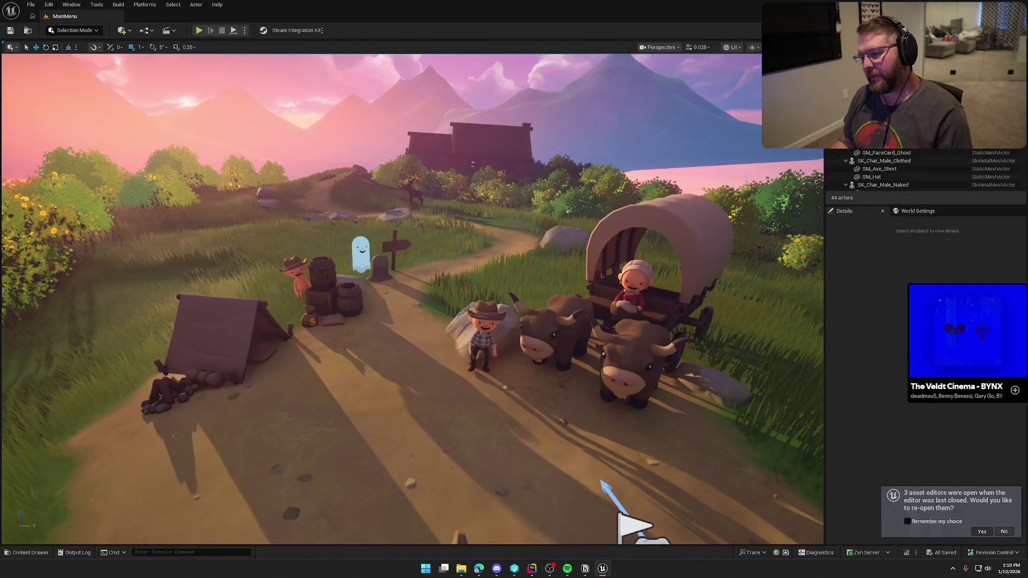
- Restore the asset editors and move the bp_NPC_Undertaker graph nodes down to free space
click(981, 532)
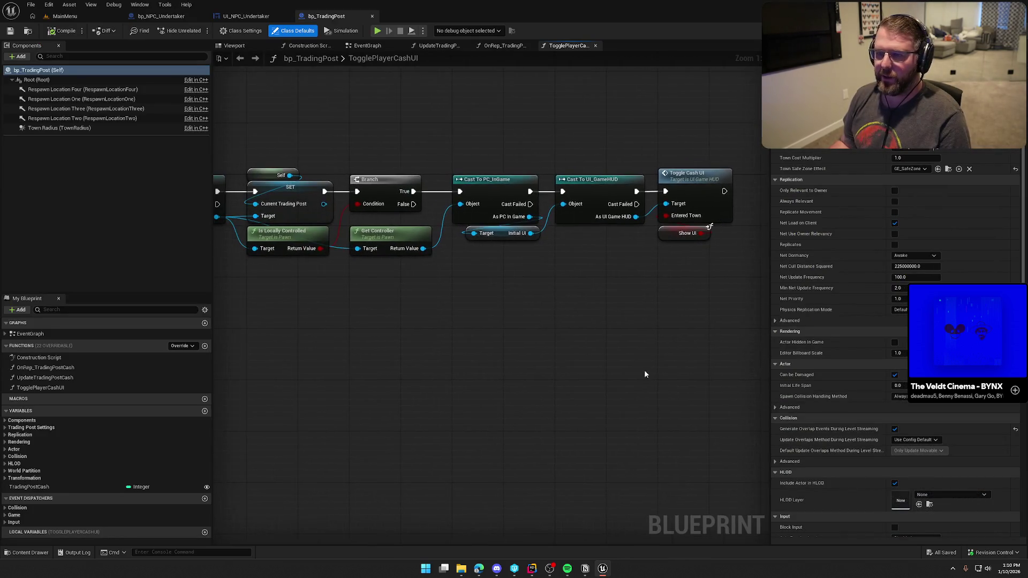
scroll(583, 348, left, 3)
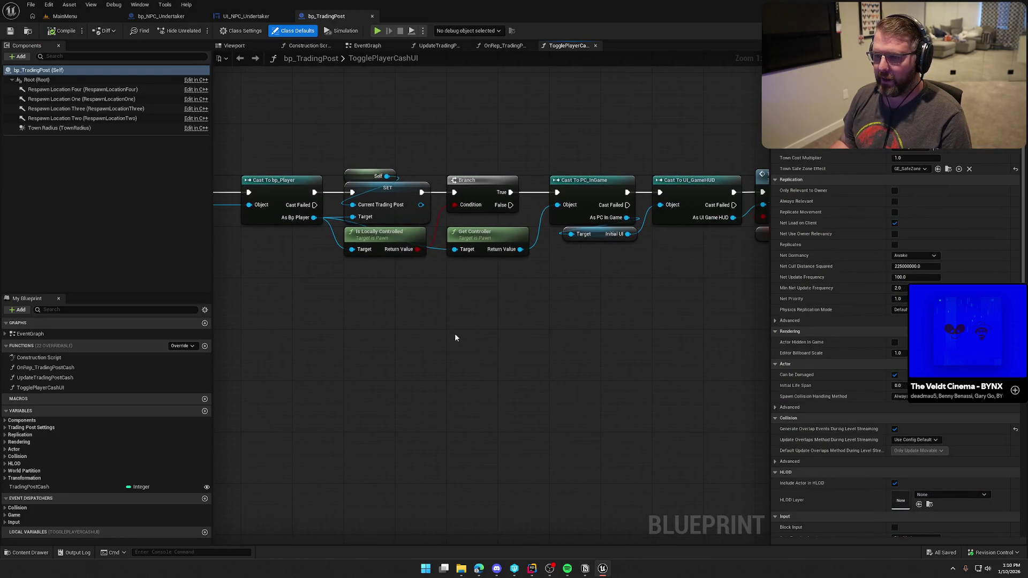
click(161, 16)
drag(609, 329, 527, 357)
drag(284, 143, 451, 341)
mouse_move(355, 174)
mouse_down()
mouse_move(362, 289)
mouse_move(357, 274)
mouse_up()
- Add the overridden Event BP_ShowInteractWidget above the existing nodes
click(372, 204)
click(182, 346)
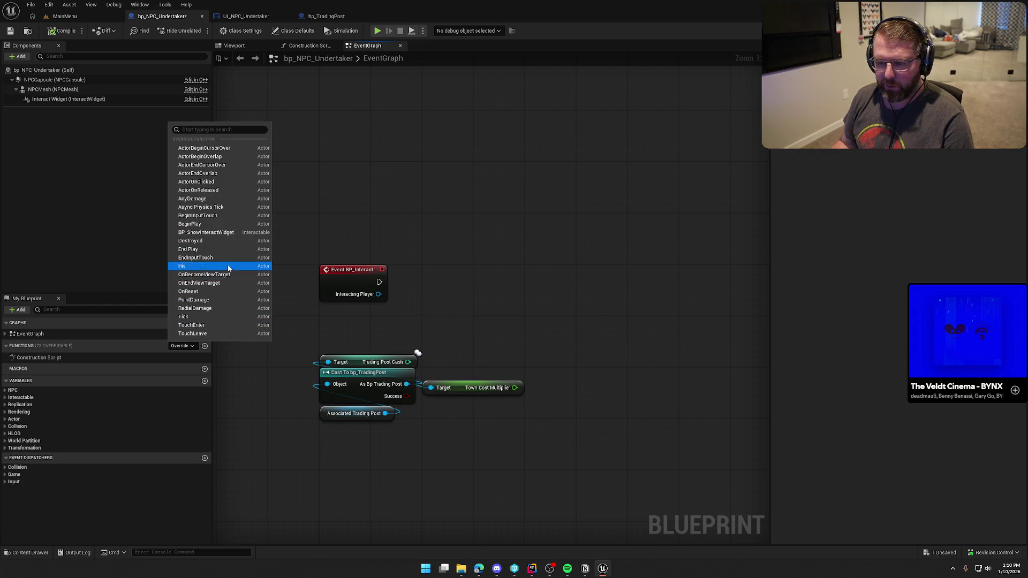
click(226, 232)
drag(407, 541, 407, 188)
click(494, 261)
drag(494, 261, 382, 265)
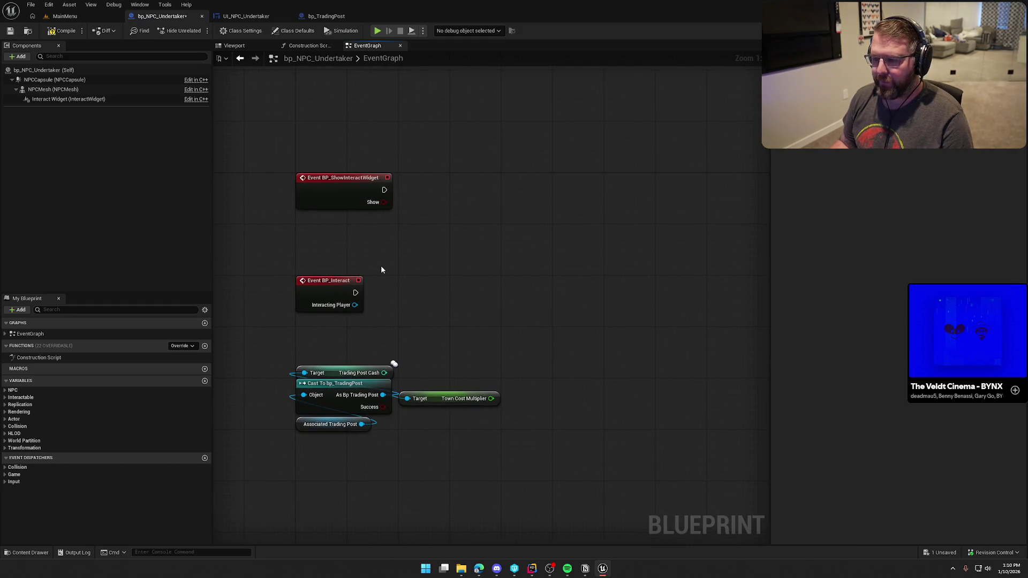
right_click(420, 206)
mouse_move(435, 181)
mouse_down()
mouse_move(381, 175)
mouse_move(431, 180)
mouse_up()
- Chain Interact Widget into Get Widget and a pure Cast To UI_NPC_Undertaker
drag(65, 99, 356, 109)
drag(397, 114, 426, 127)
text(get cwid)
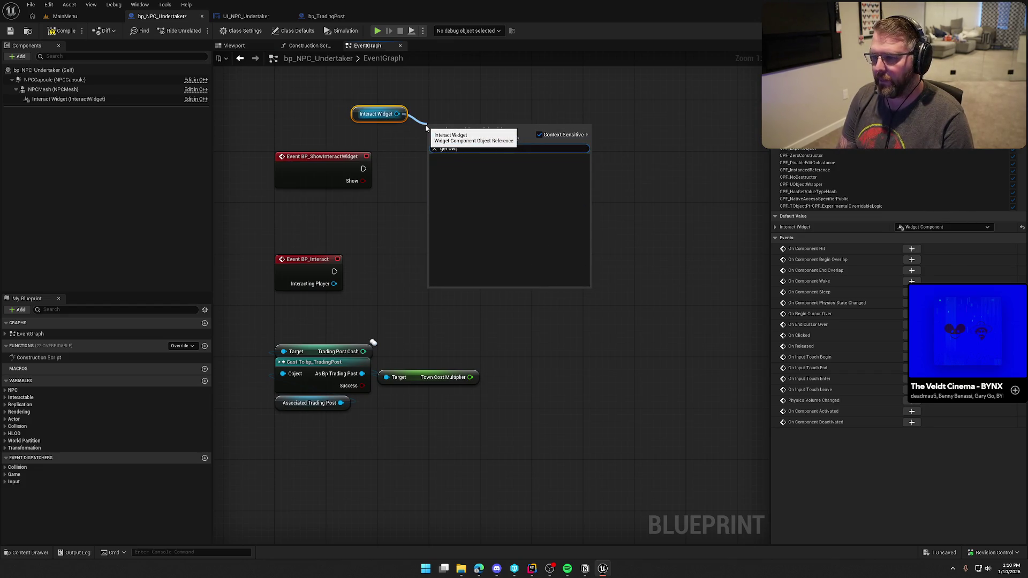
key(BackSpace)
key(BackSpace)
key(BackSpace)
text(wid)
key(Return)
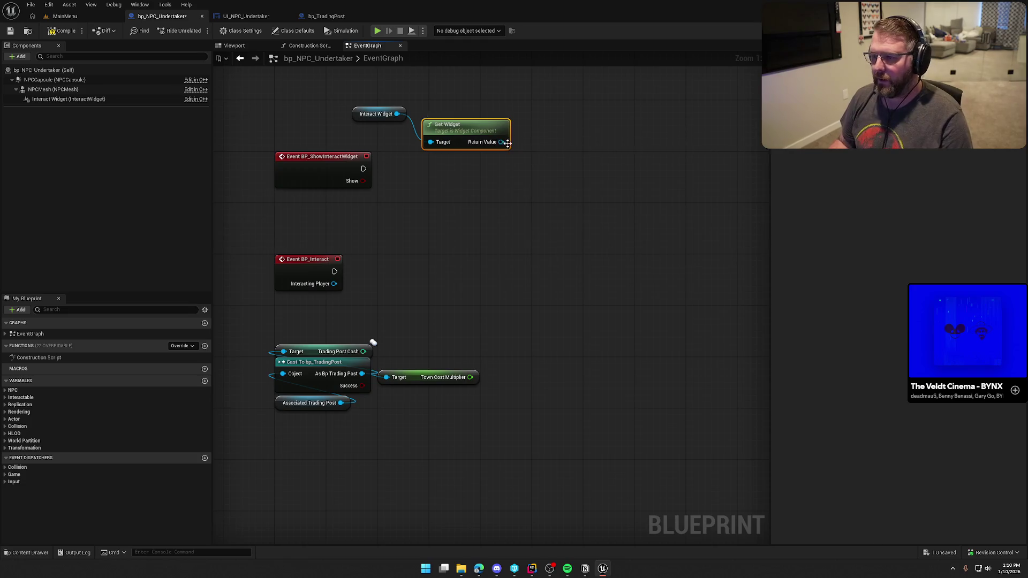
drag(507, 142, 542, 146)
text(cast to ui)
text(_npc)
key(Return)
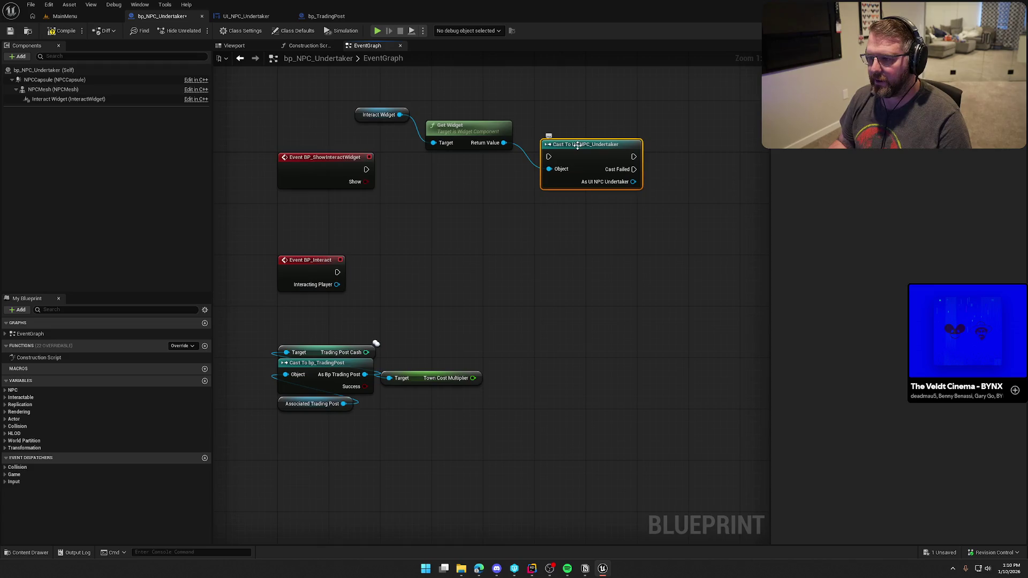
right_click(577, 145)
click(619, 369)
- Arrange the cast group under the Show event and reposition Event BP_Interact
drag(380, 114, 422, 167)
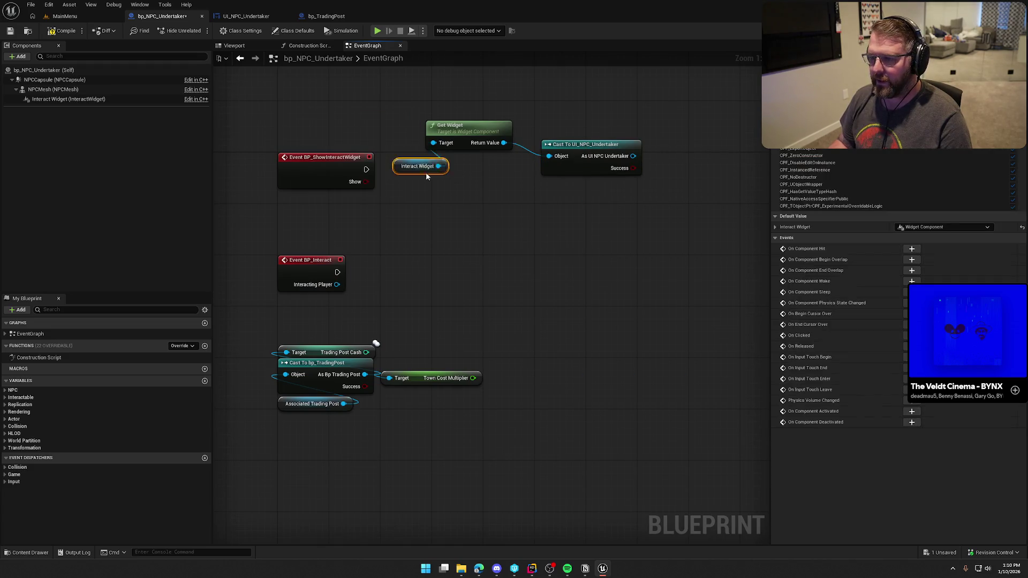
ctrl+click(460, 125)
key(f)
mouse_move(603, 255)
mouse_down()
mouse_move(554, 134)
mouse_move(456, 206)
mouse_move(484, 170)
mouse_up()
click(407, 231)
drag(305, 270, 306, 322)
drag(383, 418, 325, 339)
drag(313, 407, 306, 419)
mouse_move(465, 162)
mouse_down()
mouse_move(583, 306)
mouse_move(310, 210)
mouse_up()
click(310, 210)
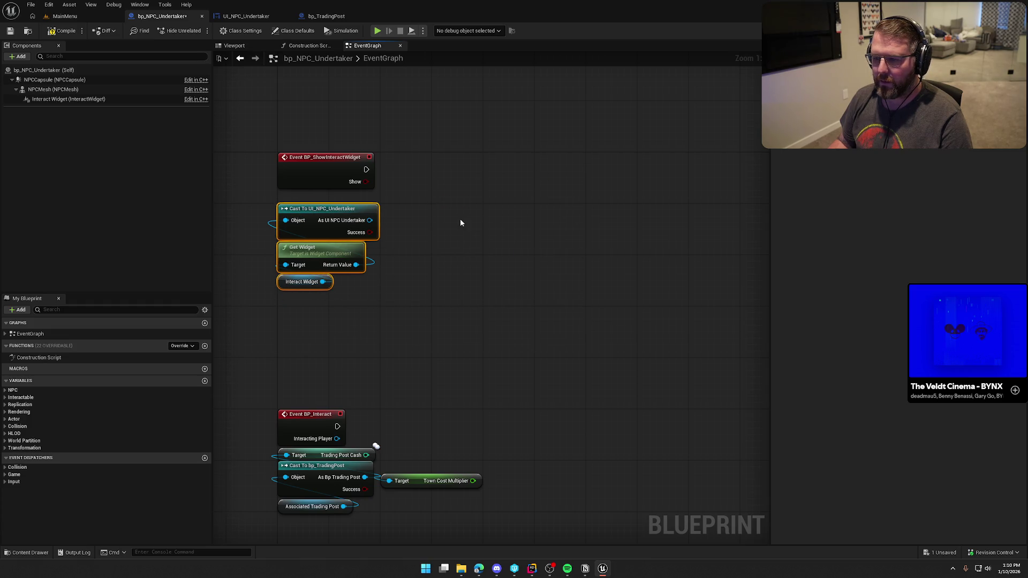
- Add a Branch after BP_ShowInteractWidget, using Show as its condition
click(517, 216)
mouse_move(425, 177)
mouse_down()
mouse_move(522, 219)
mouse_move(513, 240)
mouse_move(522, 232)
mouse_move(475, 166)
mouse_up()
click(475, 121)
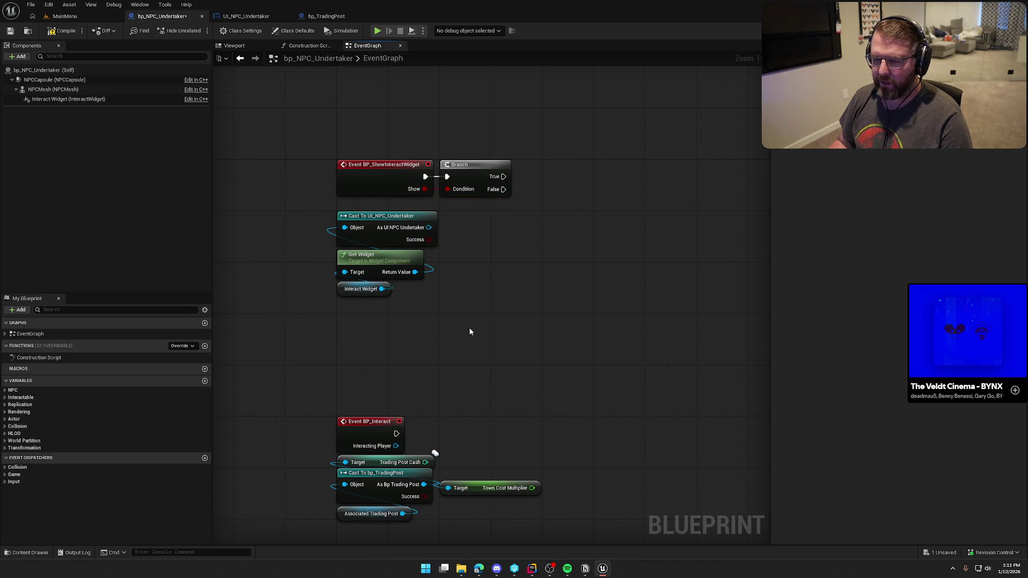
mouse_move(482, 340)
mouse_down()
mouse_move(418, 374)
mouse_move(415, 343)
mouse_up()
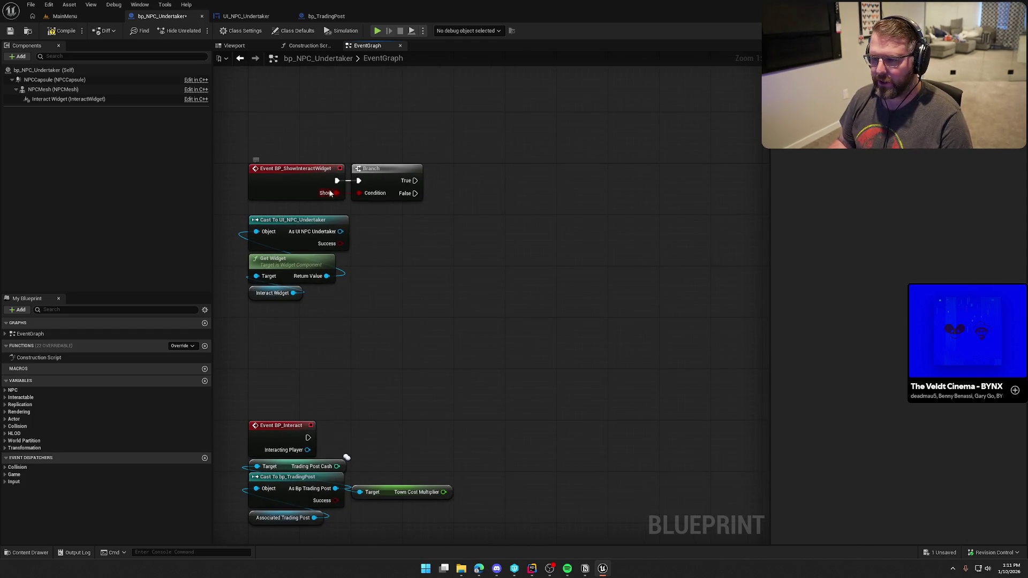
drag(406, 275, 438, 290)
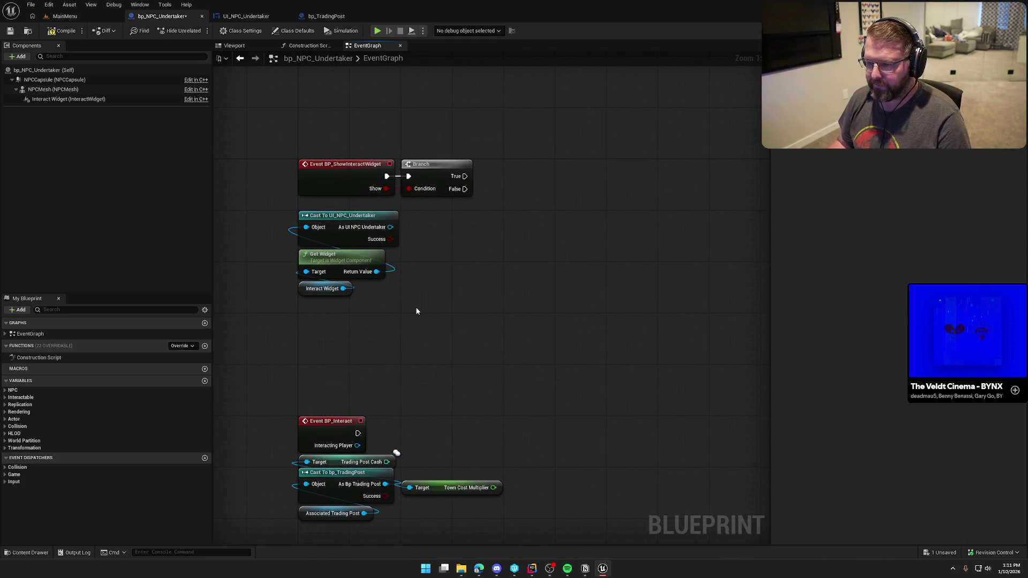
mouse_move(390, 227)
mouse_down()
mouse_move(479, 232)
mouse_move(479, 209)
mouse_move(497, 213)
mouse_up()
click(245, 16)
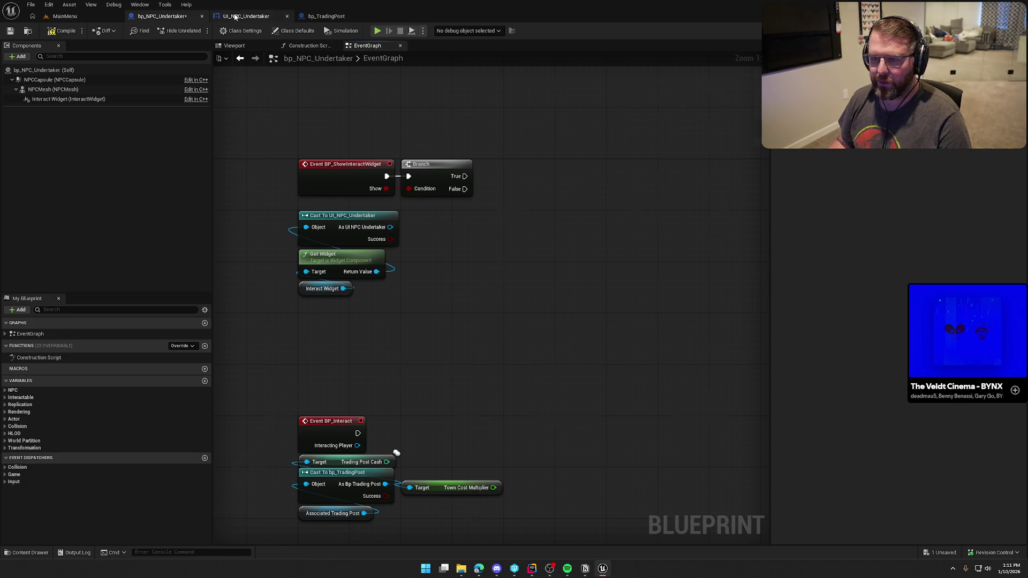
- Replace the widget's default event nodes with a custom event named UpdatePriceDisplay
click(1006, 30)
key(ctrl+a)
key(Delete)
right_click(374, 157)
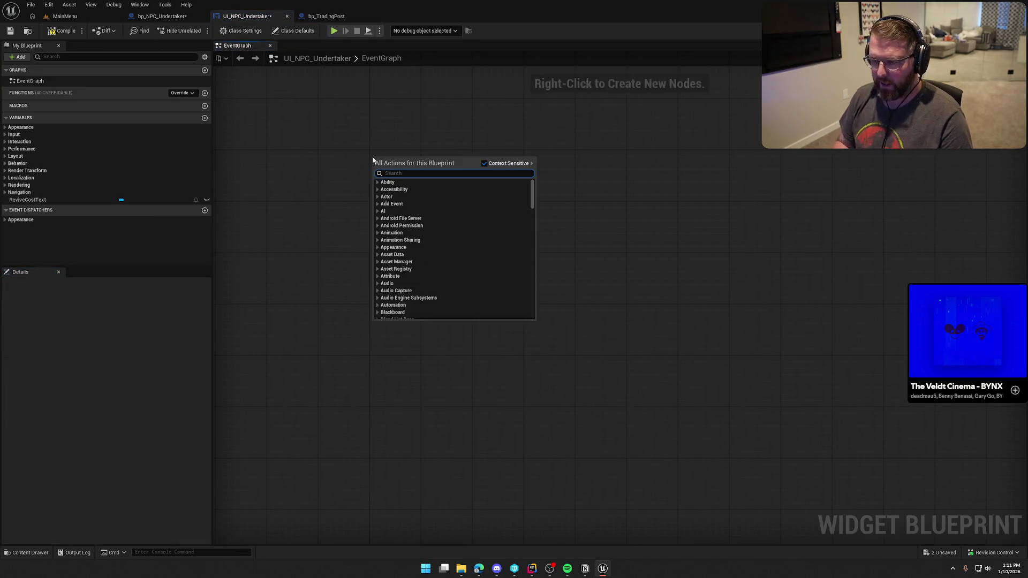
text(custom)
key(Return)
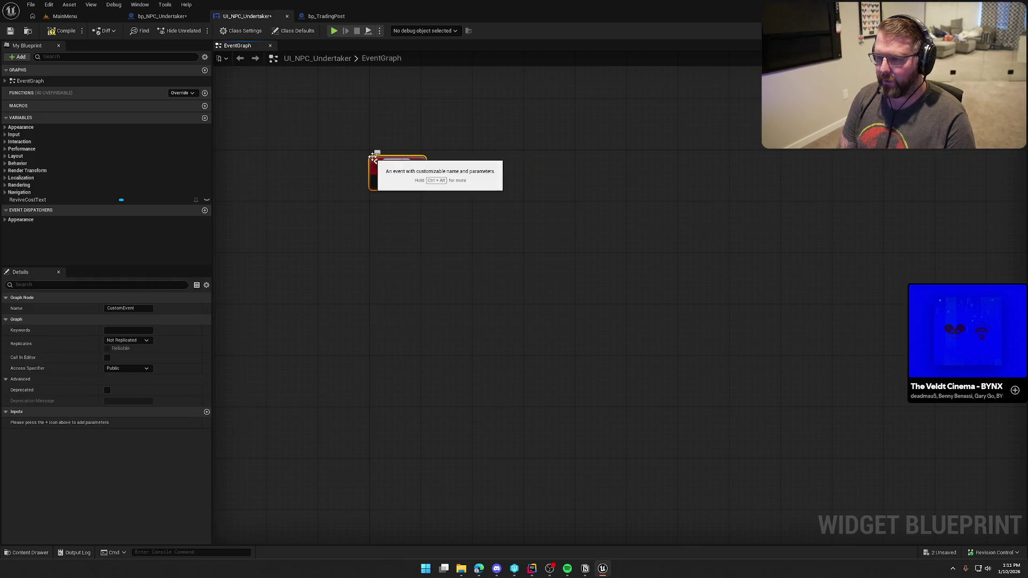
text(UpdatePriceDisplay)
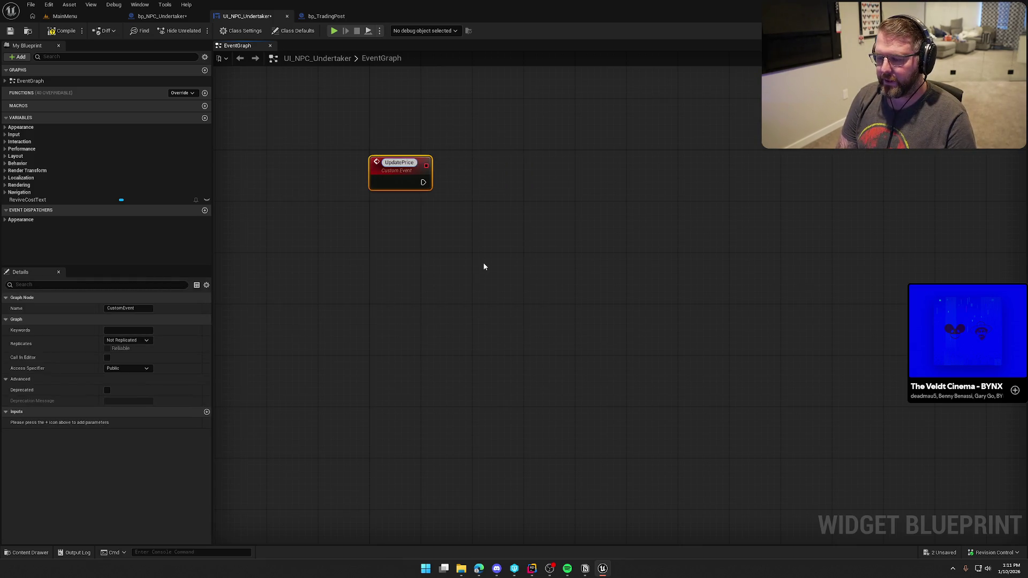
key(Return)
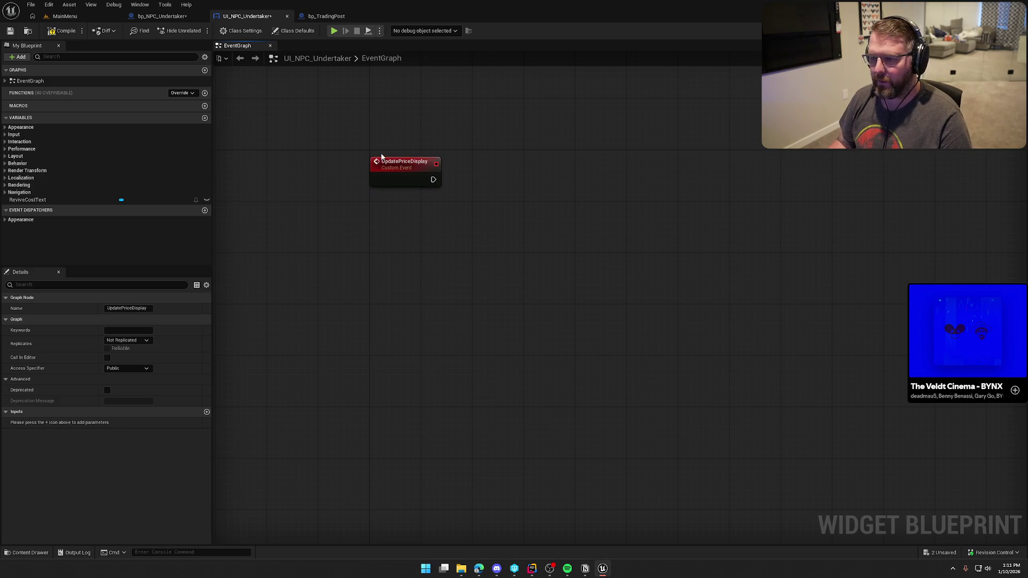
drag(395, 180, 393, 174)
click(498, 211)
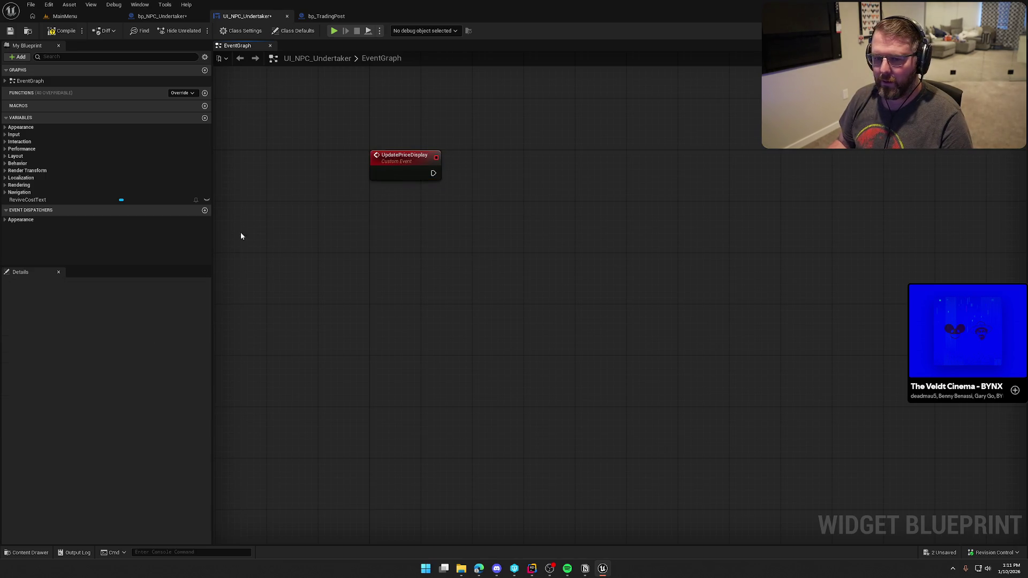
- Have UpdatePriceDisplay call SetText on Revive Cost Text, and tidy the nodes
mouse_move(27, 200)
mouse_down()
mouse_move(399, 131)
mouse_move(479, 140)
mouse_up()
text(set text)
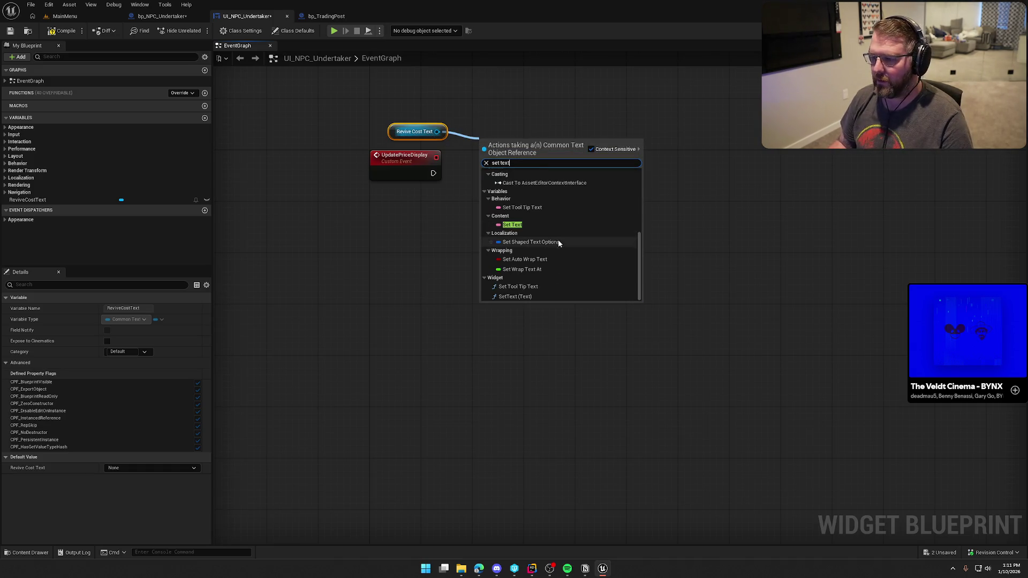
click(512, 259)
drag(486, 160, 432, 174)
drag(509, 145, 554, 158)
drag(400, 136, 534, 148)
click(533, 107)
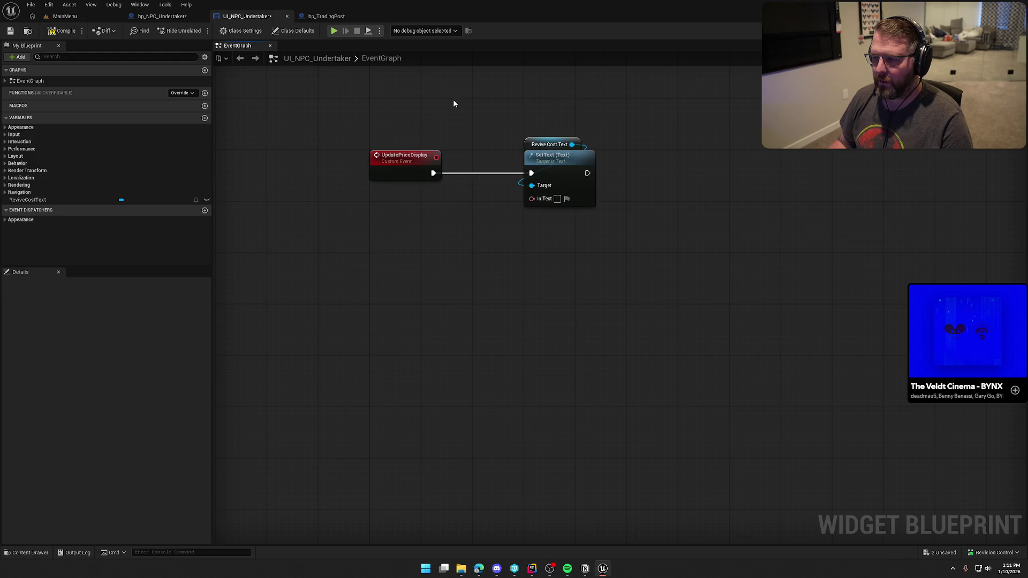
key(ctrl+Tab)
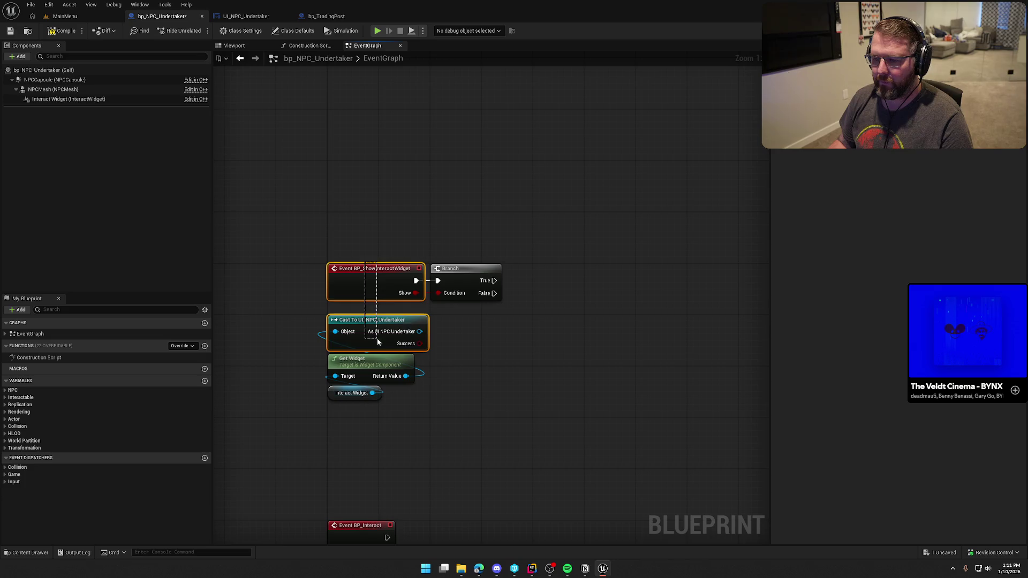
- Add Event BeginPlay with a Get Game State node beneath it
right_click(381, 137)
text(begin play)
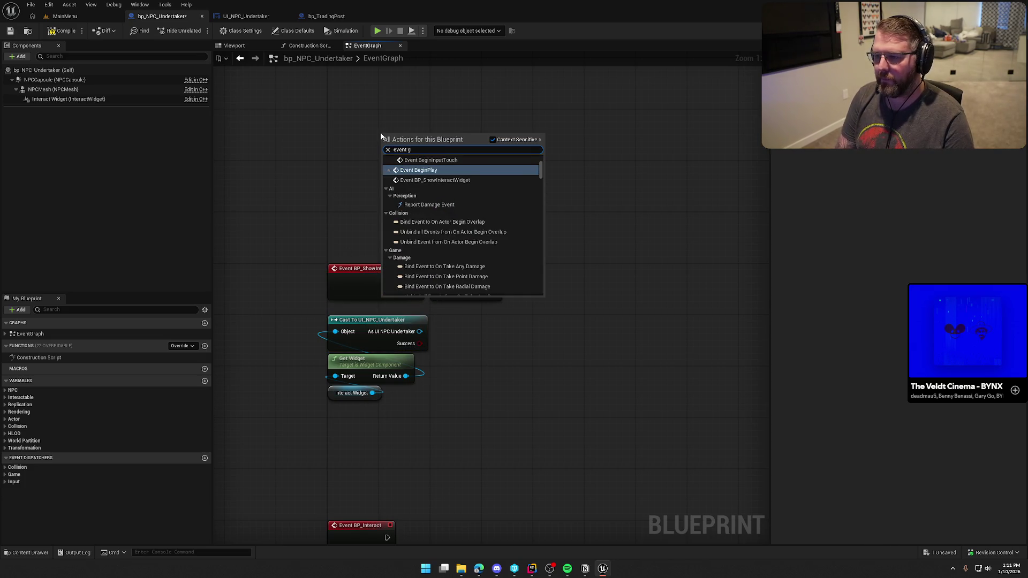
key(Return)
drag(410, 143, 359, 123)
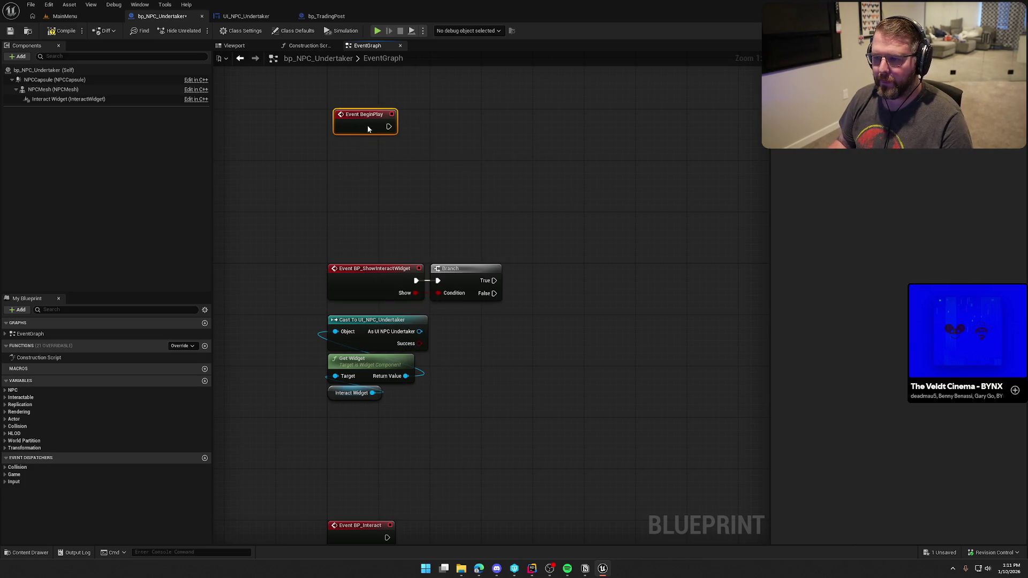
right_click(353, 155)
text(get game s)
key(Return)
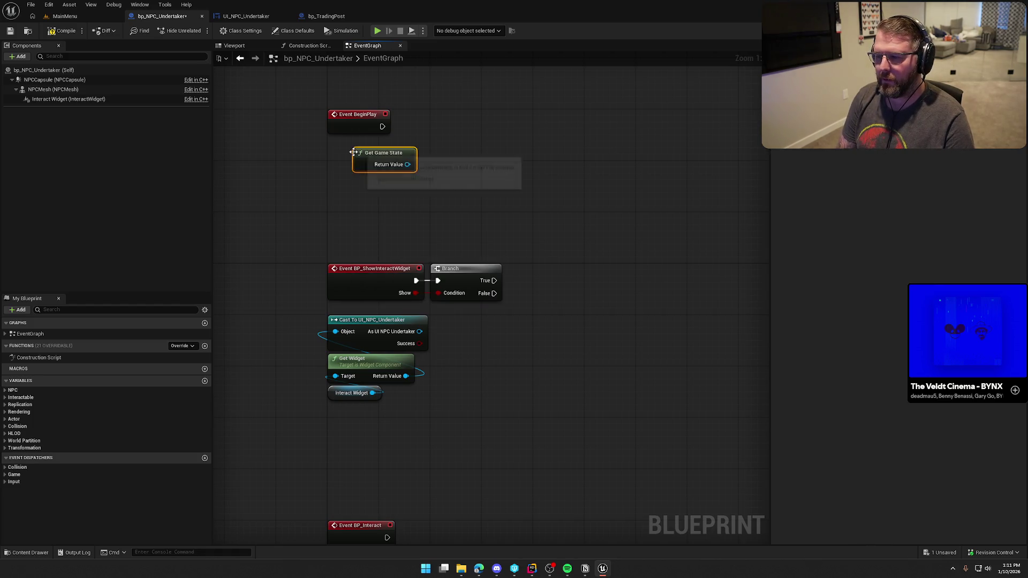
mouse_move(375, 156)
mouse_down()
mouse_move(343, 144)
mouse_move(413, 160)
mouse_up()
- Cast the Game State return value to GS_InGame and arrange the nodes
text(cast to gamestatemain)
key(Return)
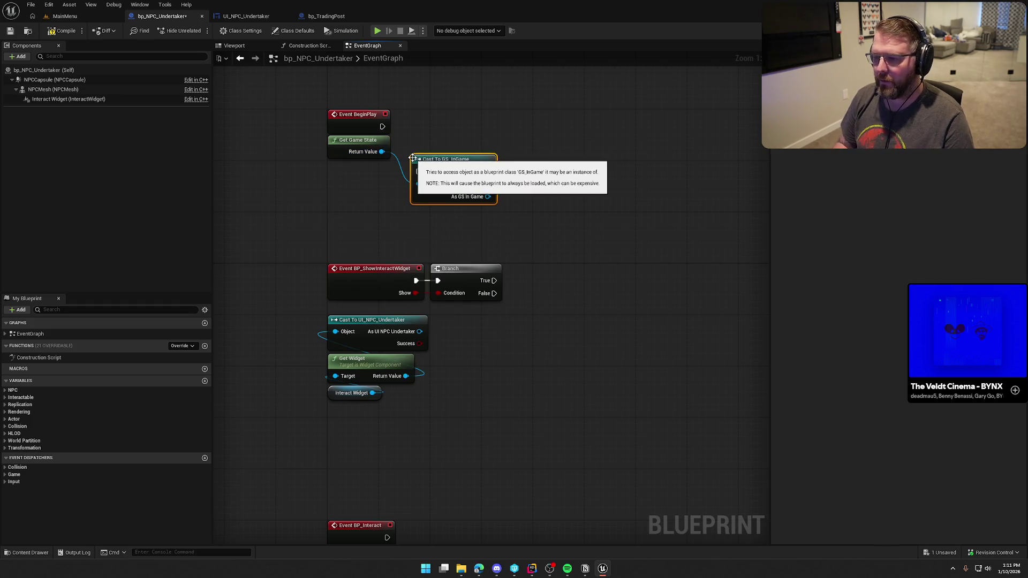
right_click(413, 159)
click(354, 153)
mouse_move(353, 148)
mouse_down()
mouse_move(437, 205)
mouse_move(359, 155)
mouse_move(441, 152)
mouse_up()
ctrl+click(442, 174)
- Search for a Bind Event node off As GS In Game, then save the blueprint
click(454, 147)
text(bind event to)
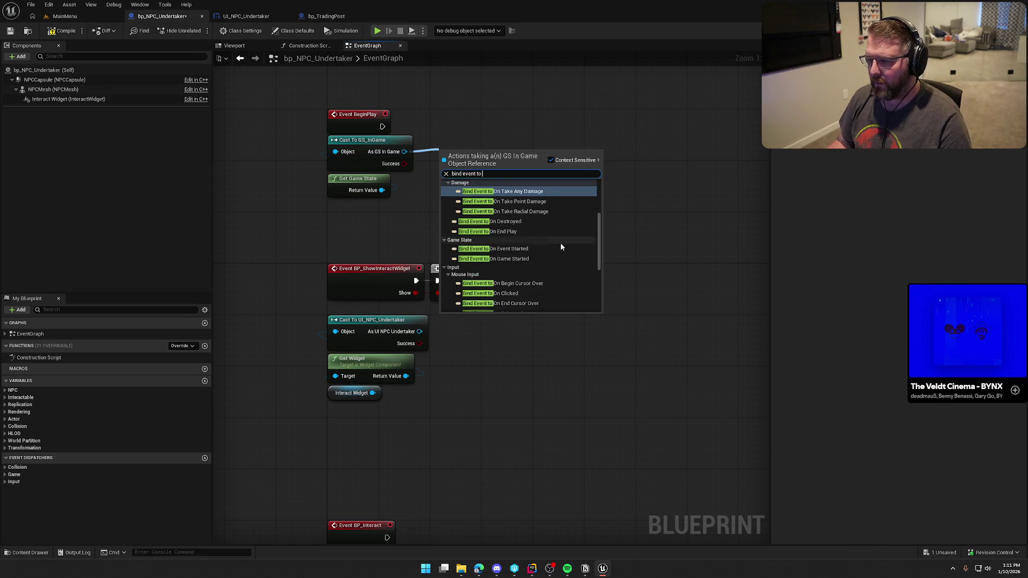
scroll(563, 244, up, 3)
scroll(567, 248, down, 5)
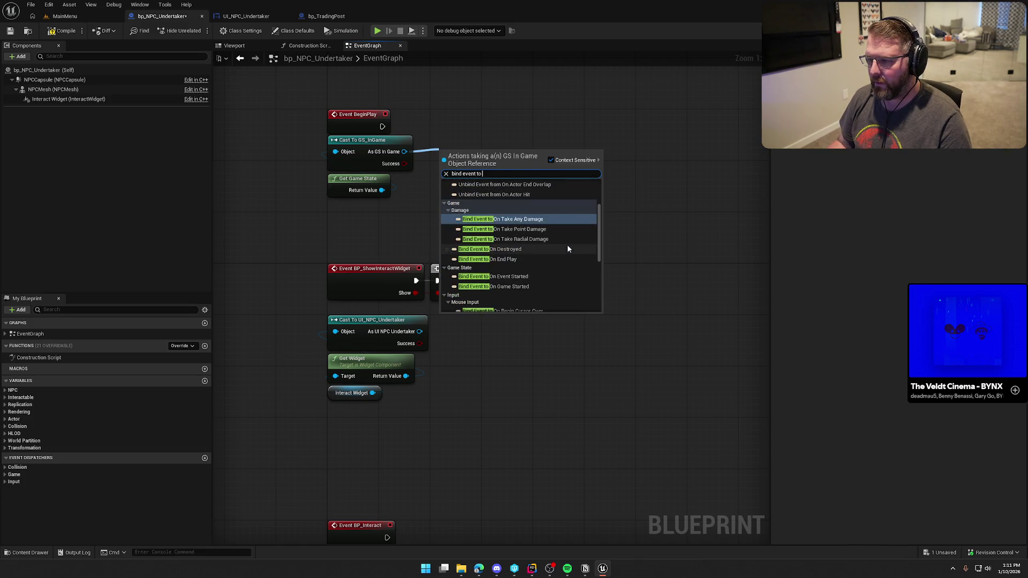
scroll(567, 244, down, 5)
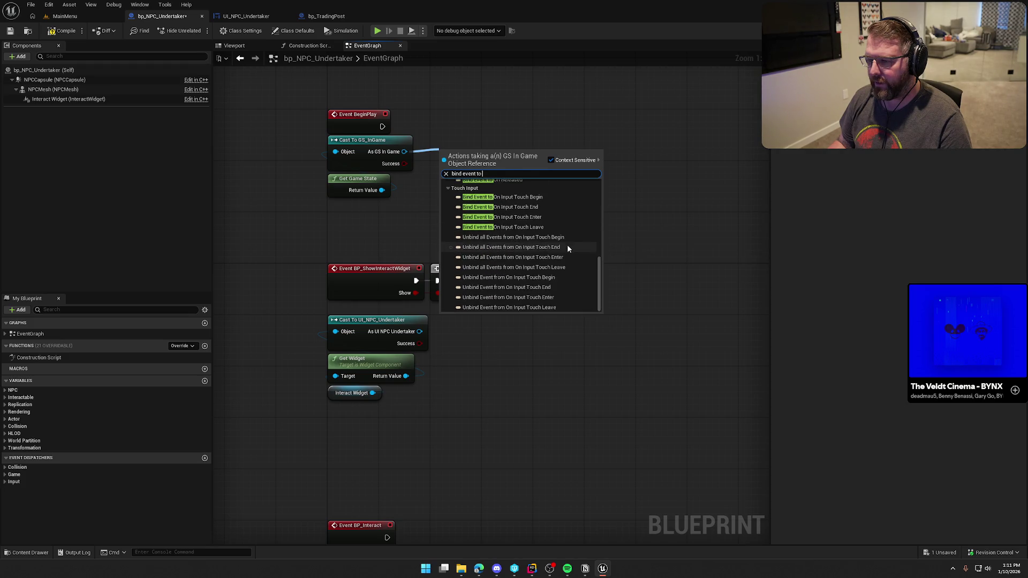
click(520, 84)
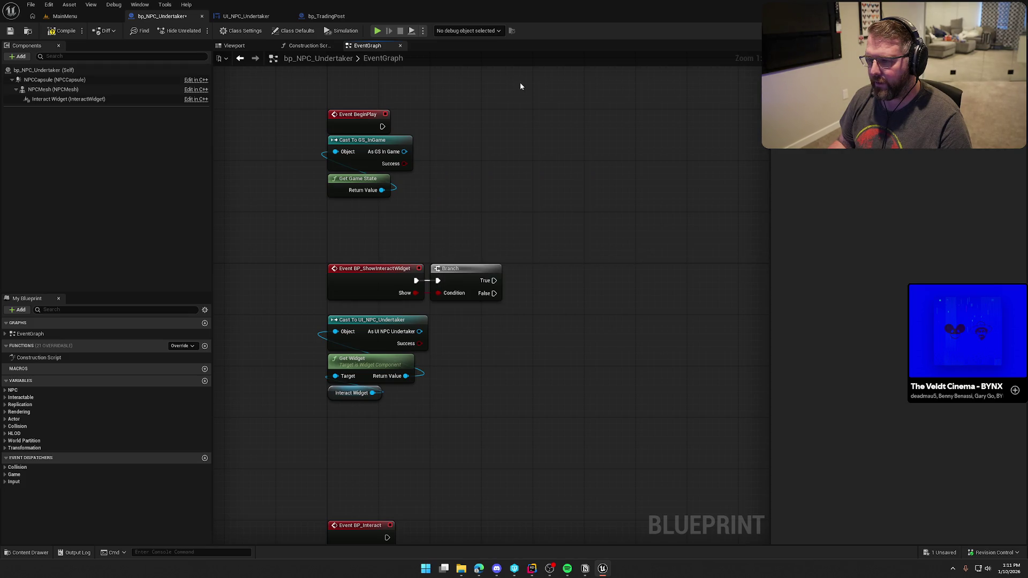
click(62, 31)
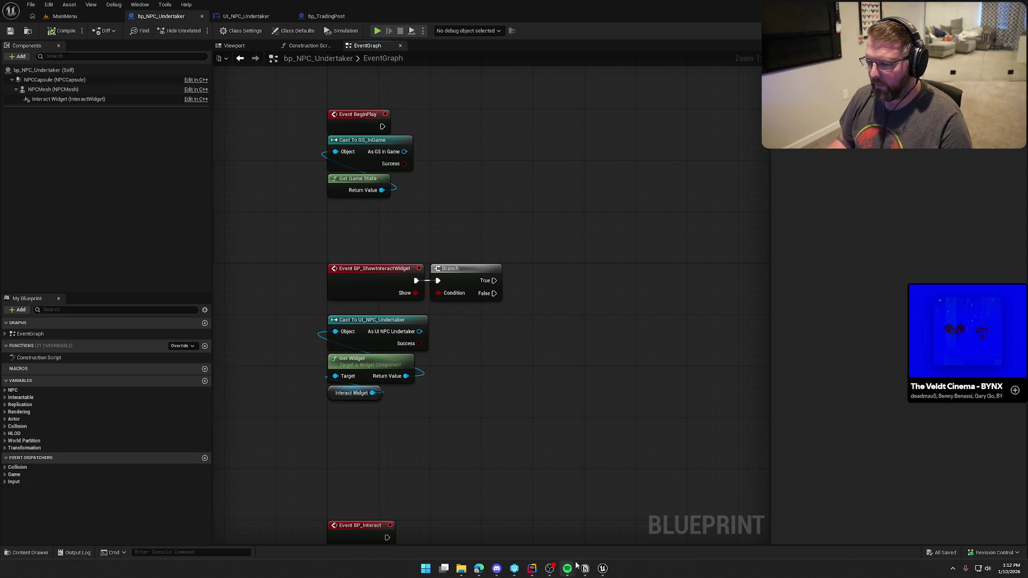
click(532, 569)
- Open GameStateMain.h from the GameObjects folder and review its delegate declarations
click(8, 25)
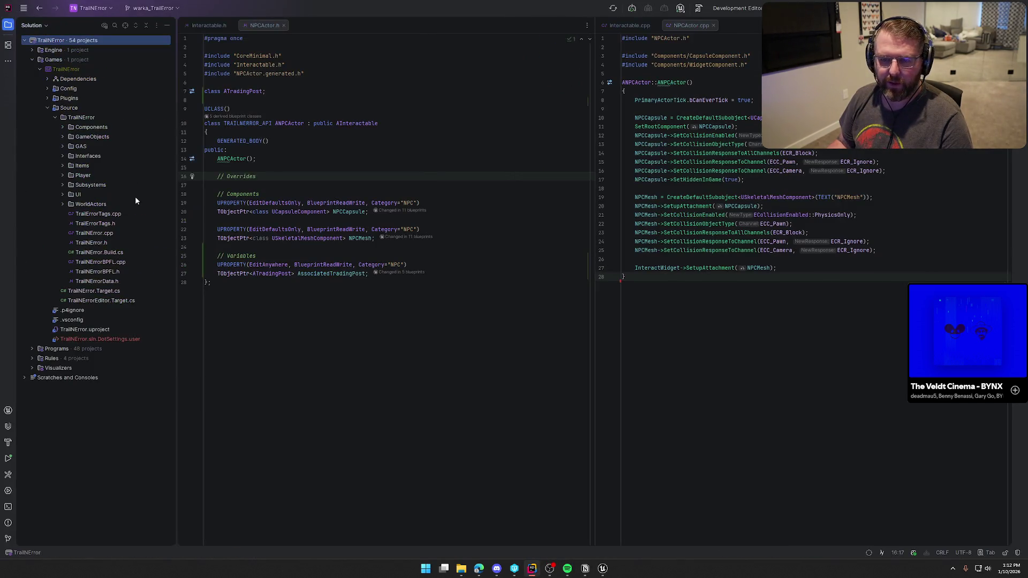
click(62, 137)
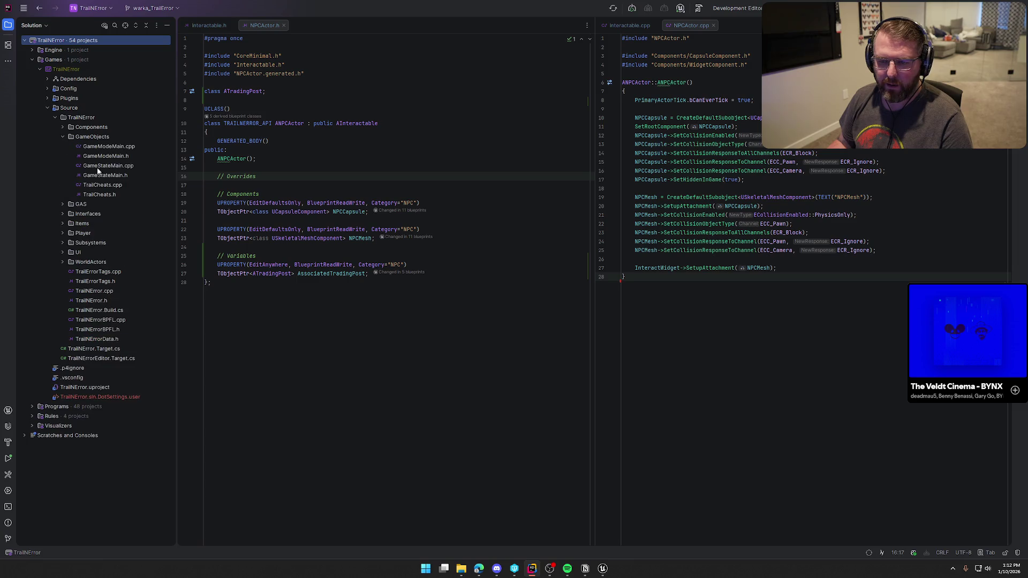
double_click(110, 176)
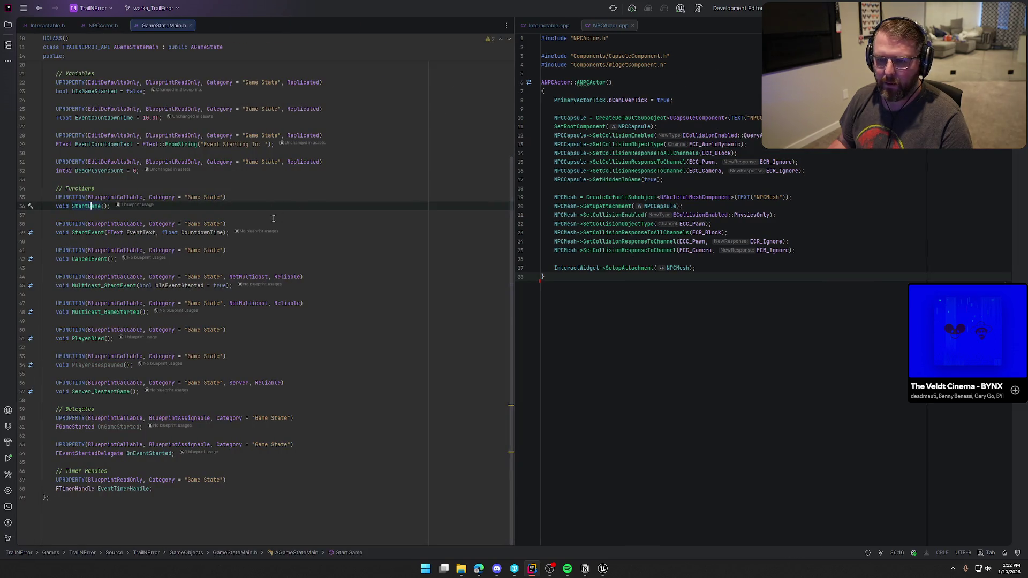
scroll(248, 213, up, 2)
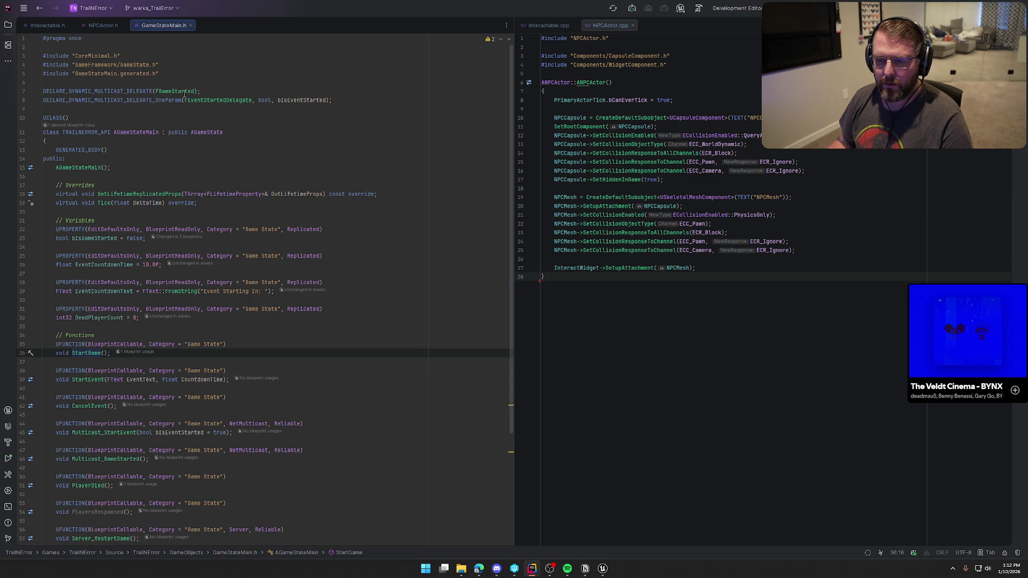
click(343, 99)
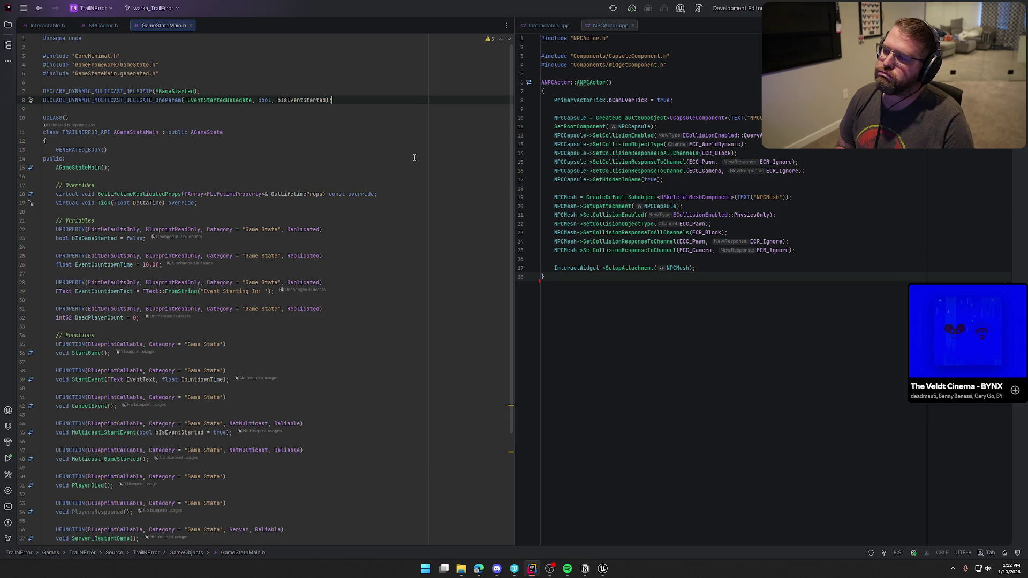
scroll(343, 341, down, 7)
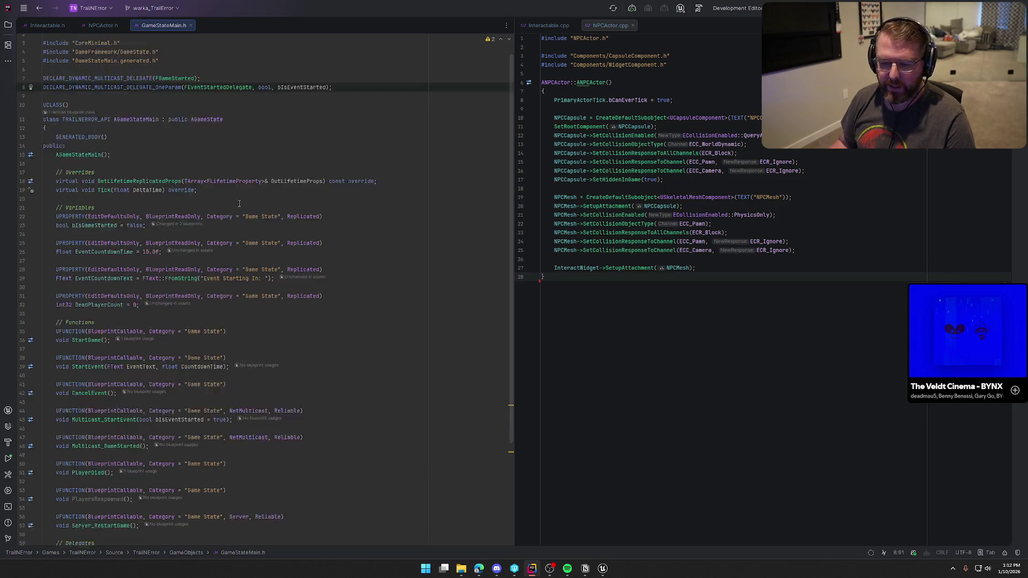
- Show GameStateMain.cpp beside the header and review DeadPlayerCount in PlayerDied and PlayersRespawned
click(91, 338)
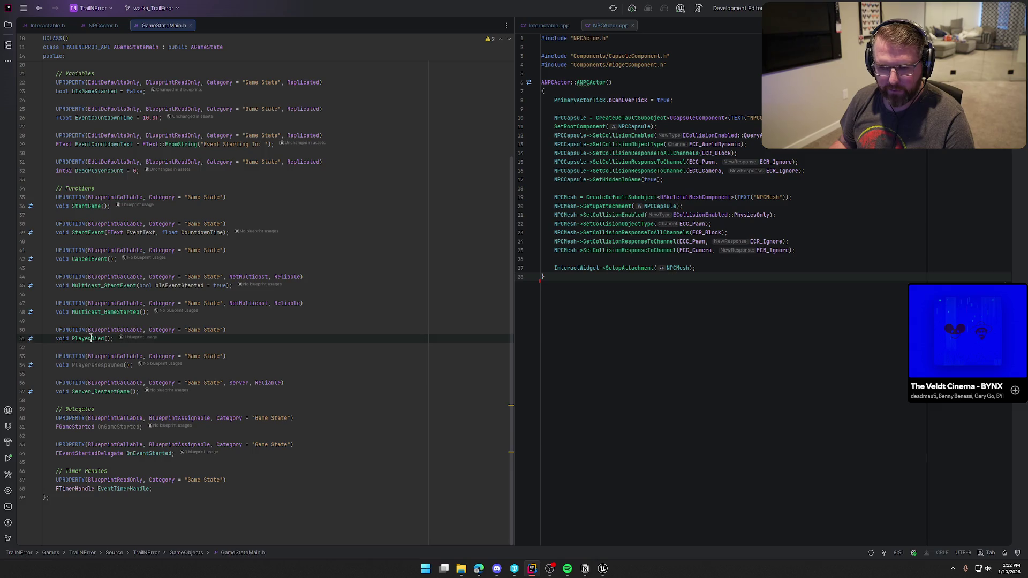
key(ctrl+b)
mouse_move(230, 32)
mouse_down()
mouse_move(640, 88)
mouse_move(680, 29)
mouse_up()
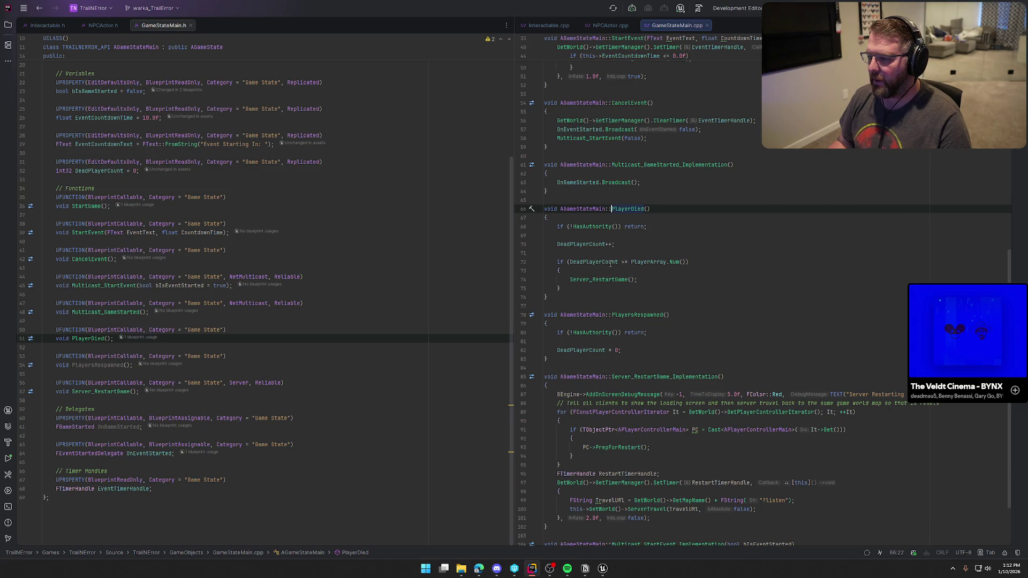
click(624, 242)
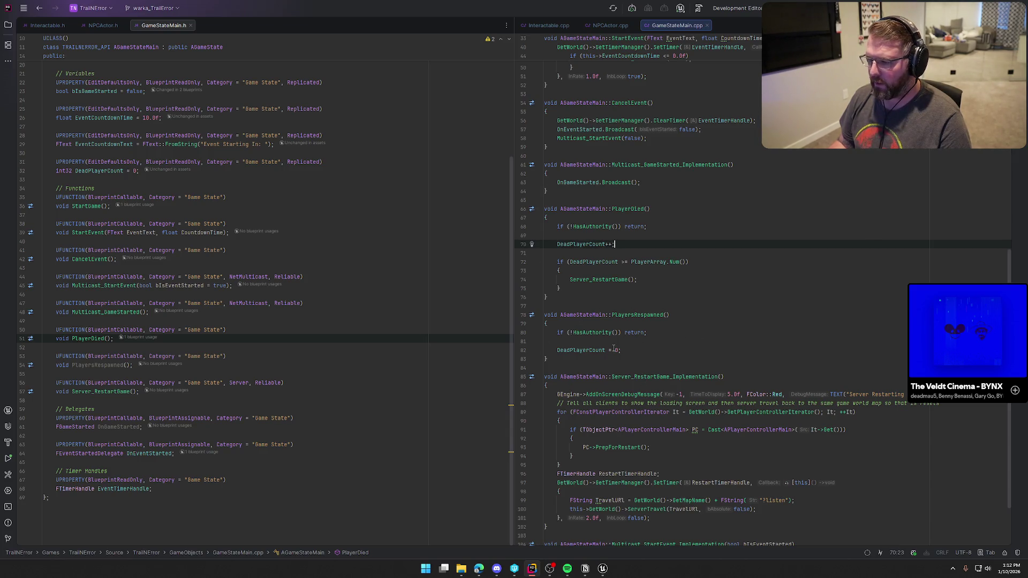
click(645, 354)
scroll(333, 295, up, 6)
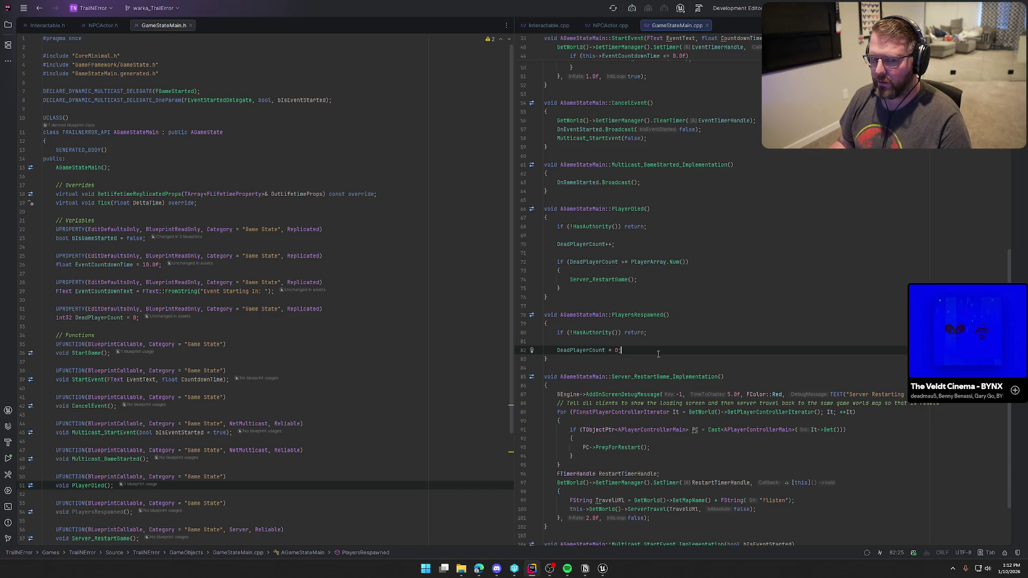
click(603, 570)
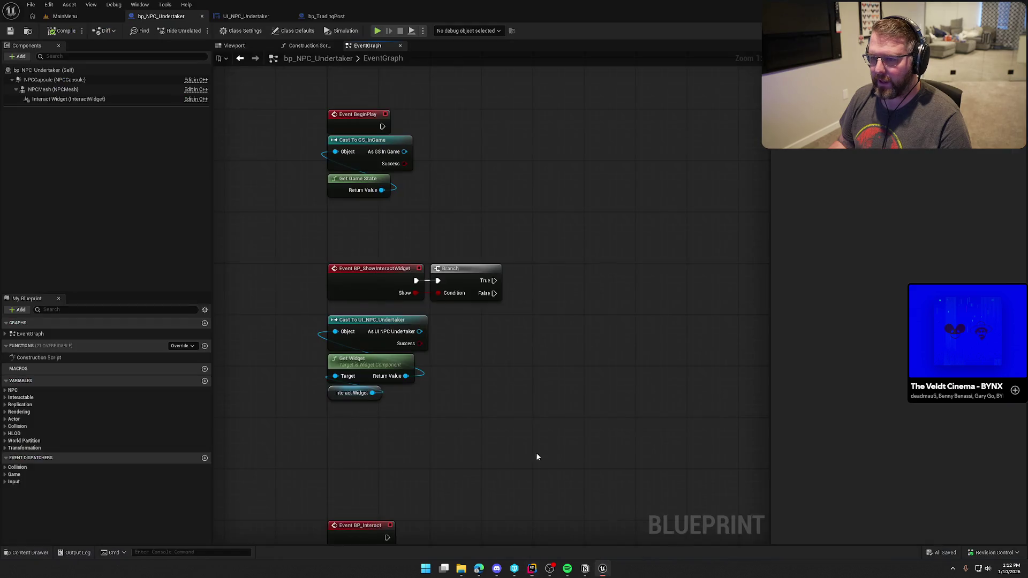
- Add a replicated Integer variable ReviveCost and compile and save
click(204, 381)
text(Revive)
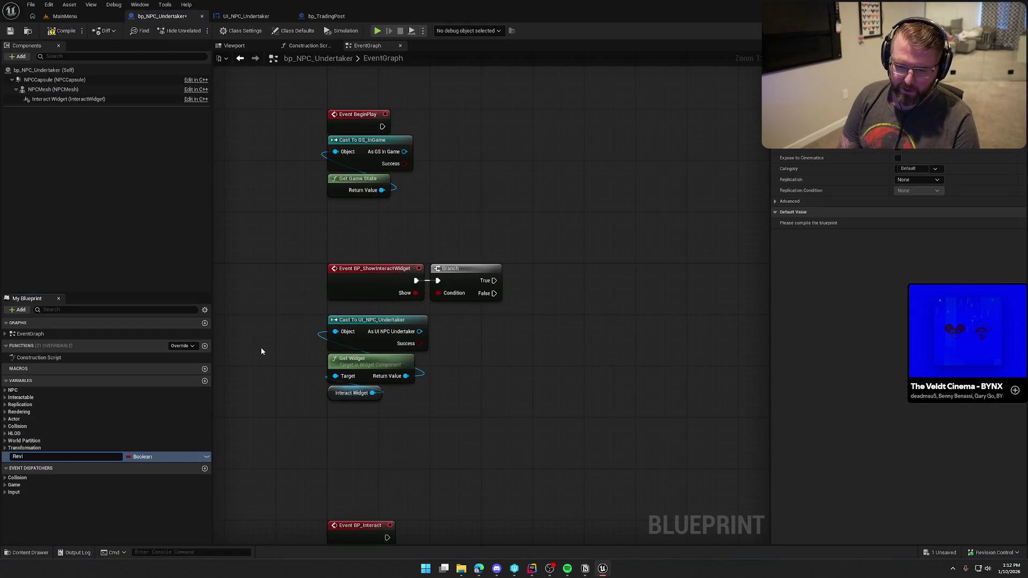
text(Cost)
key(Return)
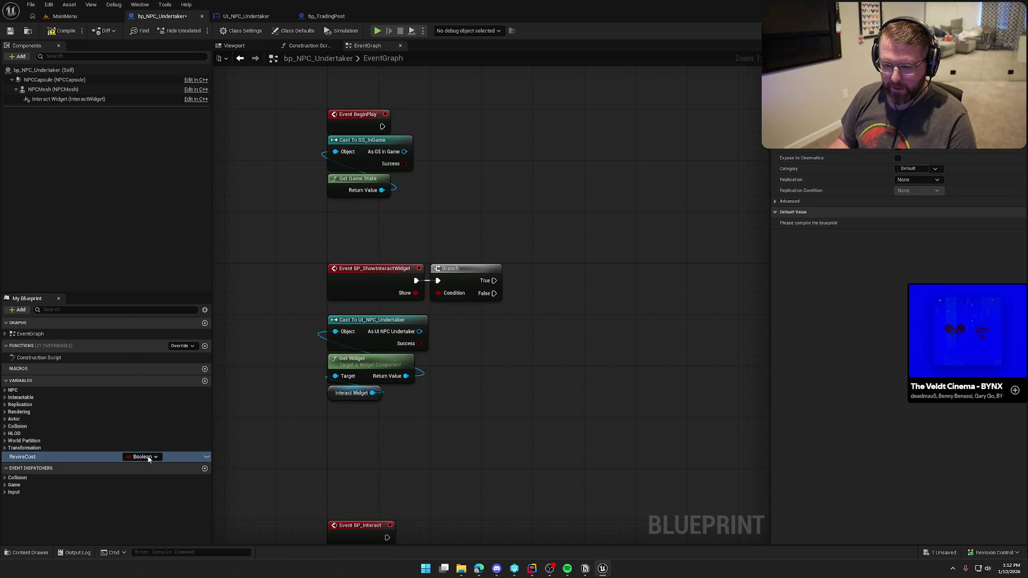
click(142, 457)
click(147, 321)
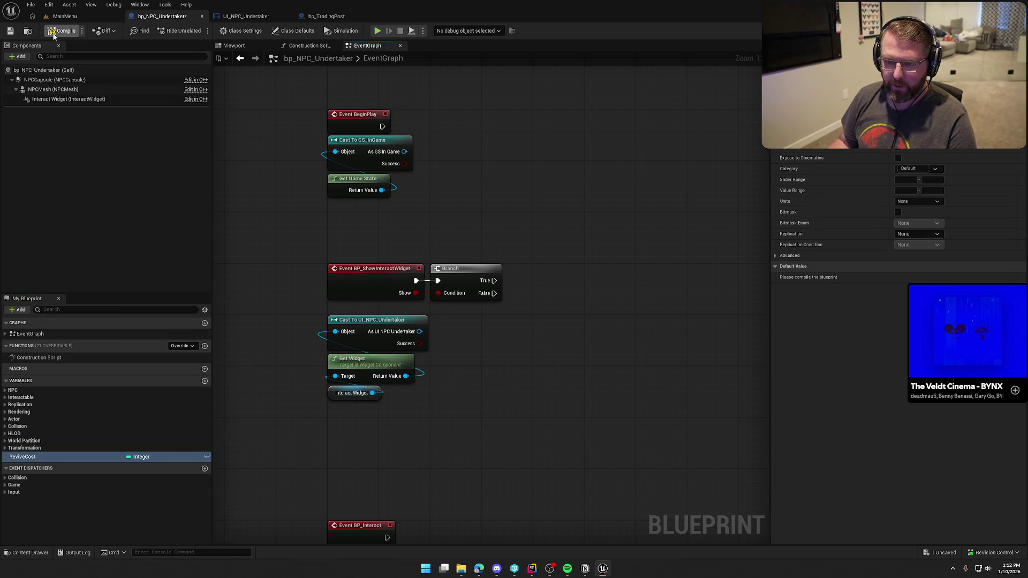
click(924, 234)
click(918, 251)
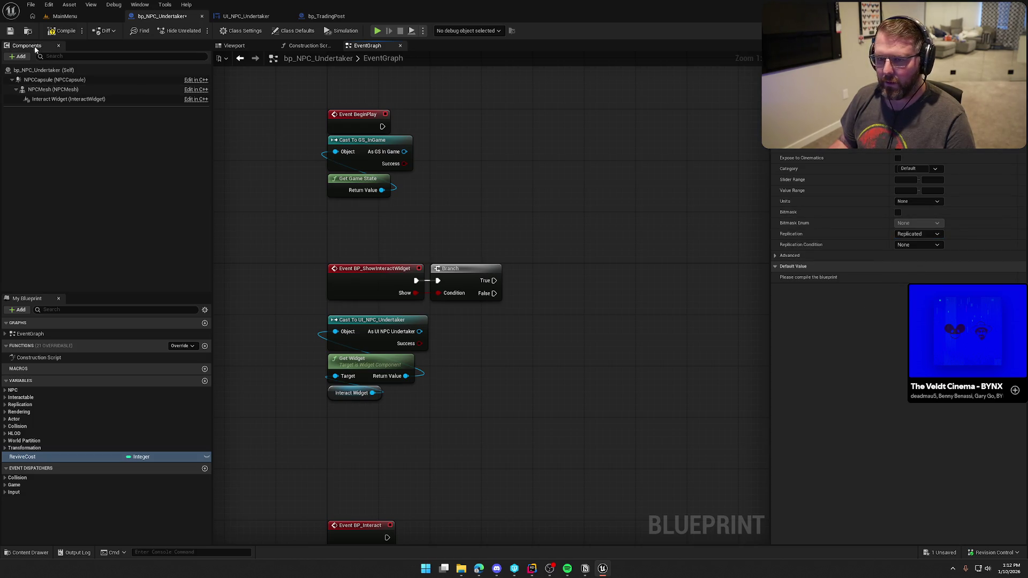
key(ctrl+s)
- Change ReviveCost's replication to RepNotify
mouse_move(267, 209)
mouse_down()
mouse_move(282, 223)
mouse_move(268, 208)
mouse_up()
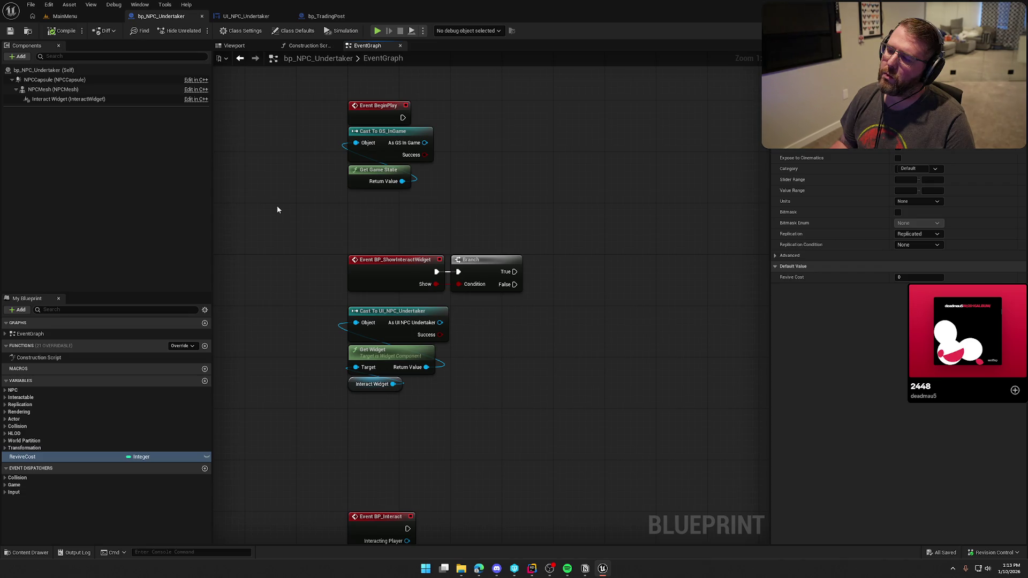
drag(278, 209, 558, 427)
click(612, 380)
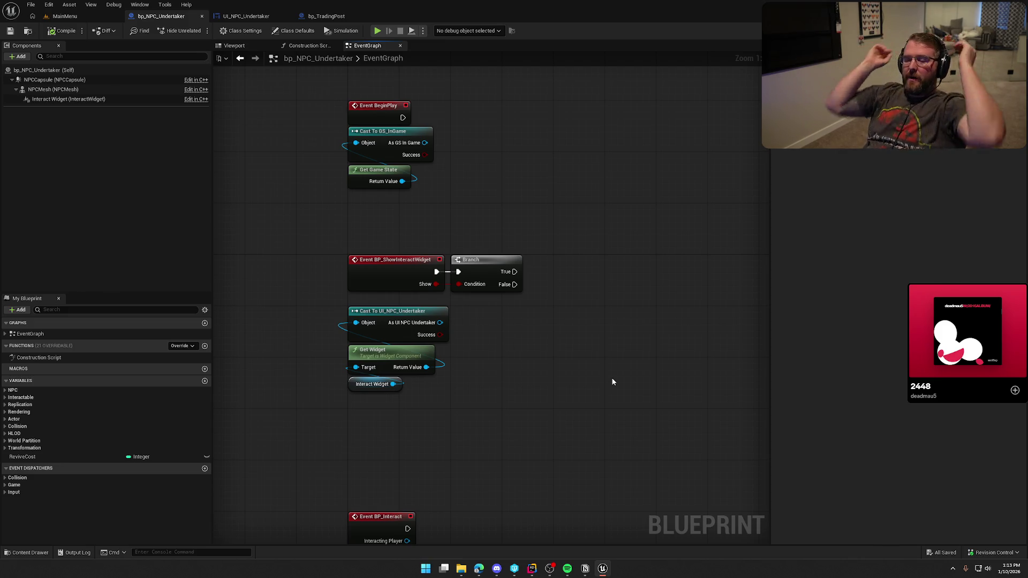
click(56, 458)
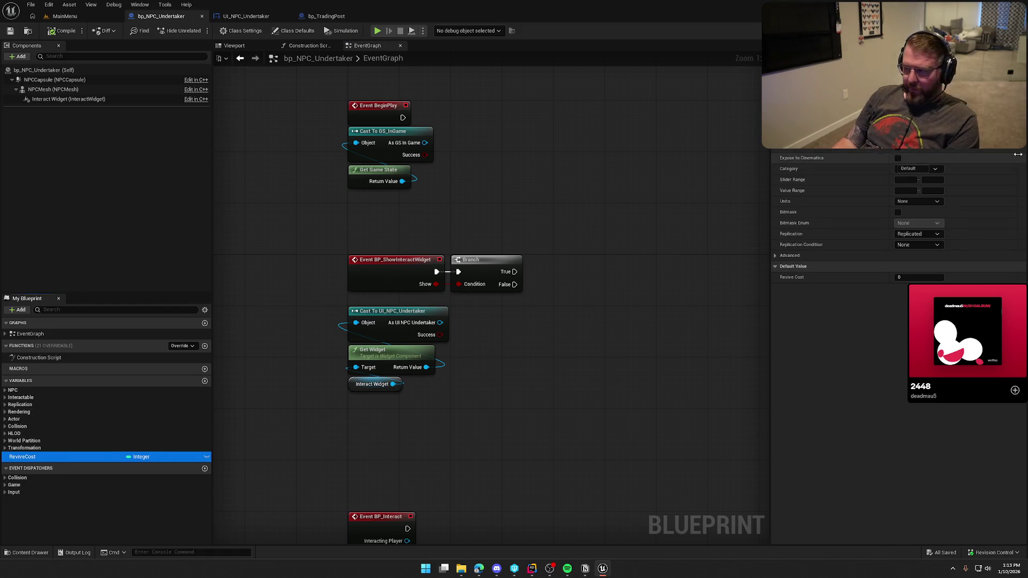
click(918, 234)
click(918, 261)
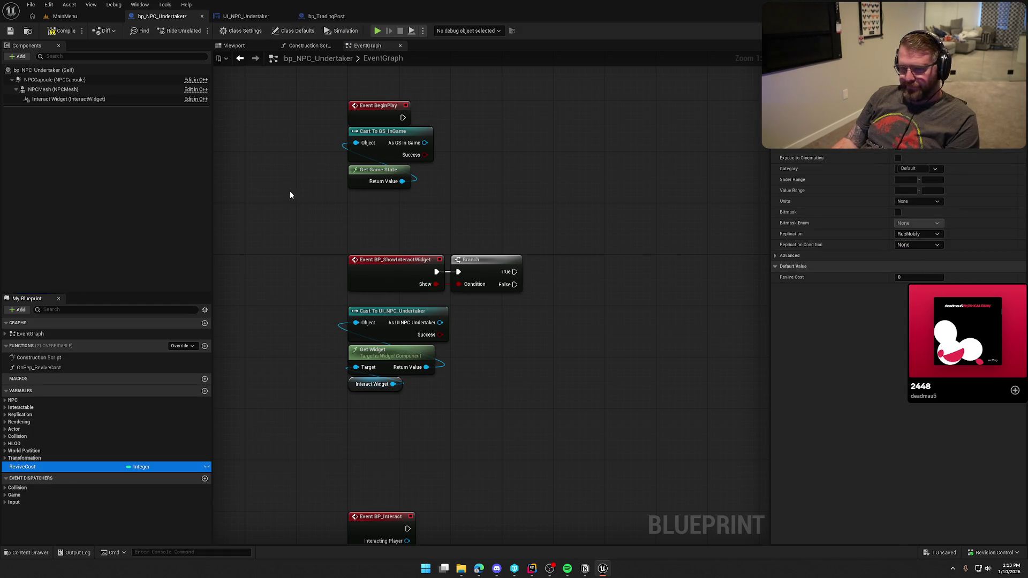
- Copy the Cast, Get Widget and Interact Widget nodes into the OnRep_ReviveCost function
click(63, 30)
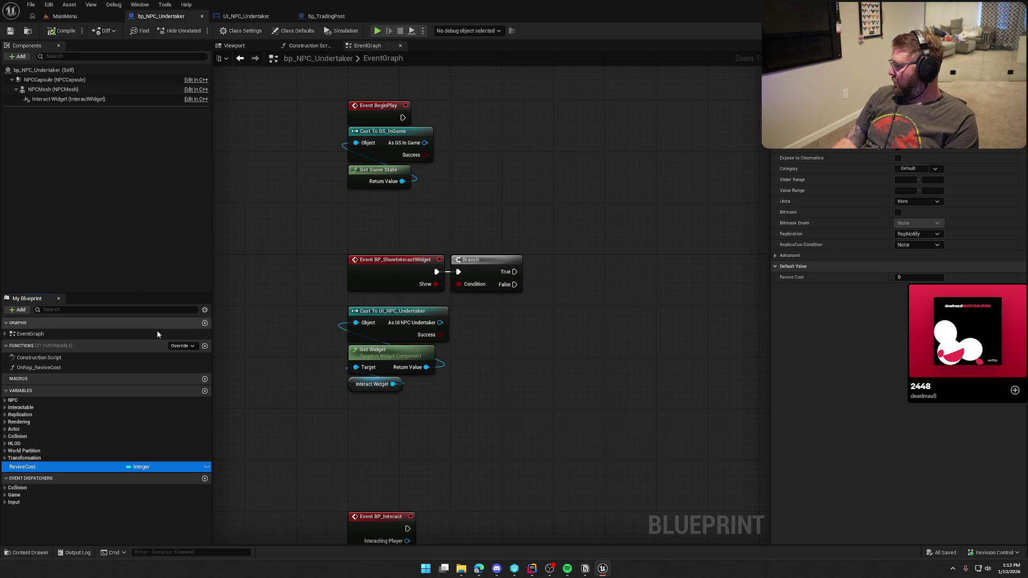
double_click(40, 369)
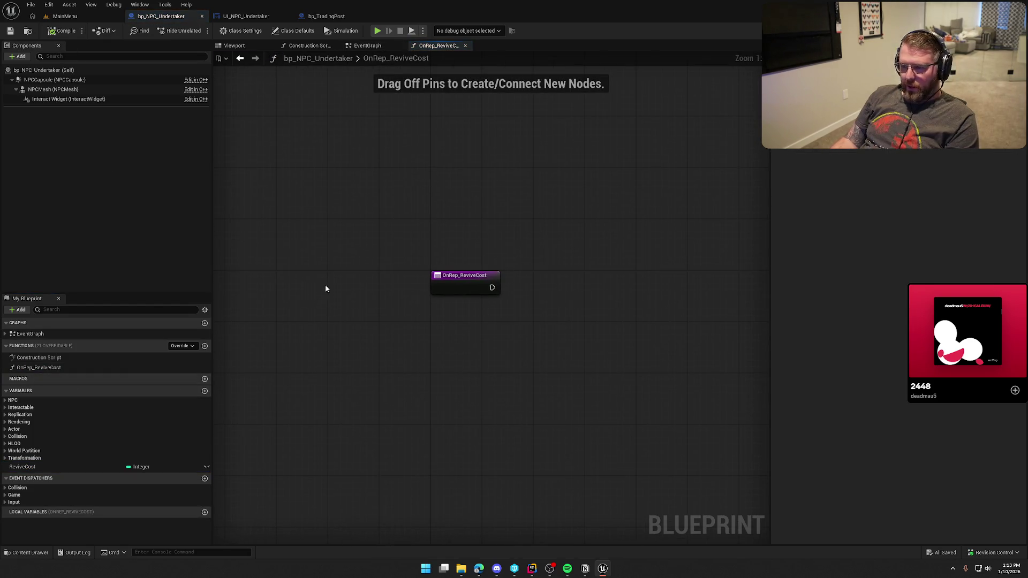
click(368, 46)
drag(420, 380, 324, 321)
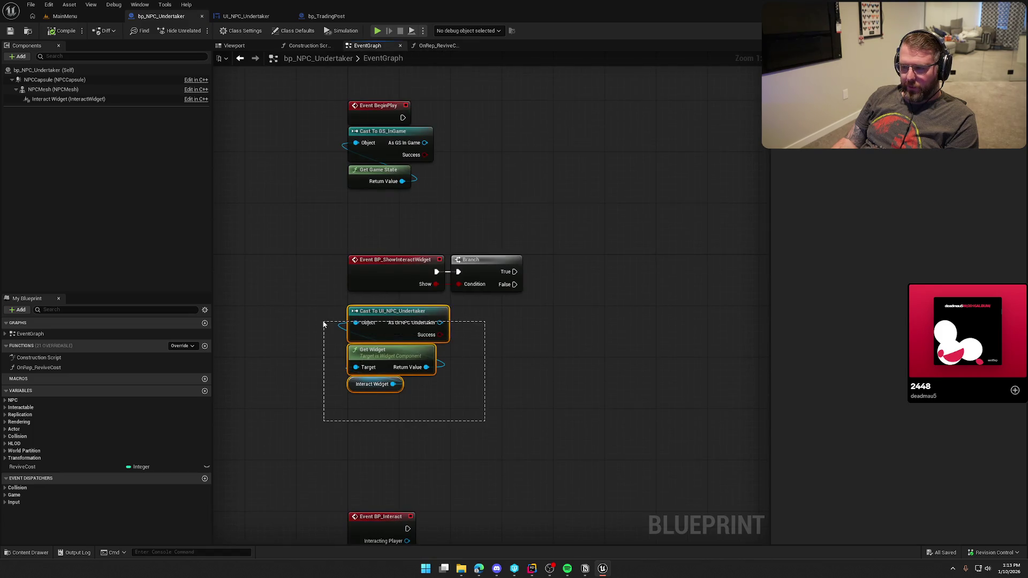
key(ctrl+c)
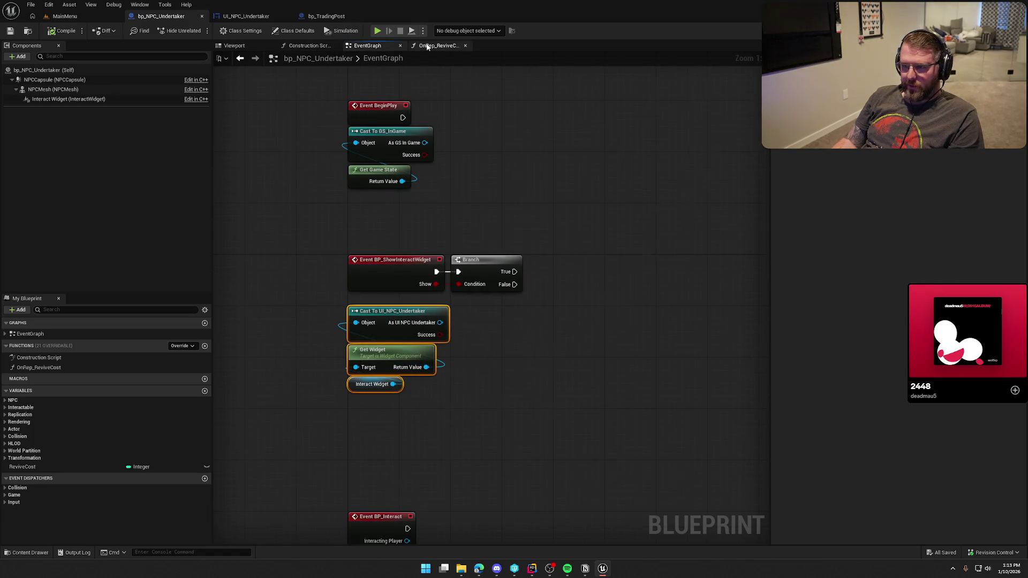
click(436, 45)
key(ctrl+v)
- Make the pasted cast pure and place the nodes under the function entry
right_click(433, 242)
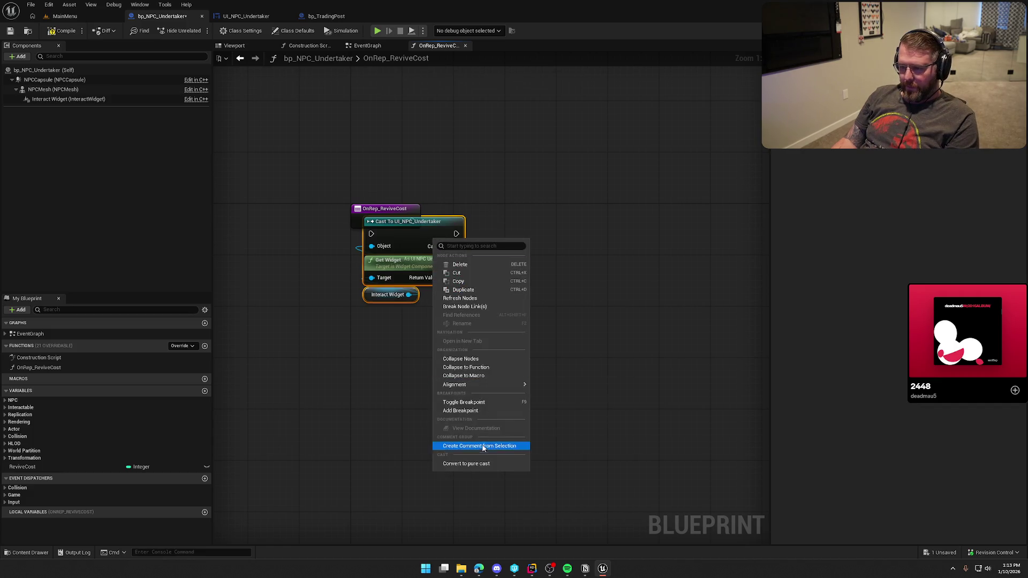
click(471, 467)
drag(439, 221, 422, 260)
click(414, 243)
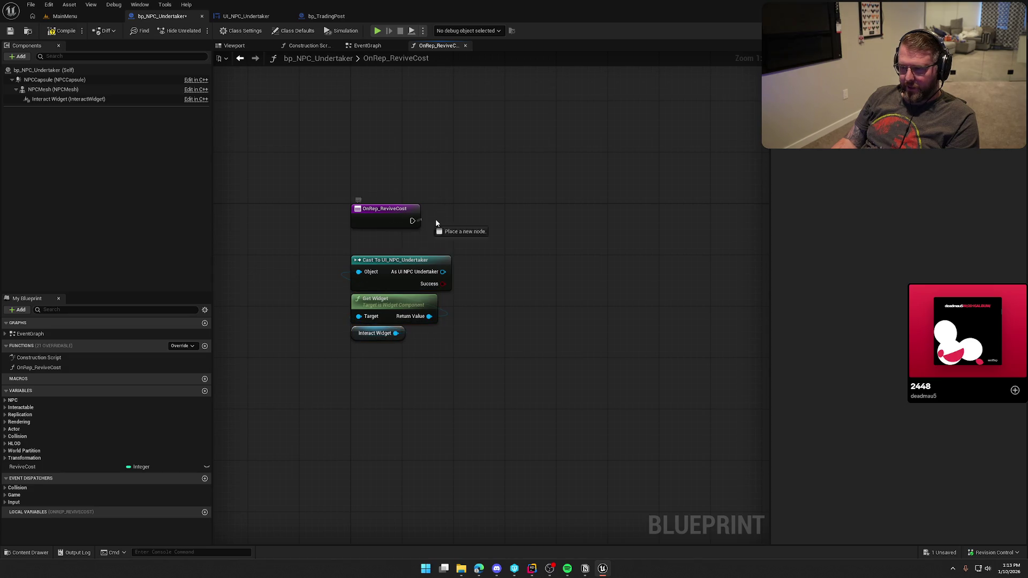
drag(447, 228, 321, 337)
mouse_move(352, 251)
mouse_down()
mouse_move(354, 225)
mouse_move(468, 237)
mouse_up()
click(535, 257)
- Call Update Price Display on the UI_NPC_Undertaker cast from OnRep_ReviveCost's execution
click(262, 18)
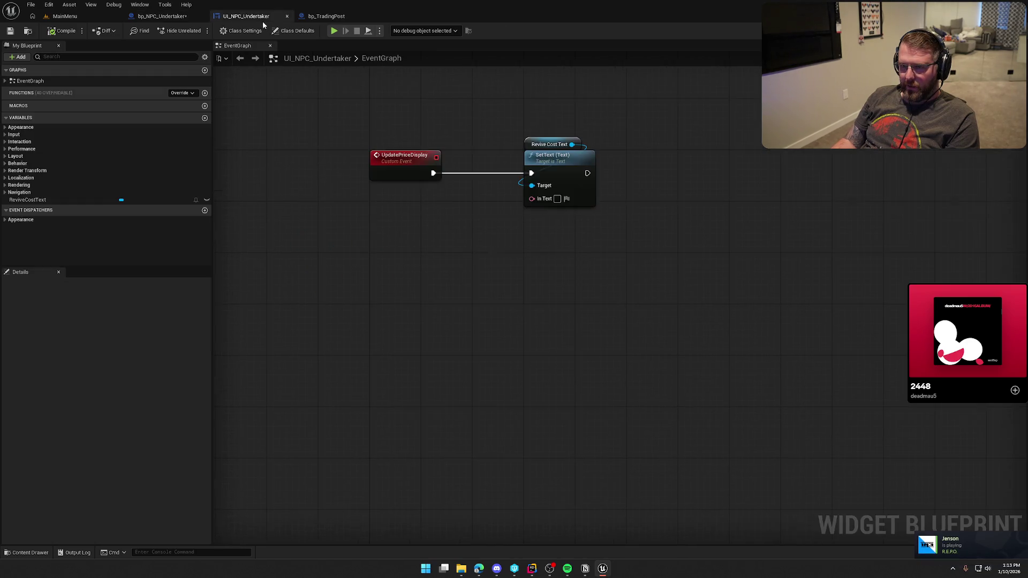
click(160, 16)
mouse_move(399, 233)
mouse_down()
mouse_move(447, 231)
mouse_move(369, 209)
mouse_up()
text(update)
key(Return)
drag(482, 240, 502, 195)
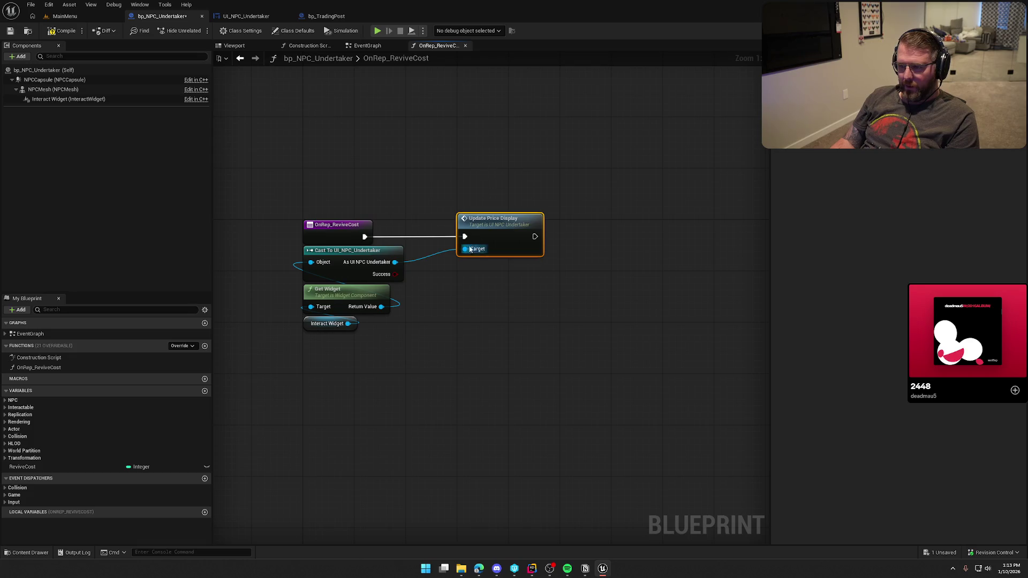
double_click(464, 224)
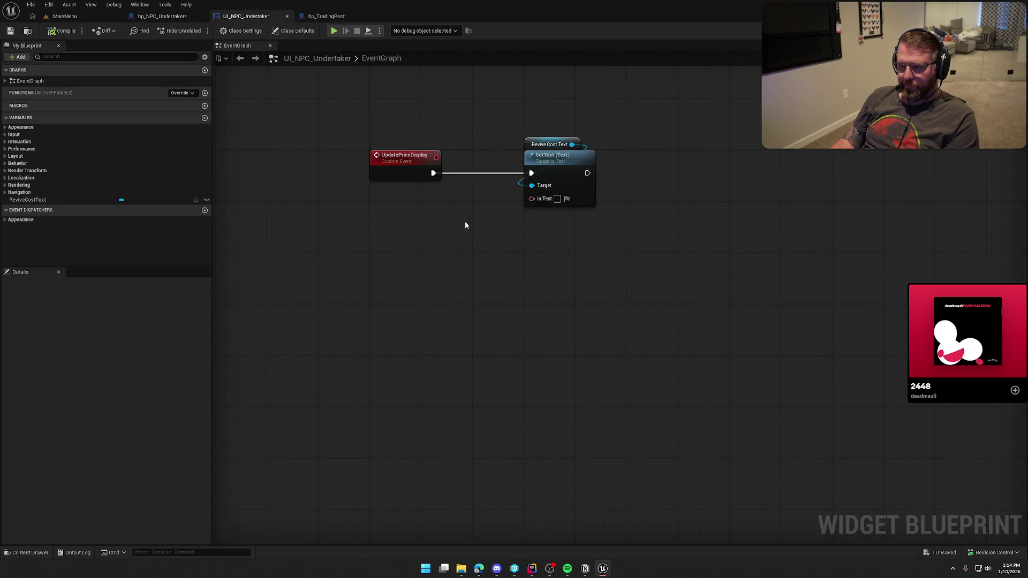
- Feed a Format Text node with the pattern ${Cost} into the Revive Cost text's In Text
drag(531, 198, 527, 224)
text(format)
key(Return)
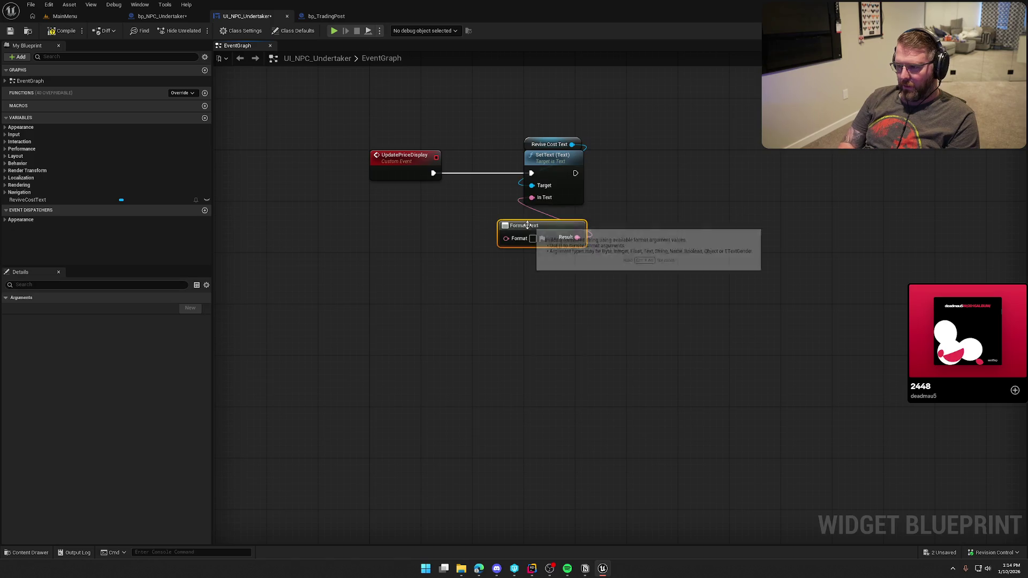
click(532, 239)
text(${Cost)
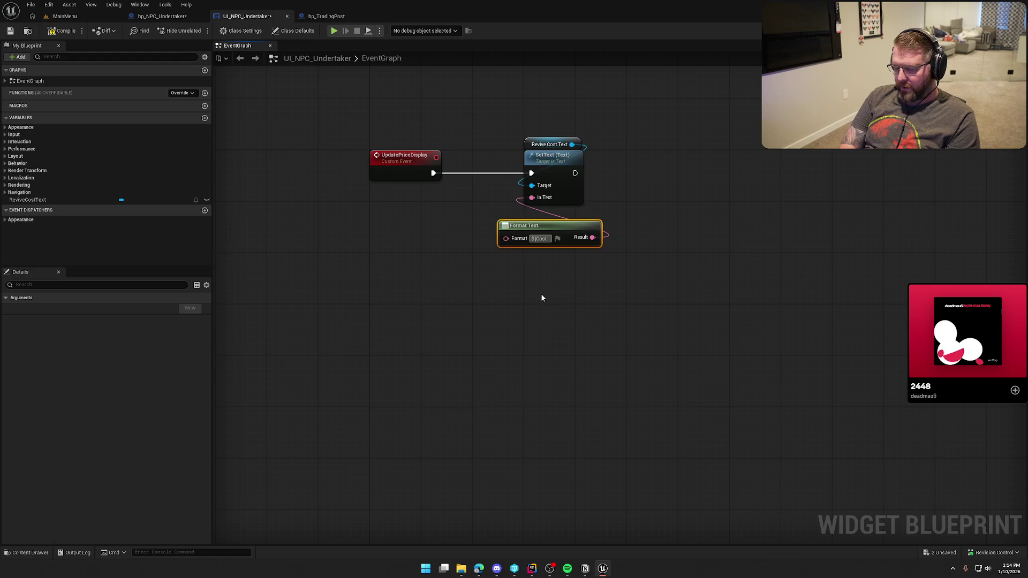
text(})
key(Return)
drag(506, 251, 501, 252)
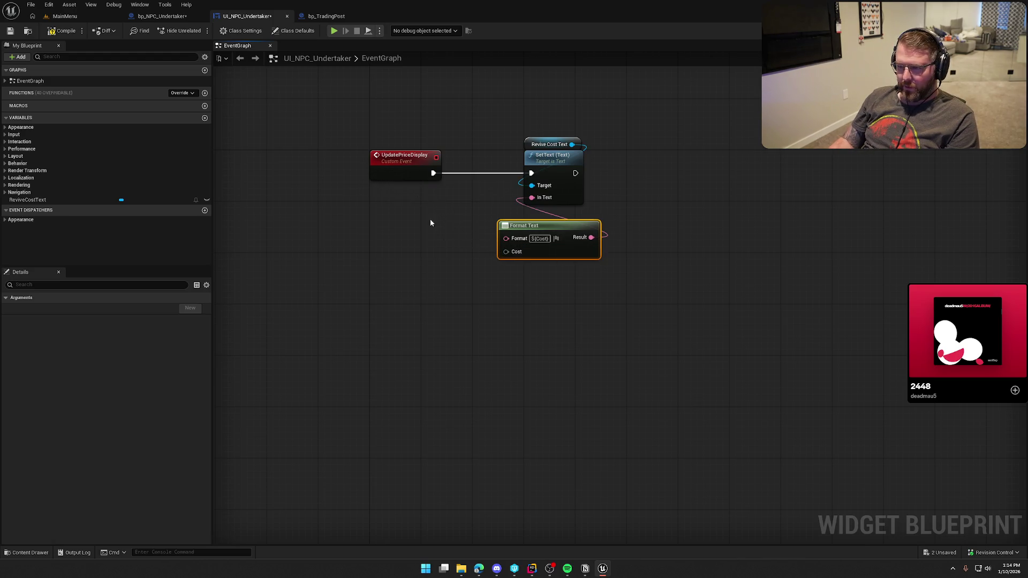
- Give the UpdatePriceDisplay event an Integer input named Cost and wire it to Format Text's Cost
click(415, 175)
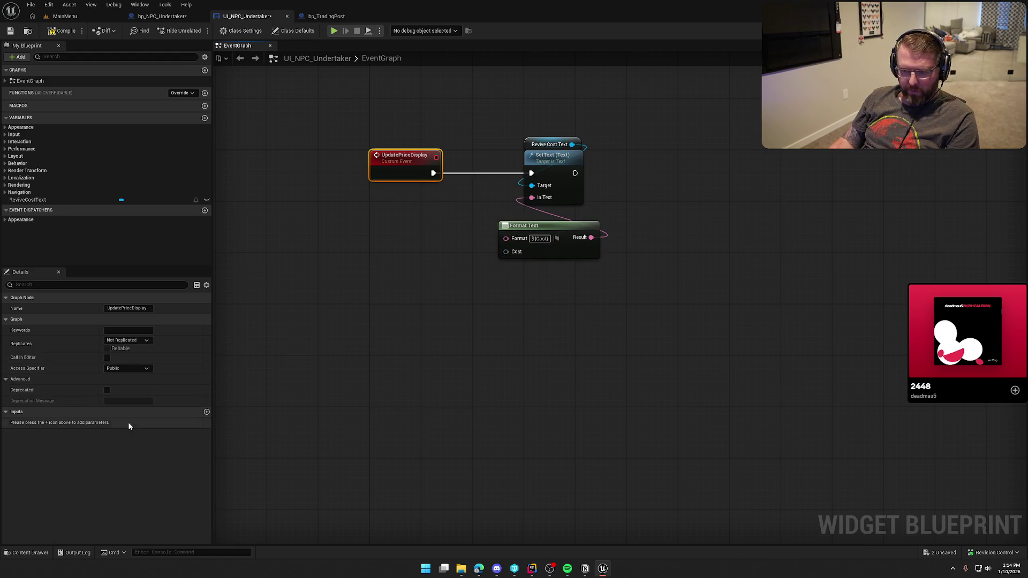
click(206, 412)
key(BackSpace)
key(BackSpace)
key(BackSpace)
text(Cost)
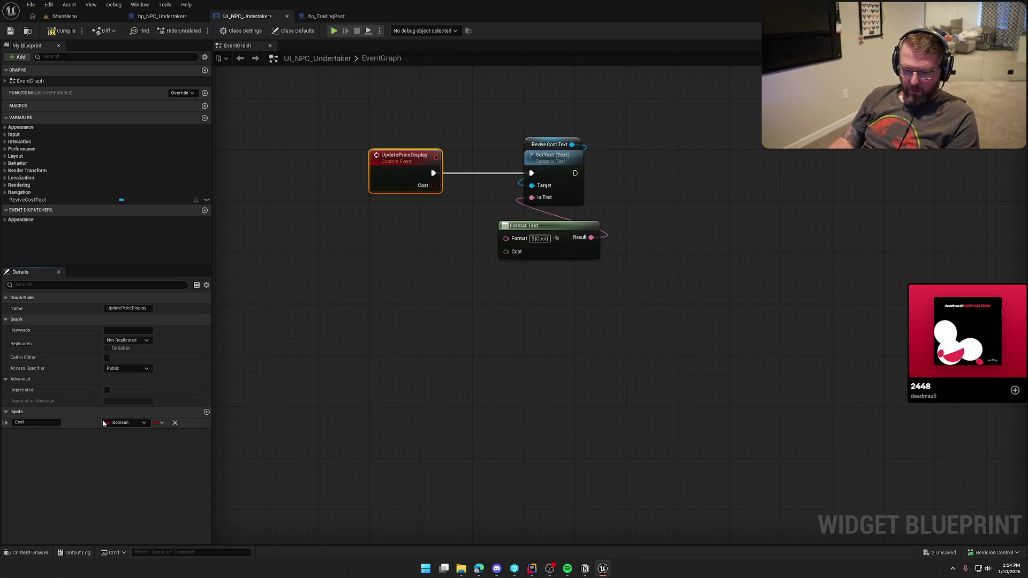
click(125, 423)
click(214, 296)
drag(506, 251, 432, 185)
- Tidy the Format Text node, compile and save the widget, then pick ReviveCost in bp_NPC_Undertaker
drag(550, 233, 473, 213)
click(577, 271)
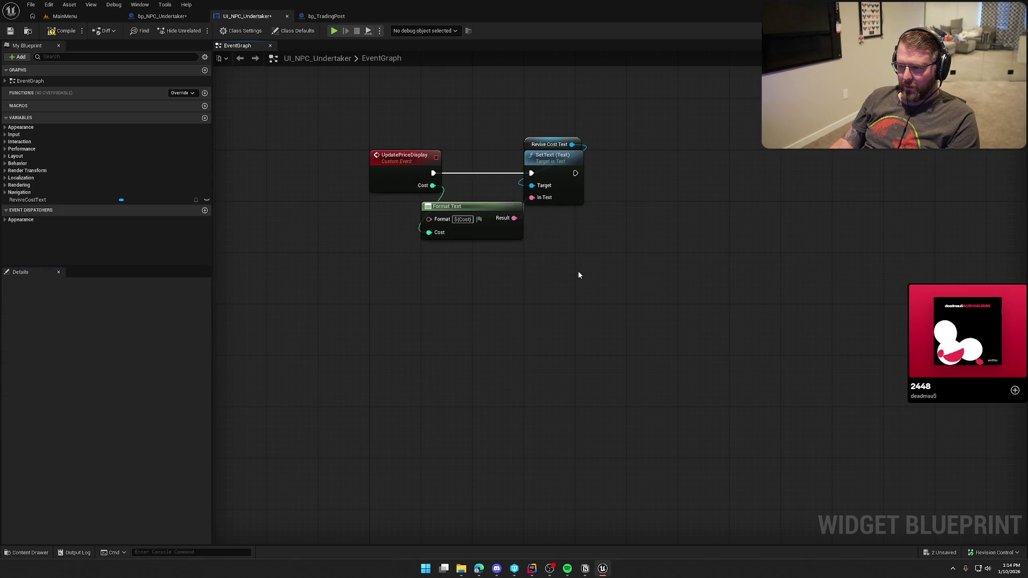
key(ctrl+s)
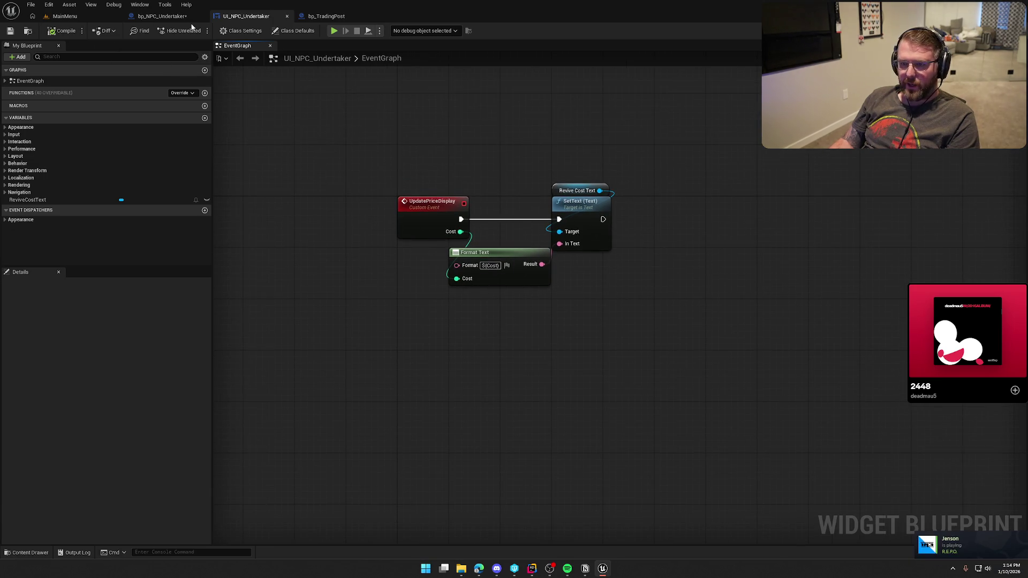
click(162, 16)
click(472, 411)
- In OnRep_ReviveCost, feed a ReviveCost getter into Update Price Display's Cost and compile
mouse_move(23, 466)
mouse_down()
mouse_move(440, 297)
mouse_move(465, 261)
mouse_up()
click(455, 308)
drag(463, 298, 483, 279)
ctrl+click(484, 231)
click(391, 172)
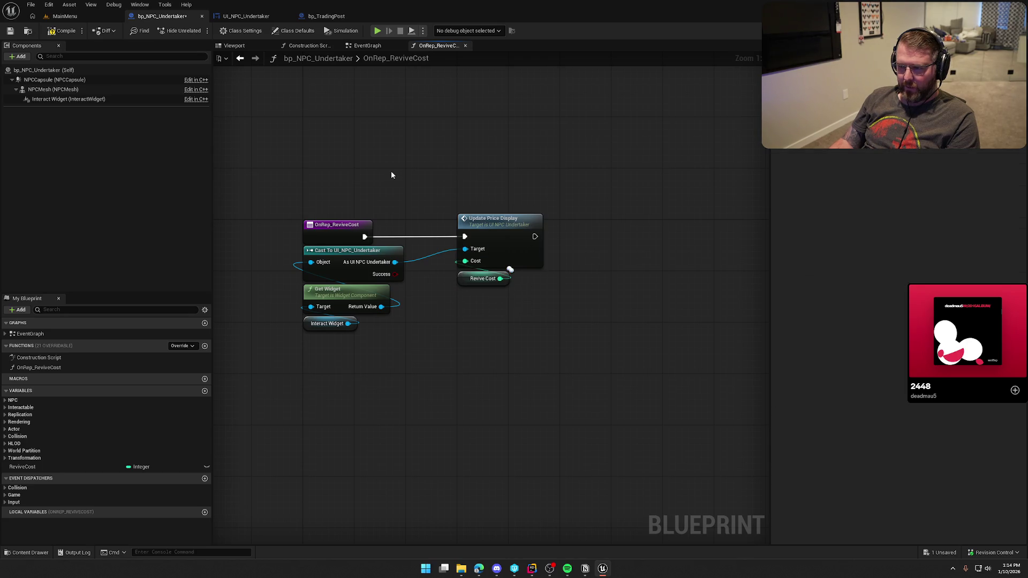
click(63, 31)
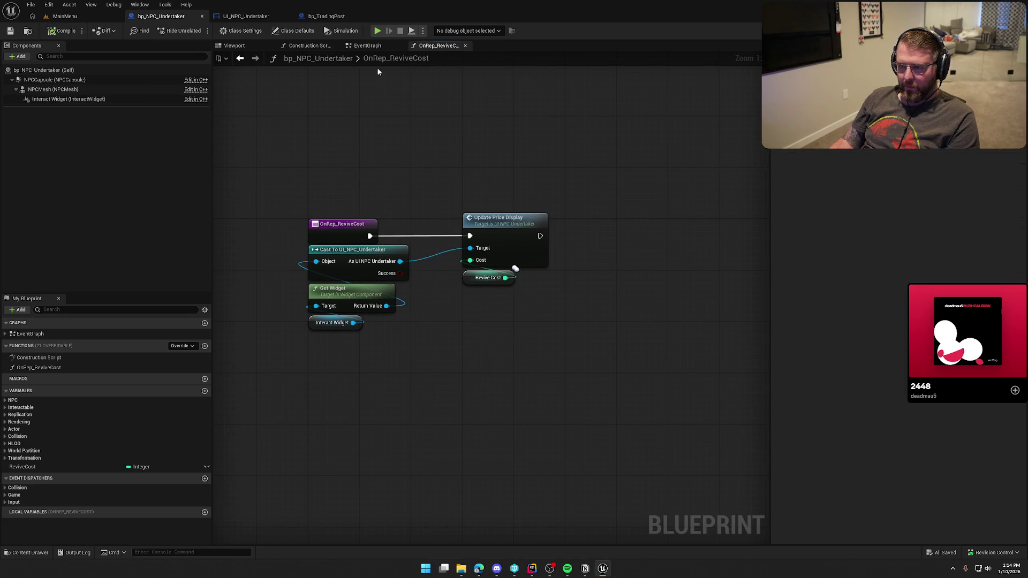
- Delete the ShowInteractWidget nodes from the EventGraph
click(367, 45)
drag(428, 383, 289, 231)
click(289, 230)
drag(606, 387, 321, 222)
key(Delete)
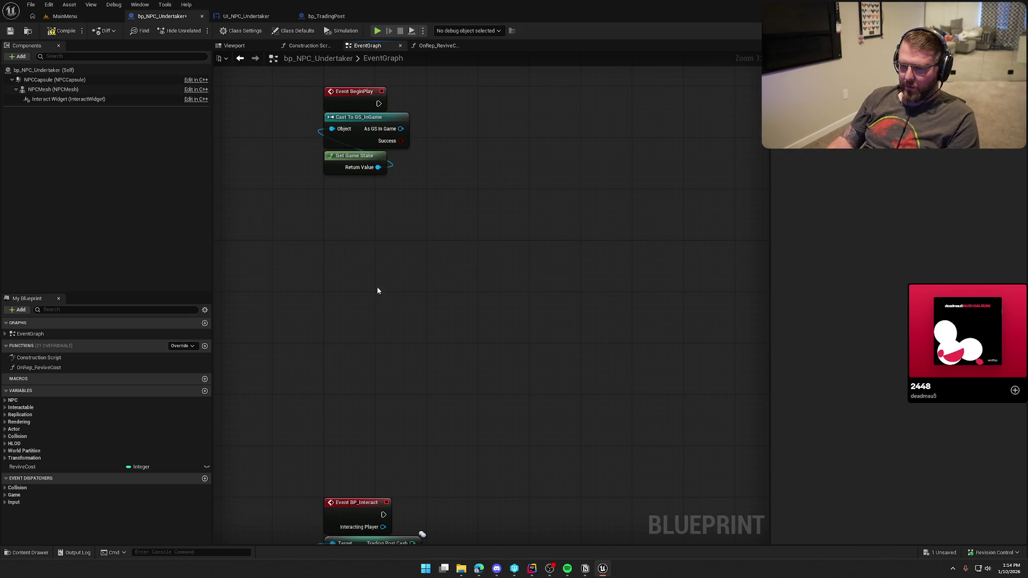
- Regroup the BeginPlay and BP_Interact node groups, then go to line 8 of GameStateMain.h in Rider
drag(431, 206, 294, 78)
drag(355, 105, 380, 246)
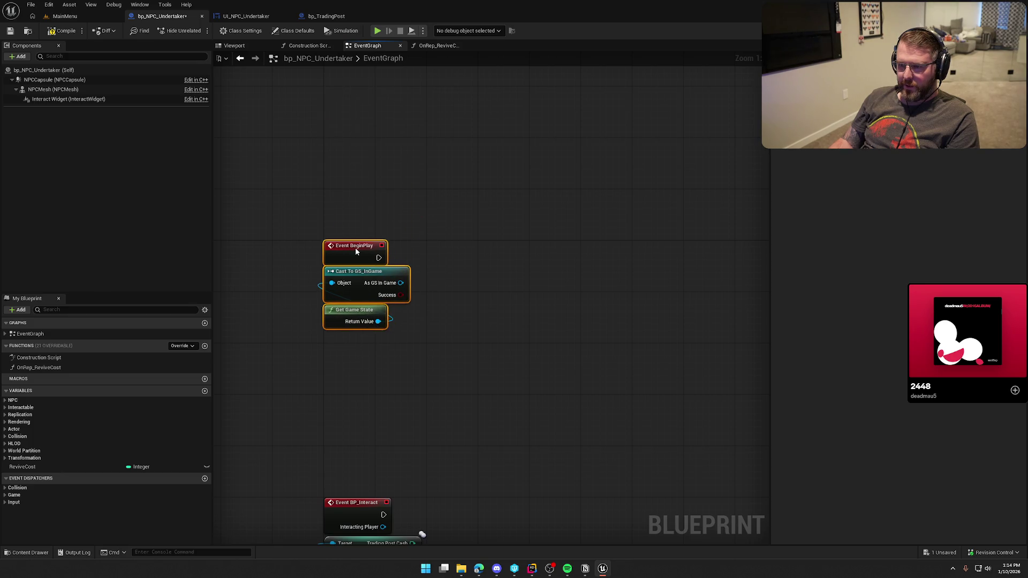
mouse_move(300, 343)
mouse_down()
mouse_move(500, 543)
mouse_move(384, 389)
mouse_up()
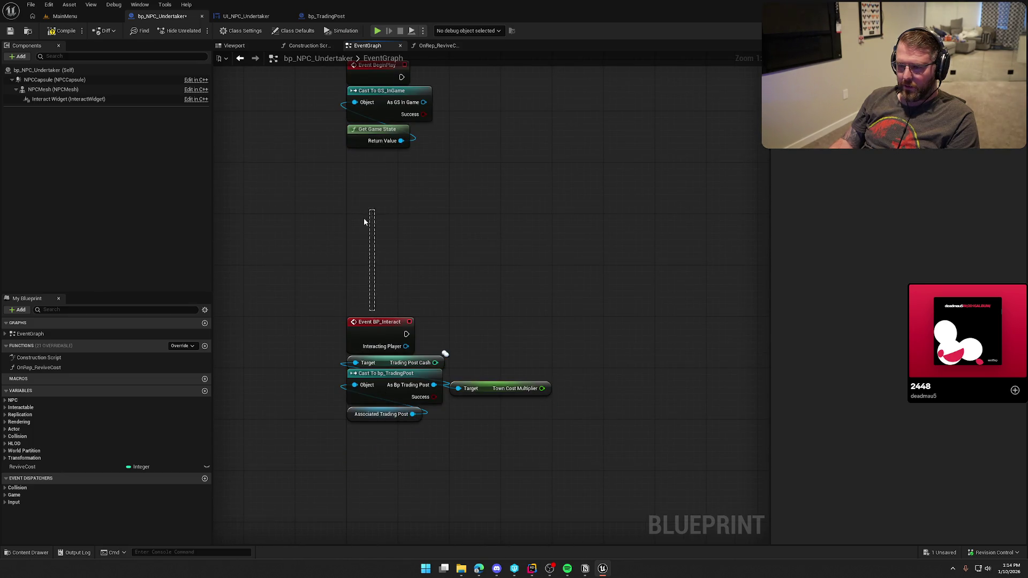
mouse_move(377, 335)
mouse_down()
mouse_move(364, 236)
mouse_move(377, 235)
mouse_up()
click(478, 231)
mouse_move(478, 232)
mouse_down()
mouse_move(468, 367)
mouse_move(418, 322)
mouse_up()
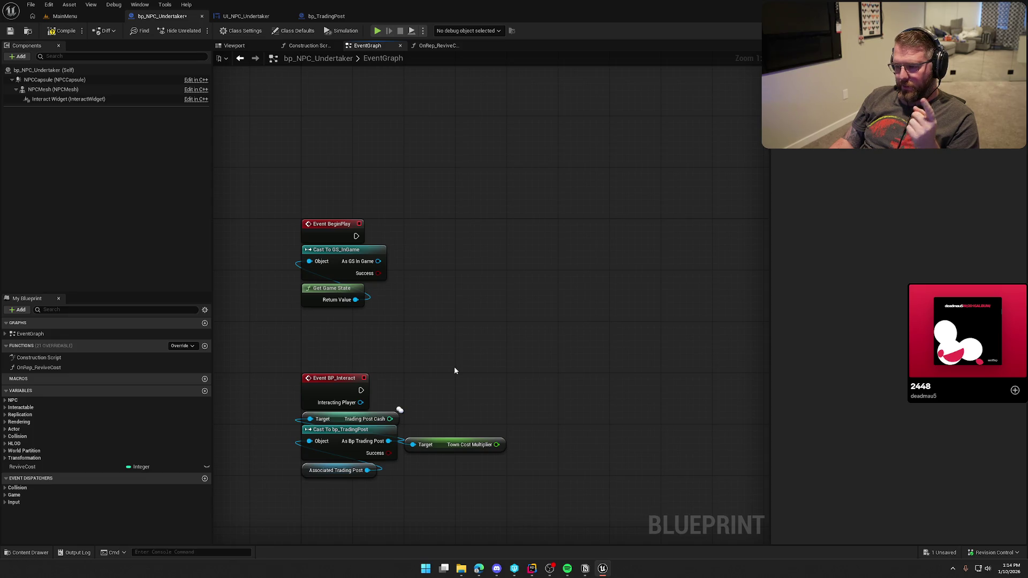
click(532, 568)
click(344, 102)
- Declare DECLARE_DYNAMIC_MULTICAST_DELEGATE(FPlayerDiedDelegate) below the existing delegate declarations
key(Return)
text(DEC)
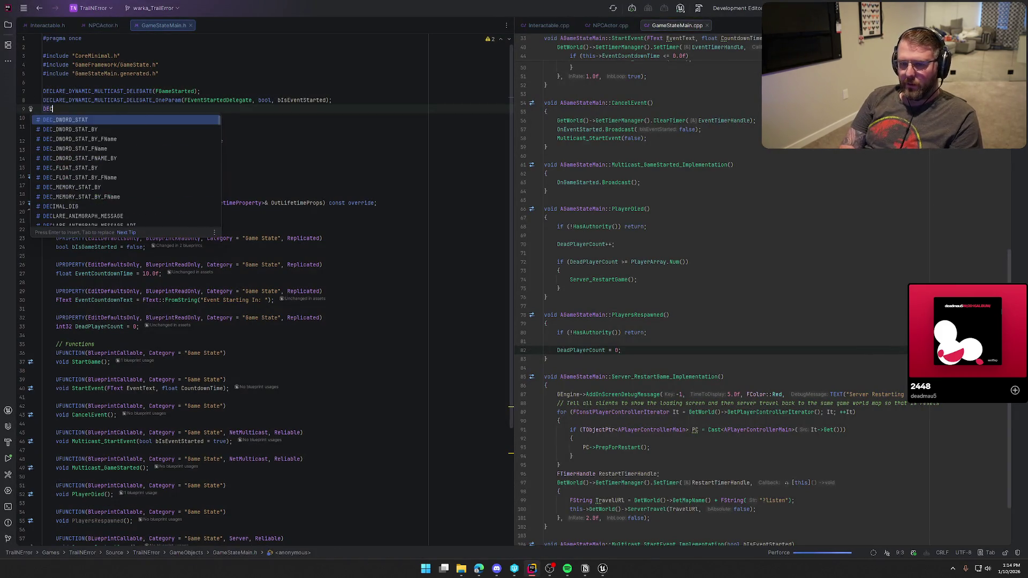
text(LARE_DYNAMI)
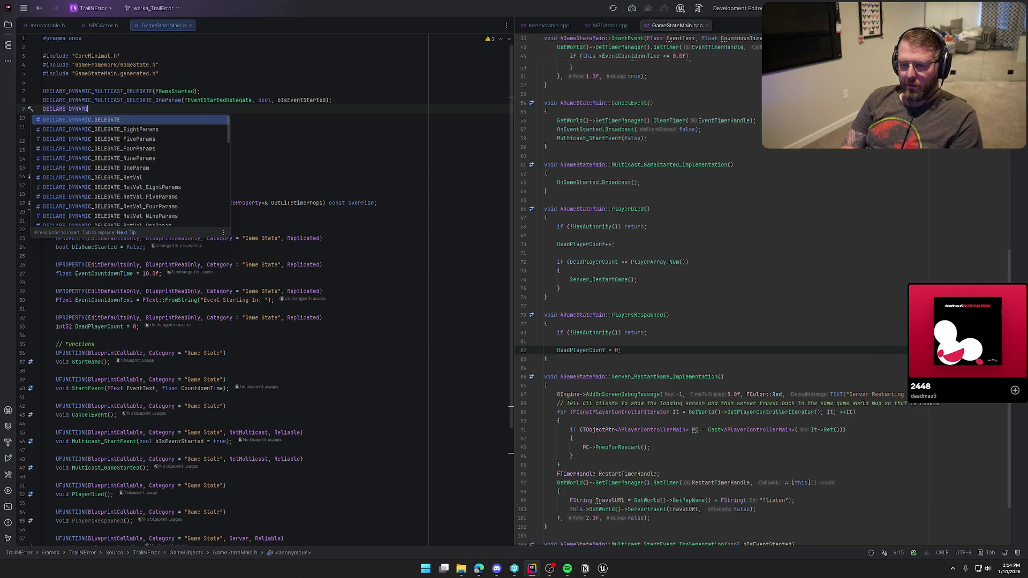
text(C_MU)
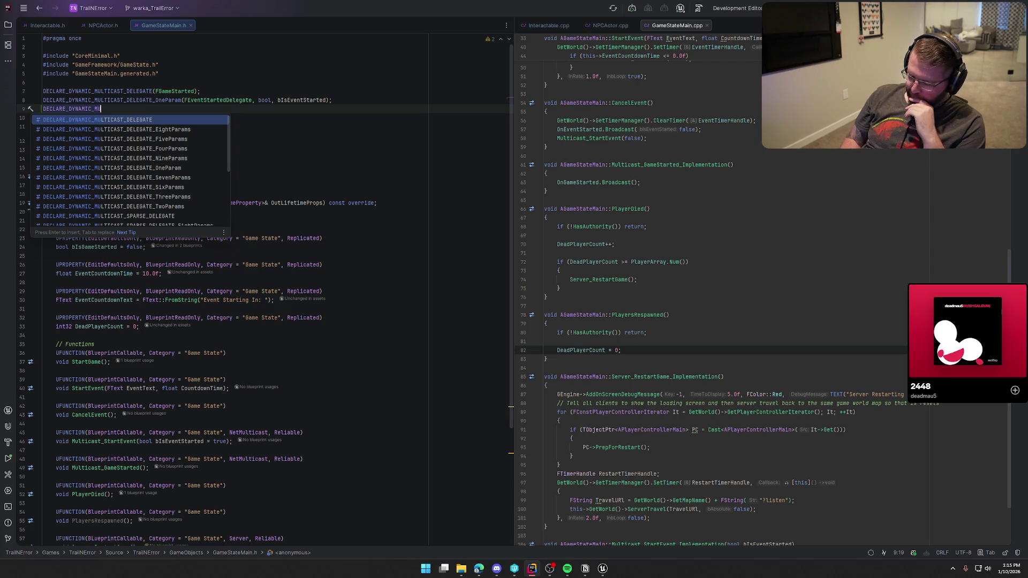
key(Return)
text(FPlayerDi)
text(ed)
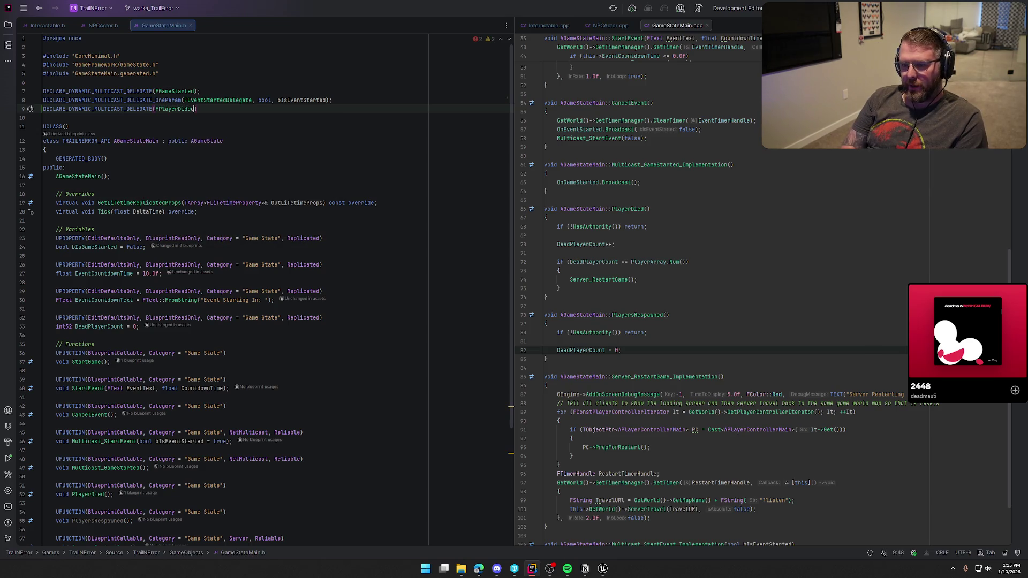
key(Tab)
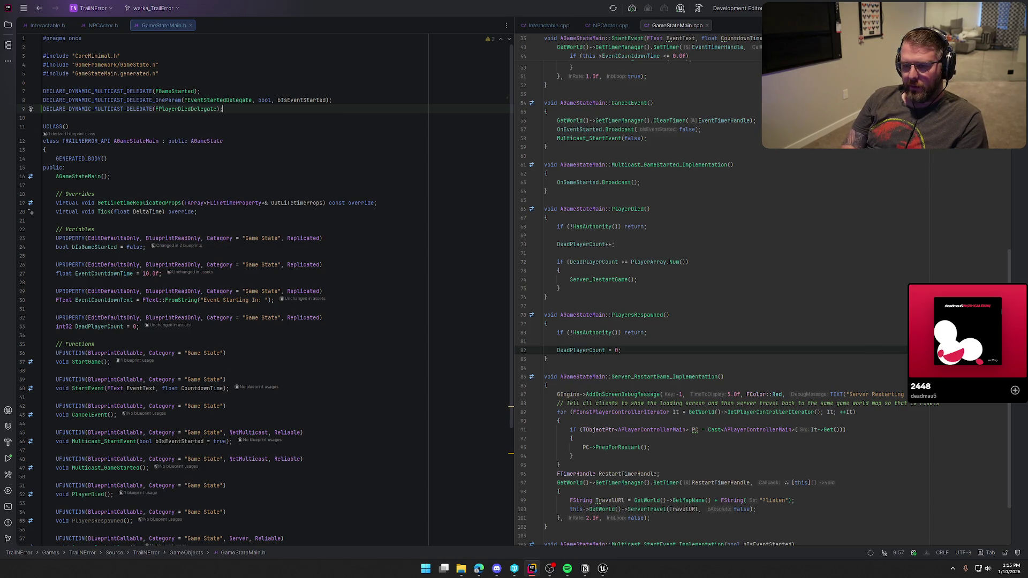
- Add a BlueprintAssignable OnPlayerDied delegate property below OnEventStarted
scroll(208, 422, down, 5)
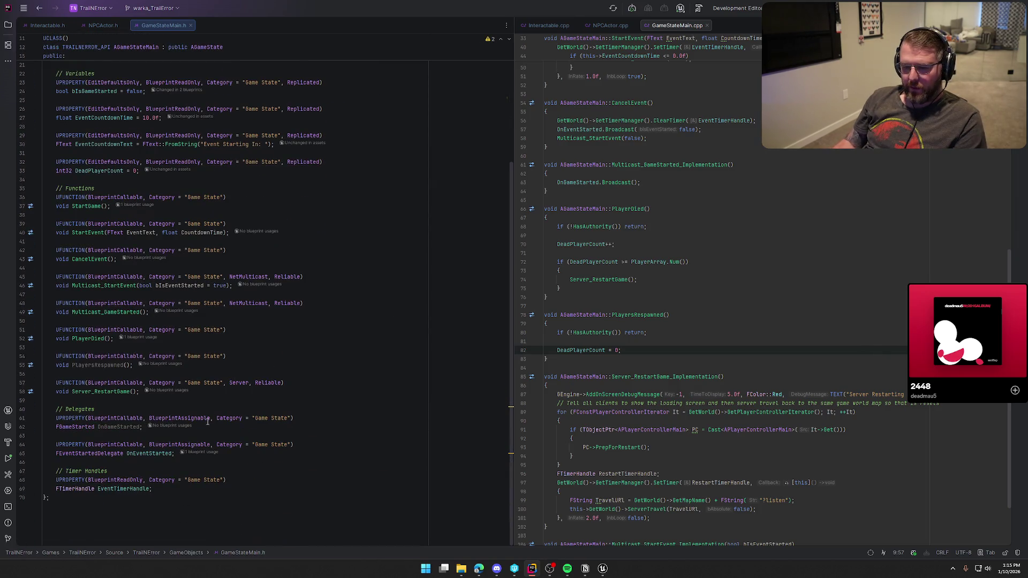
click(175, 454)
key(Return)
key(Return)
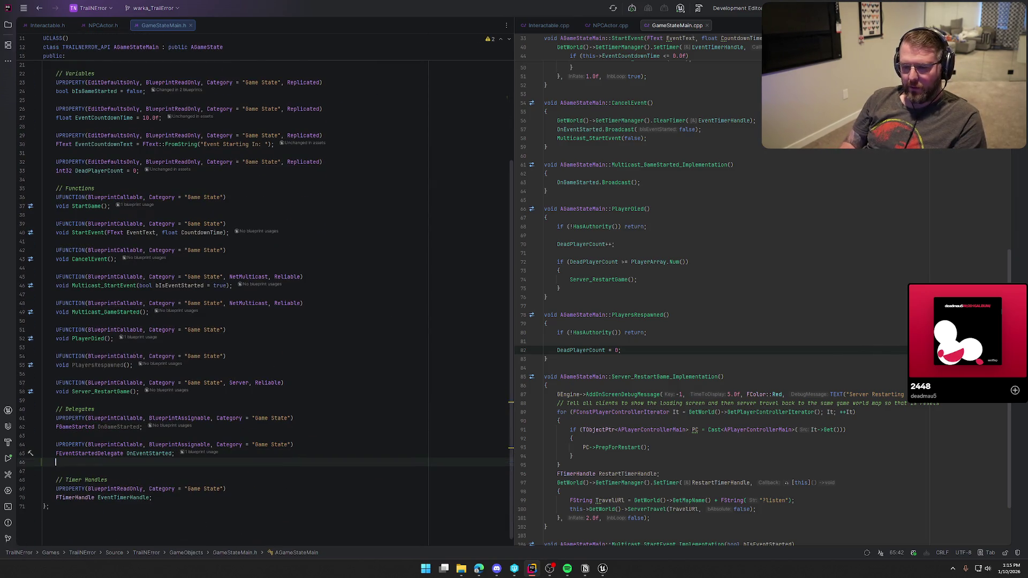
key(Tab)
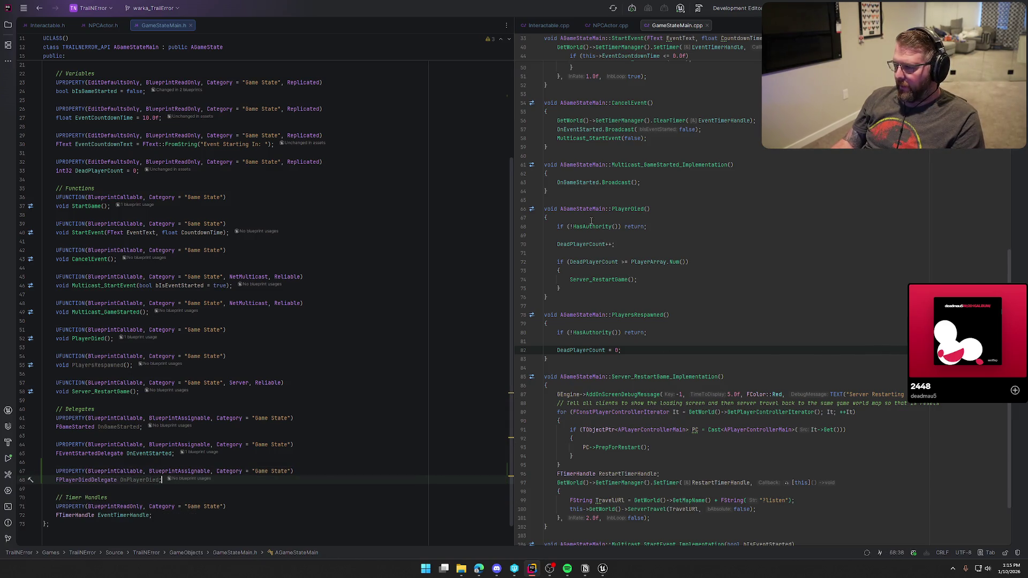
- Call OnPlayerDied.Broadcast() with no arguments after DeadPlayerCount++ in PlayerDied()
click(616, 251)
key(Return)
key(Tab)
text(OnPlayerDied.Broadcast(DeadPlayerCount);)
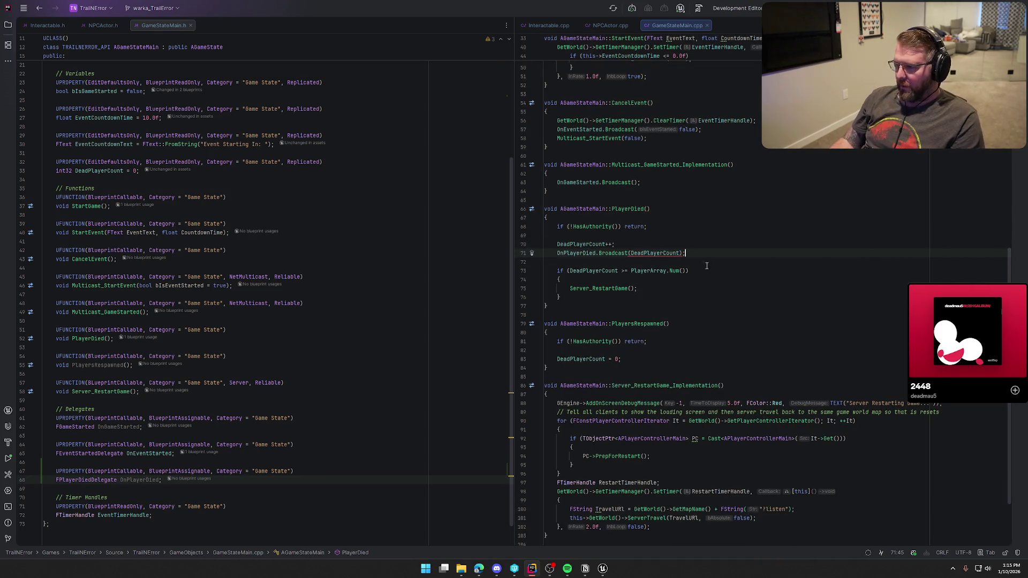
click(638, 252)
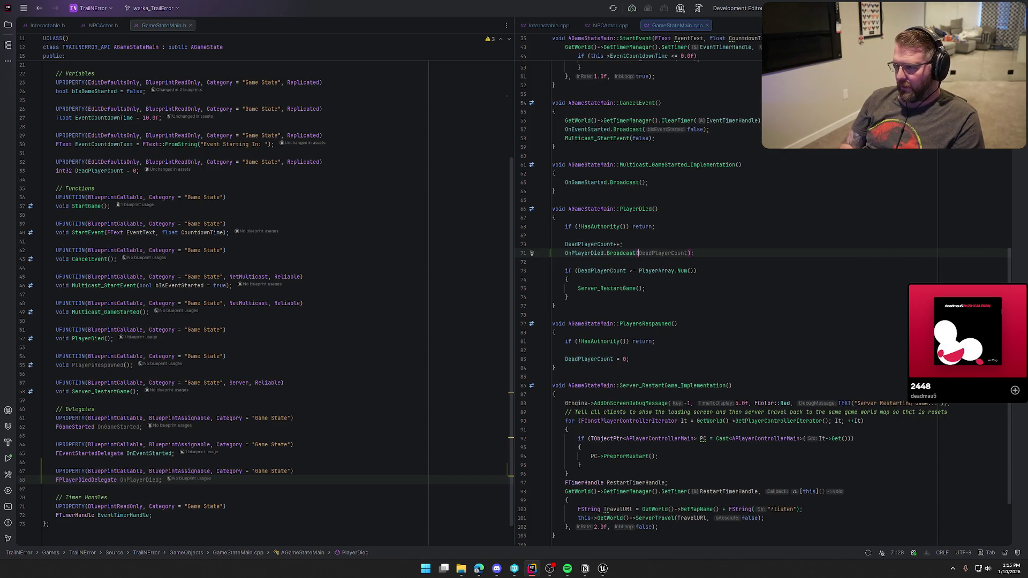
key(ctrl+z)
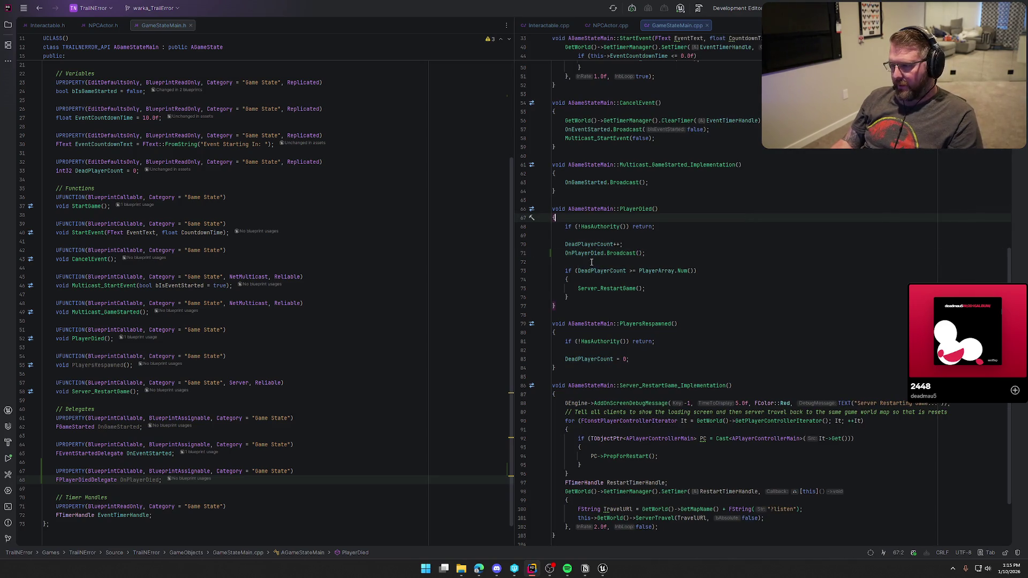
scroll(646, 297, up, 2)
click(687, 305)
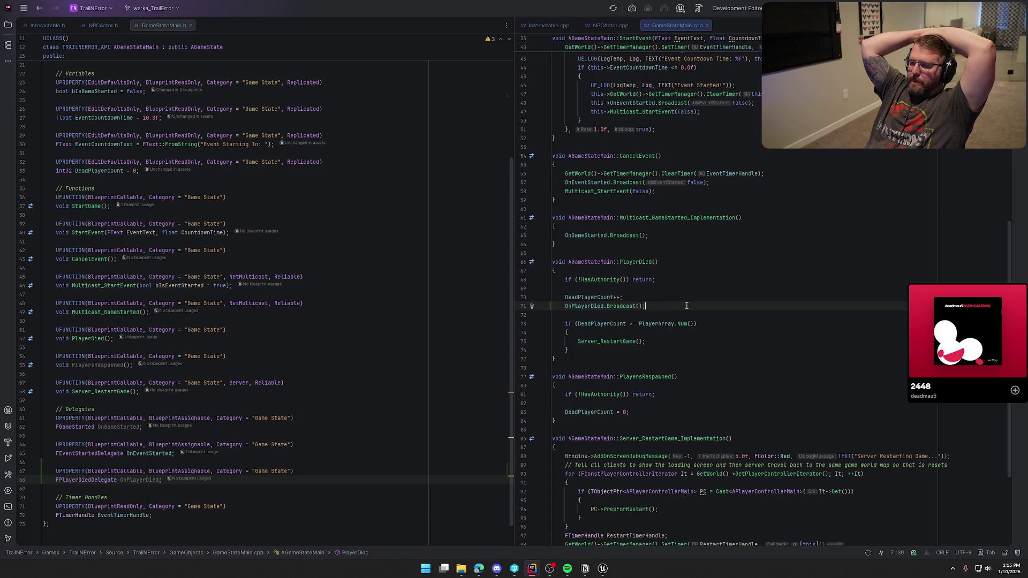
ctrl+click(598, 297)
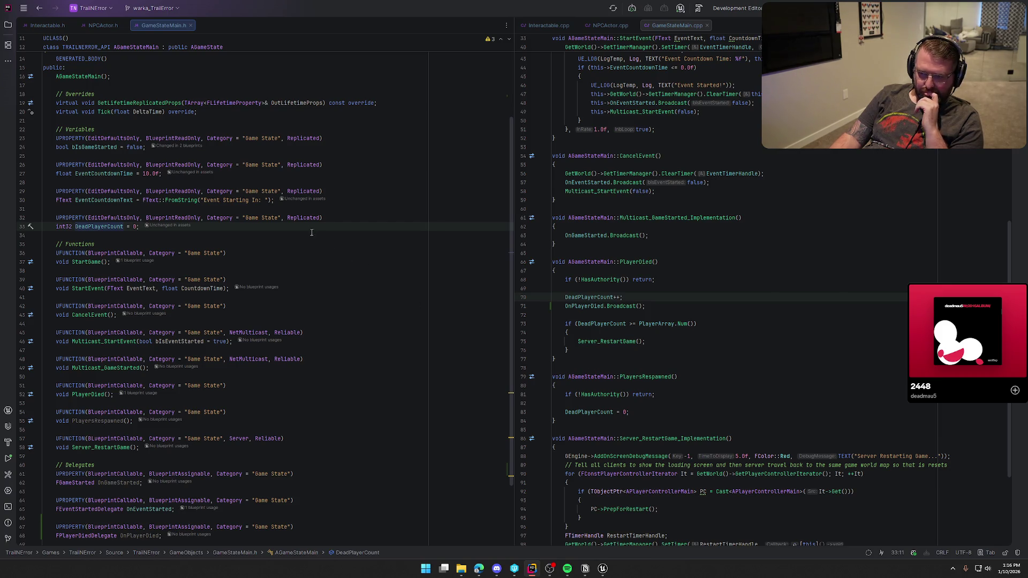
- Make DeadPlayerCount ReplicatedUsing=OnRep_DeadPlayerCount
click(320, 218)
text(Us)
key(Return)
text(=On)
key(Tab)
- Add an '// On Rep Functions' section declaring UFUNCTION() OnRep_DeadPlayerCount after Server_RestartGame
scroll(195, 418, down, 3)
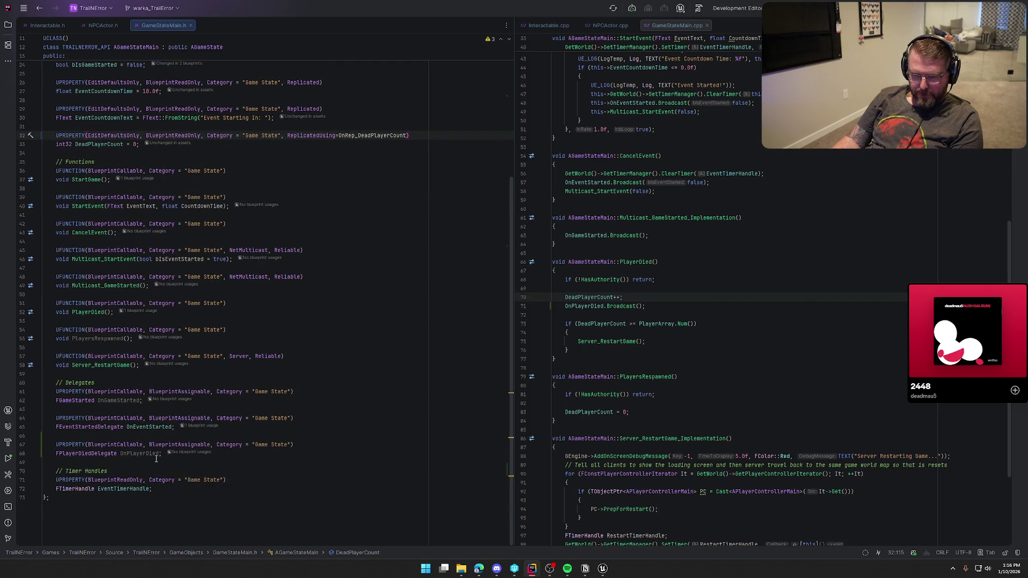
click(140, 366)
key(Return)
key(Return)
text(// On Rep Functions)
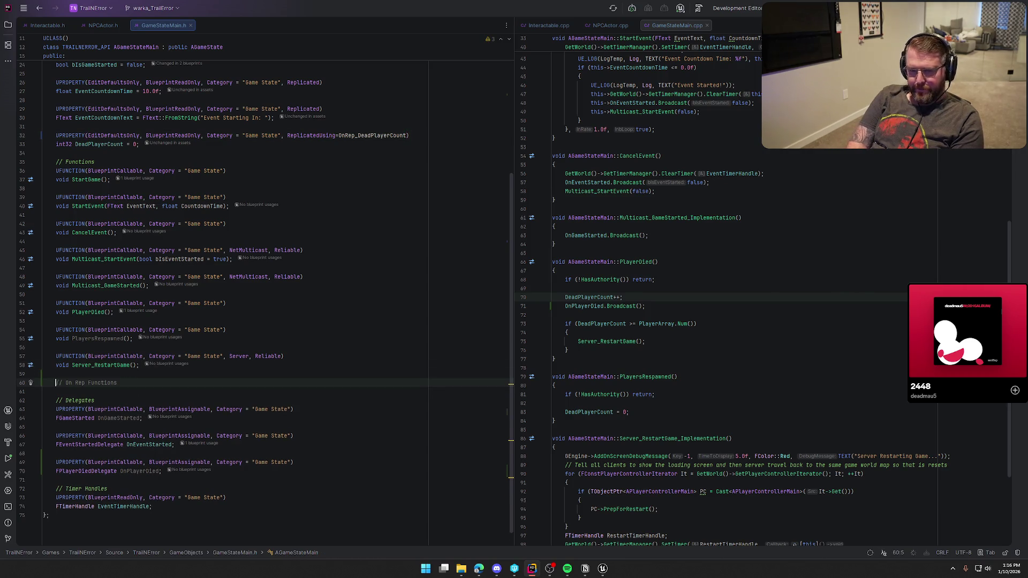
key(Return)
key(Tab)
key(Return)
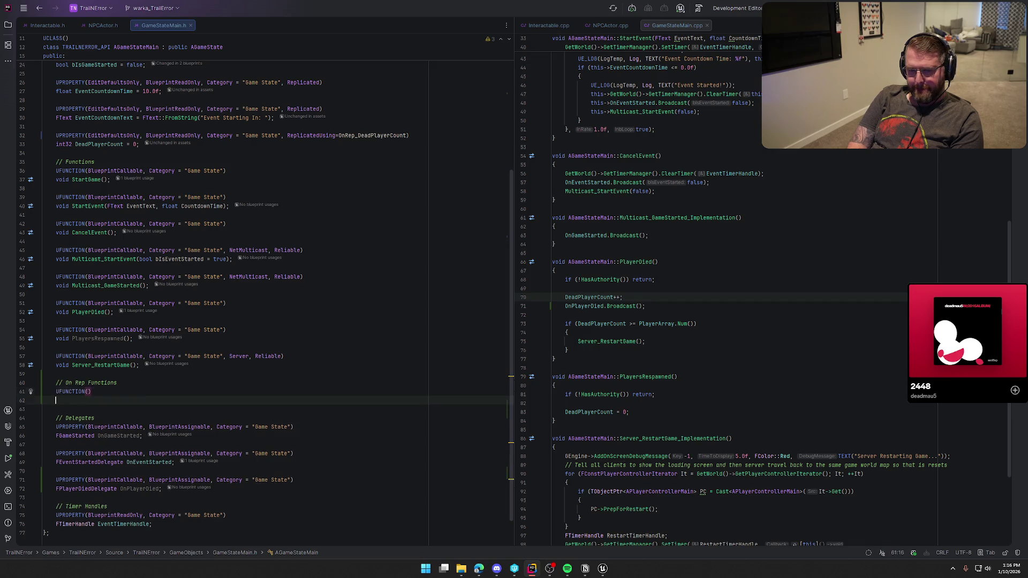
key(Tab)
- Generate the OnRep_DeadPlayerCount definition and have it call OnPlayerDied.Broadcast()
click(113, 401)
key(alt+Return)
key(Return)
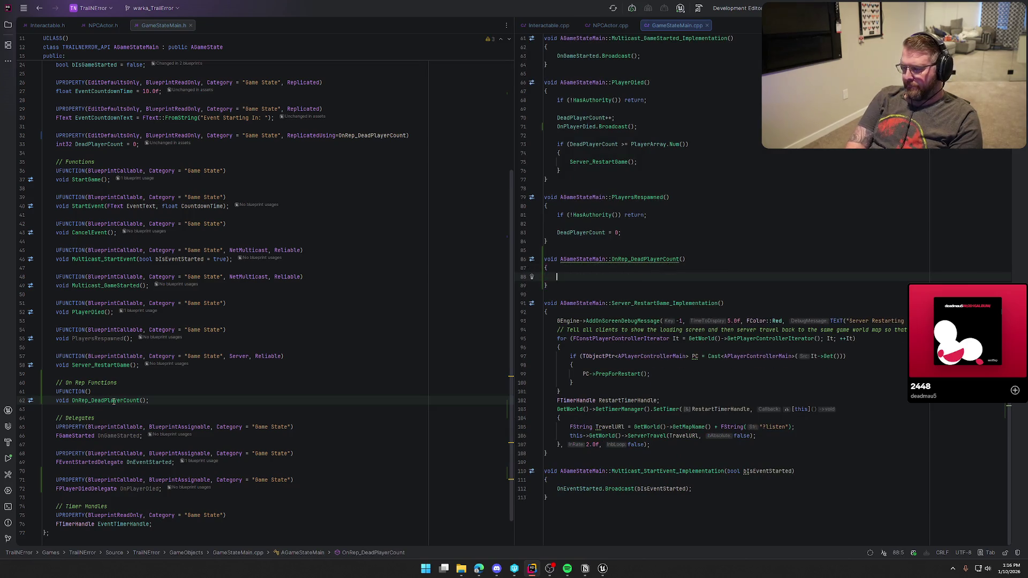
text(OnPlayerDied.)
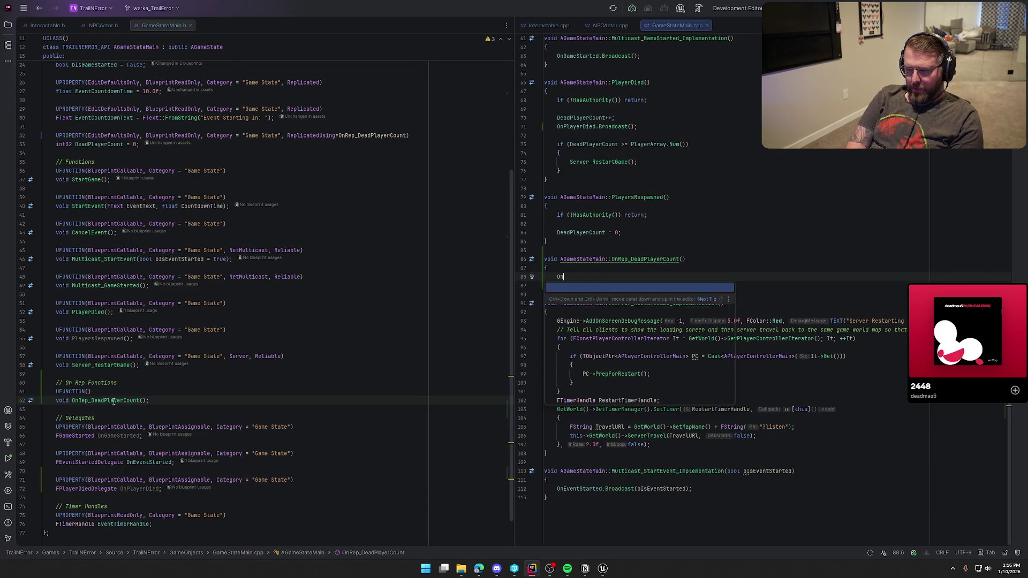
key(Return)
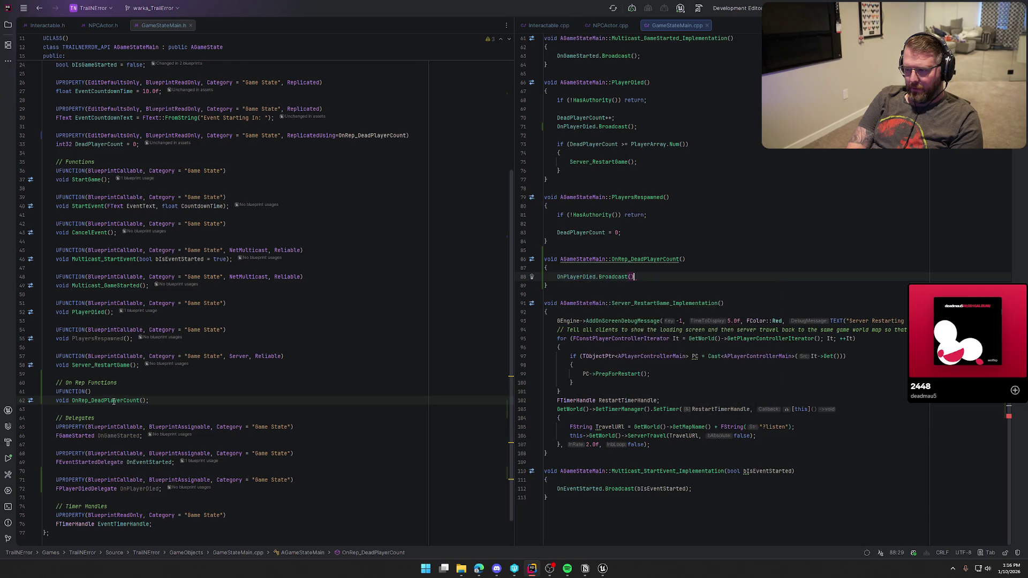
text(;)
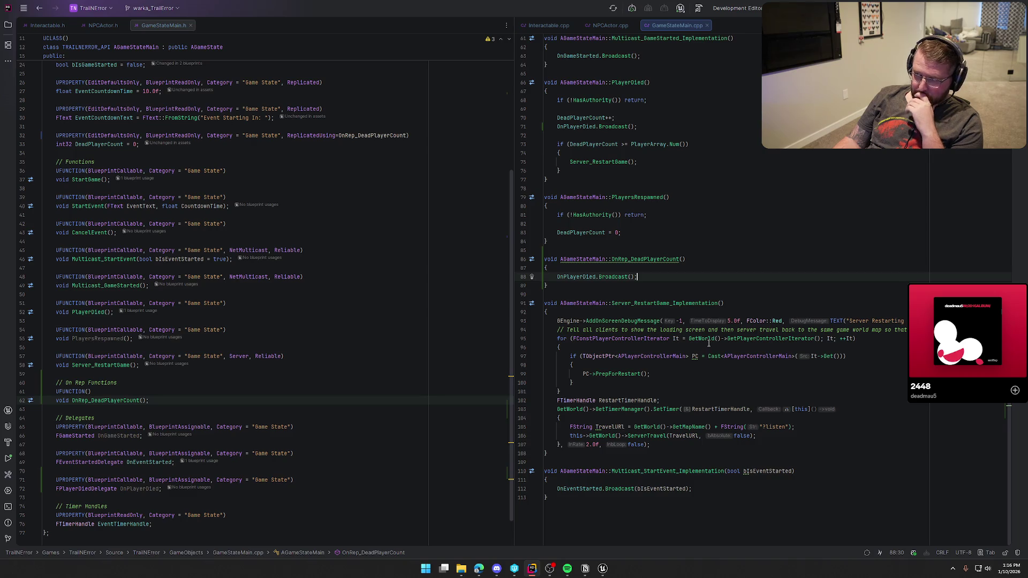
- Add OnPlayerDied.Broadcast(); after the count reset in PlayersRespawned
scroll(825, 376, up, 4)
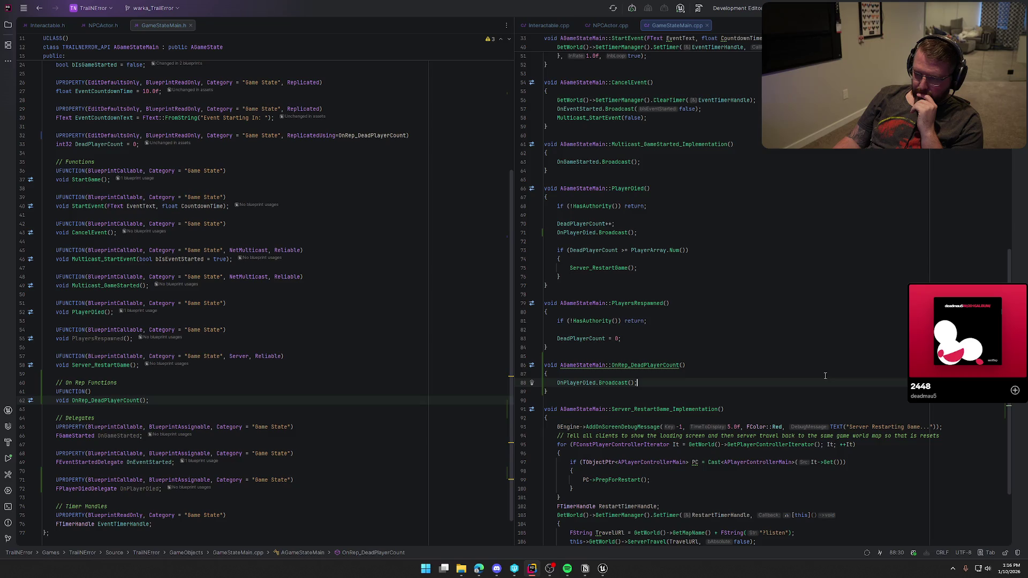
click(640, 340)
key(Return)
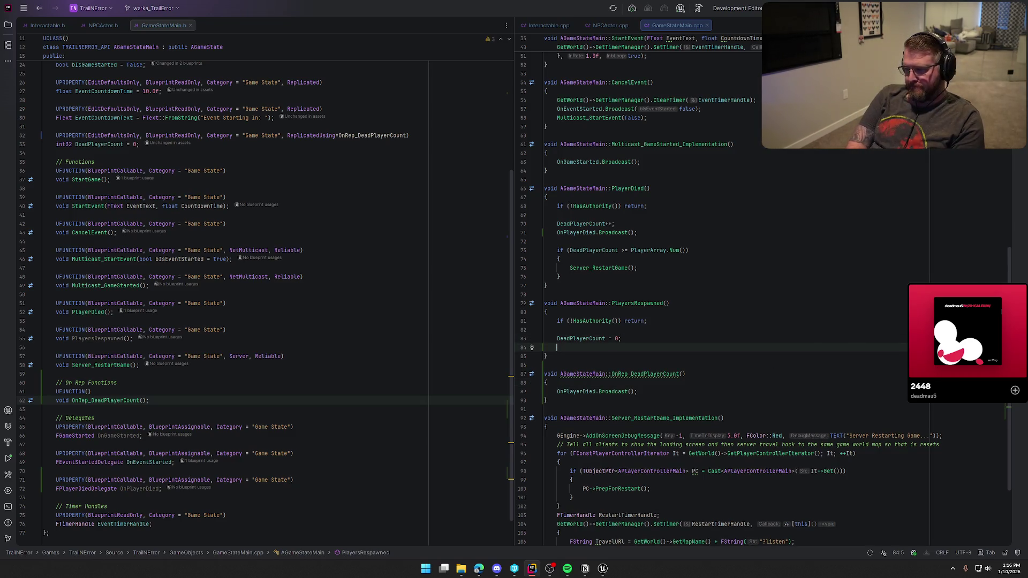
text(OnPlayerDied.)
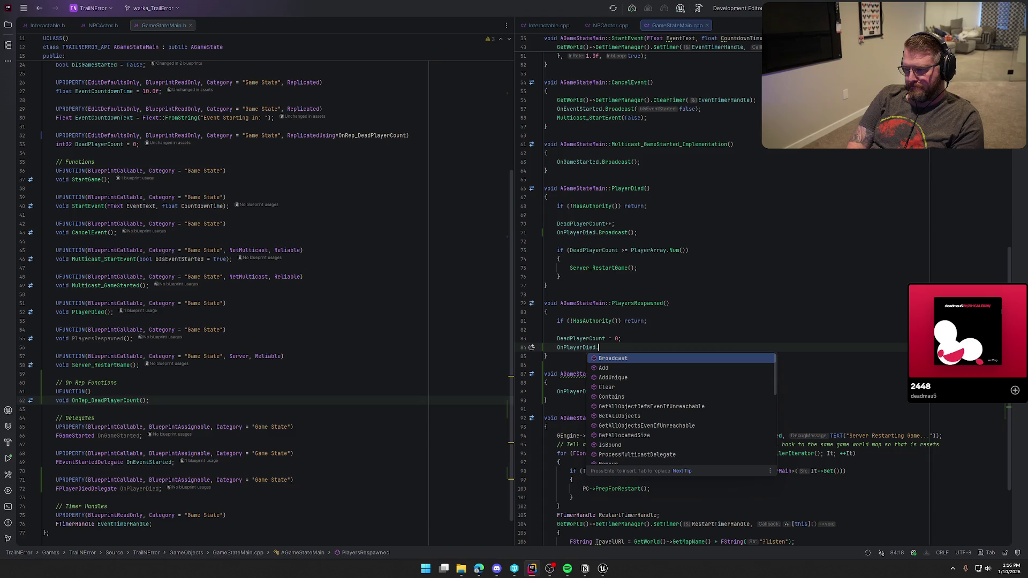
text(Broadcast();)
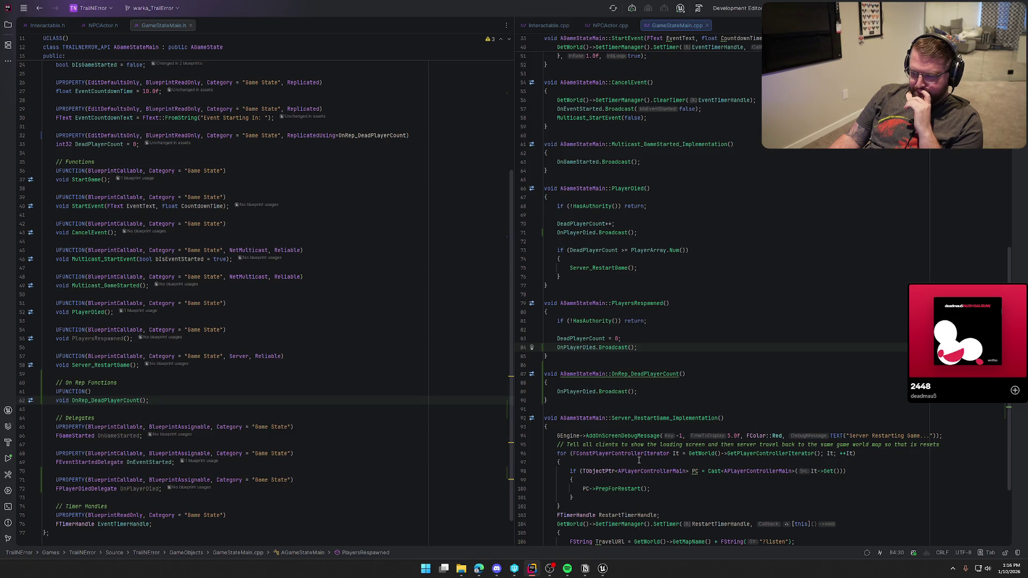
click(605, 568)
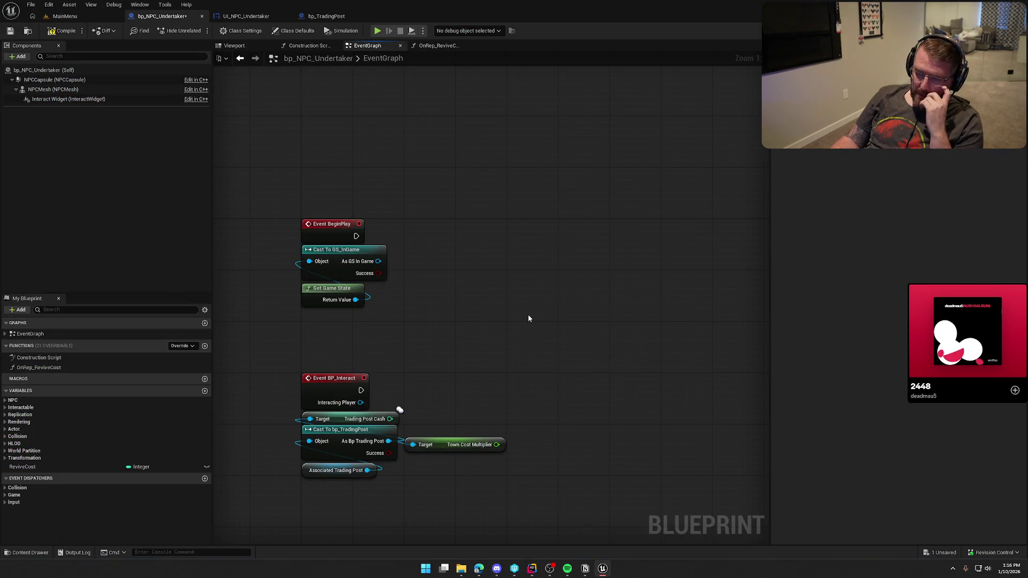
- Save bp_NPC_Undertaker, rebuild the project in Rider with Ctrl+Shift+B, and return to the relaunched Unreal Editor
key(ctrl+s)
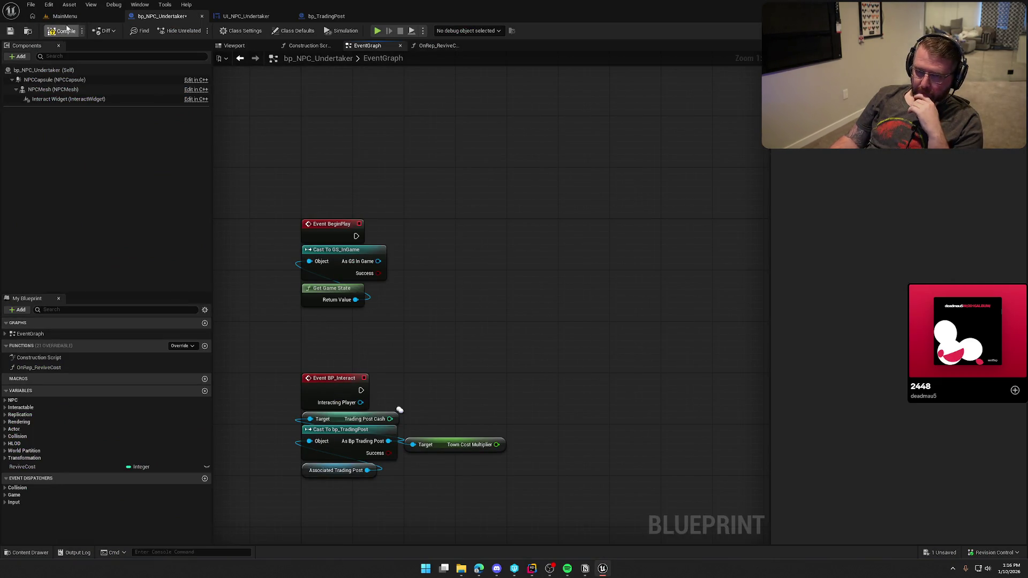
key(alt+Tab)
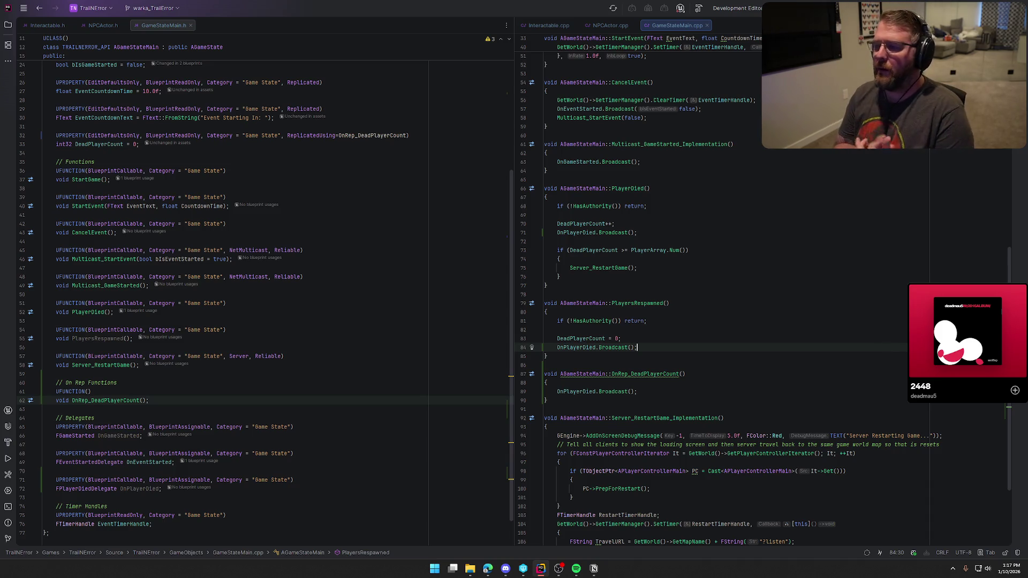
key(ctrl+shift+b)
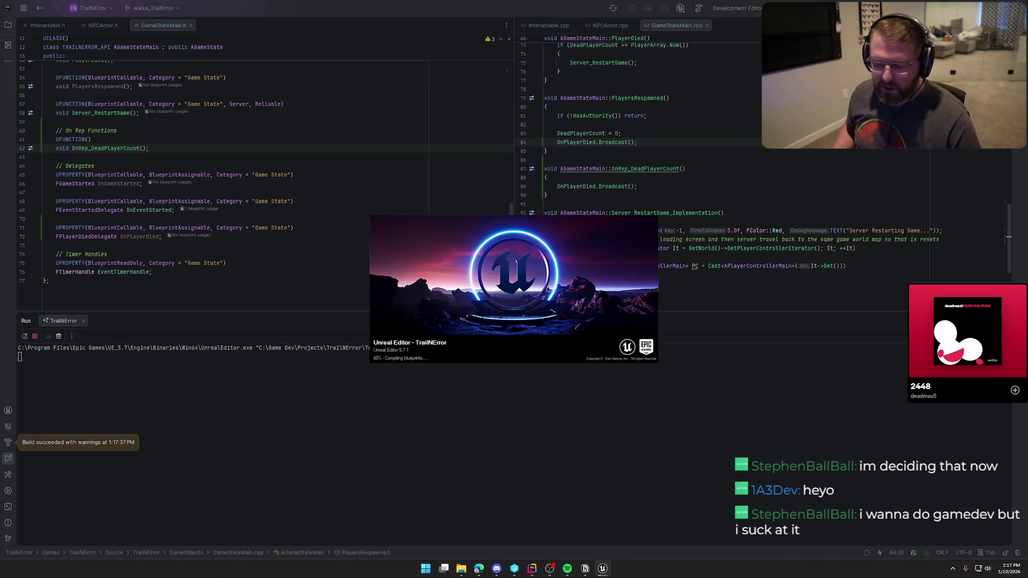
scroll(643, 134, up, 4)
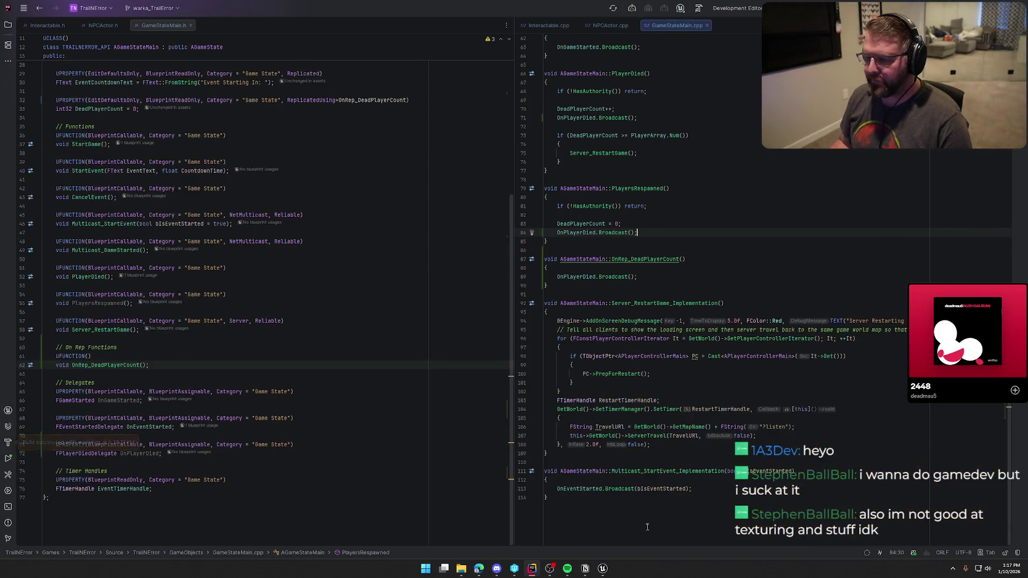
click(602, 568)
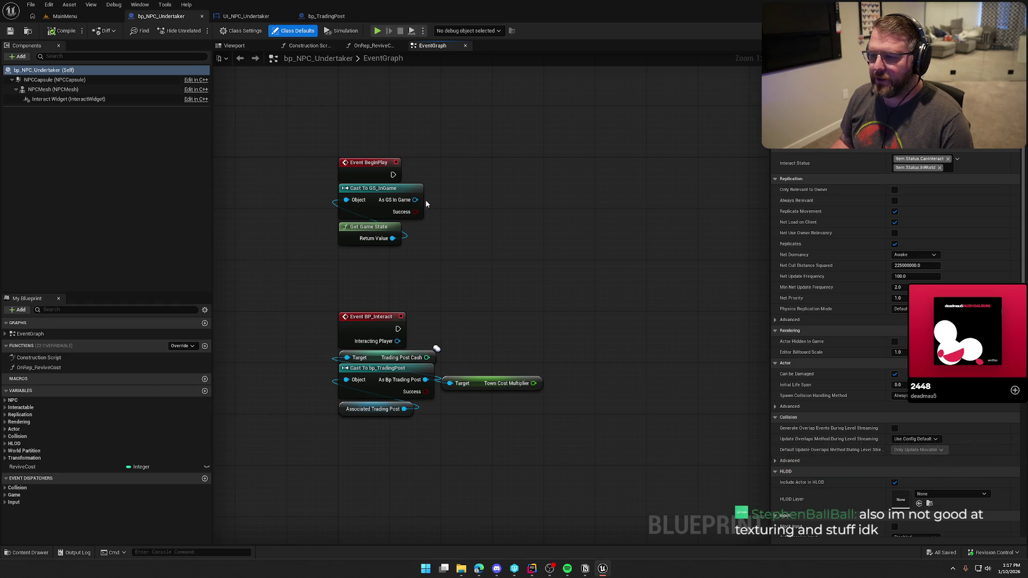
- Bind to On Player Died from the GS In Game cast and align the bind node with BeginPlay
drag(415, 200, 467, 204)
text(player)
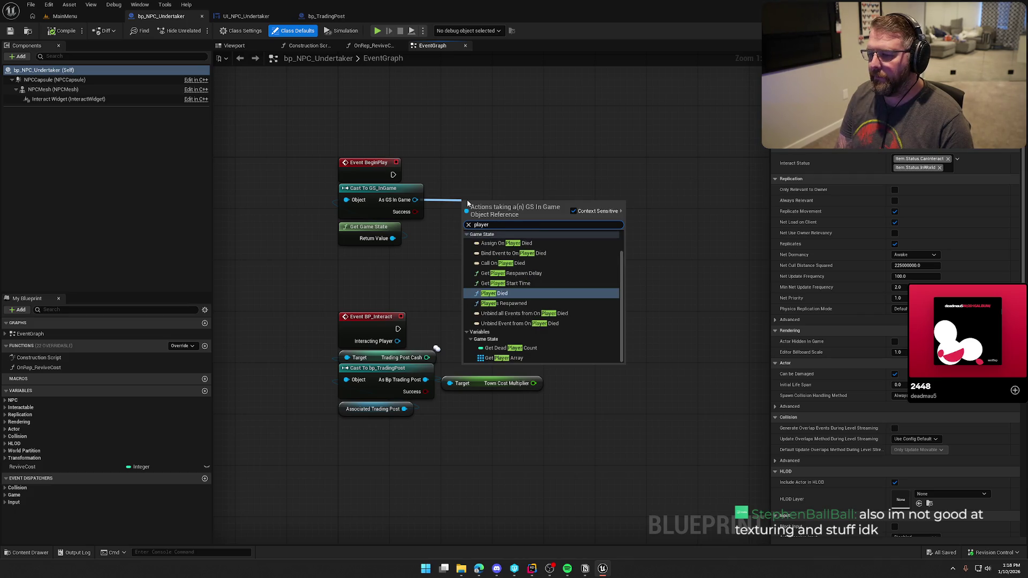
click(515, 255)
mouse_move(393, 175)
mouse_down()
mouse_move(468, 213)
mouse_move(539, 146)
mouse_up()
drag(504, 207, 535, 169)
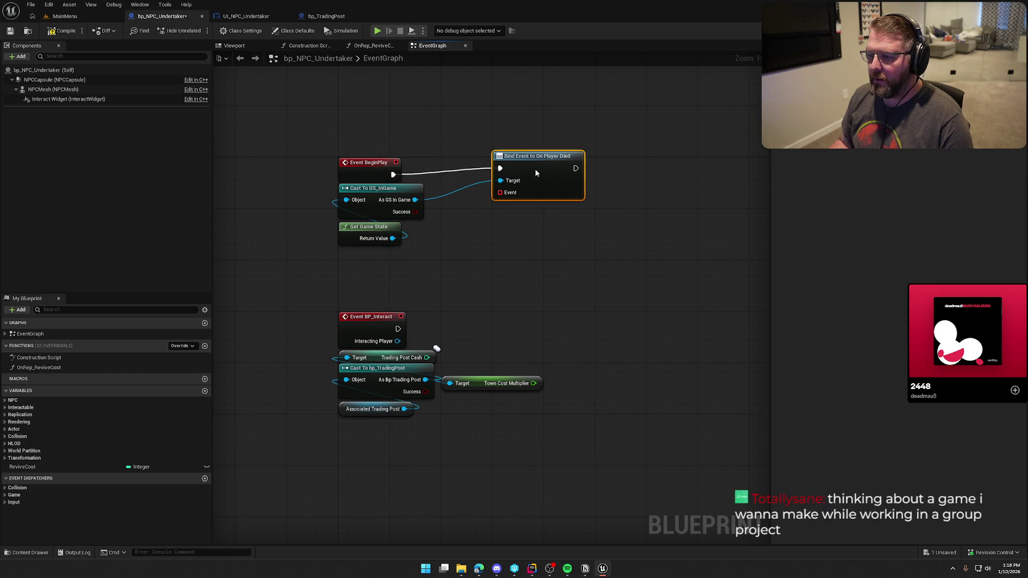
click(498, 282)
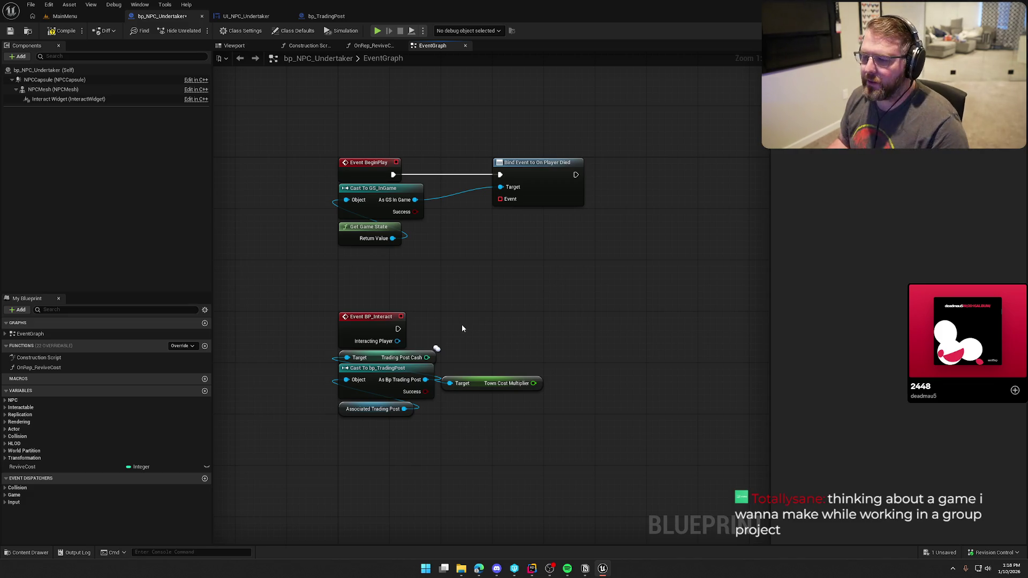
- Wire a Create Event node into the bind and generate a matching function for it
drag(294, 287, 551, 423)
mouse_move(360, 321)
mouse_down()
mouse_move(373, 430)
mouse_move(361, 421)
mouse_up()
click(444, 326)
mouse_move(500, 200)
mouse_down()
mouse_move(514, 227)
mouse_move(541, 216)
mouse_up()
text(create event)
key(Return)
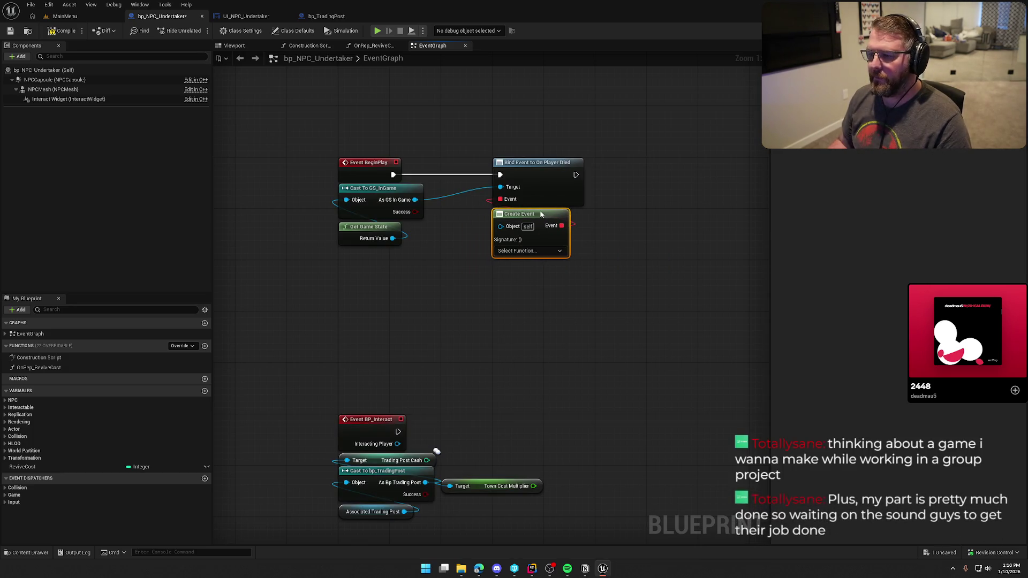
click(551, 251)
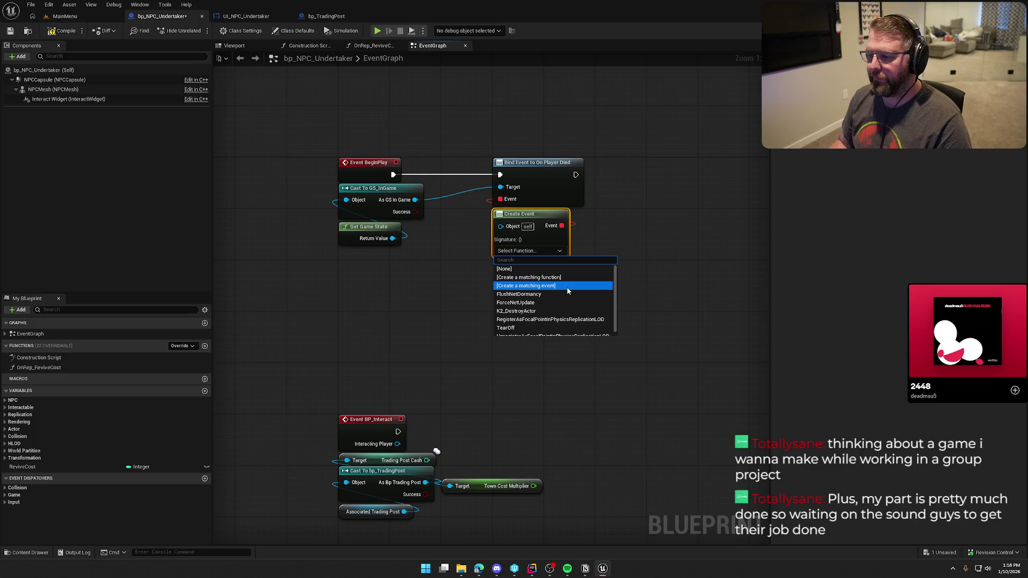
click(574, 278)
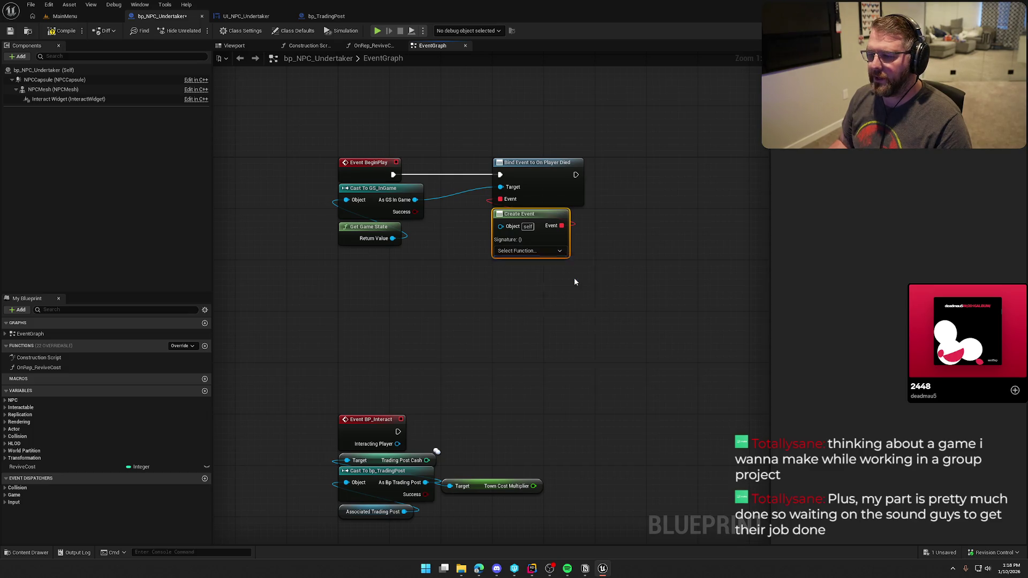
click(488, 293)
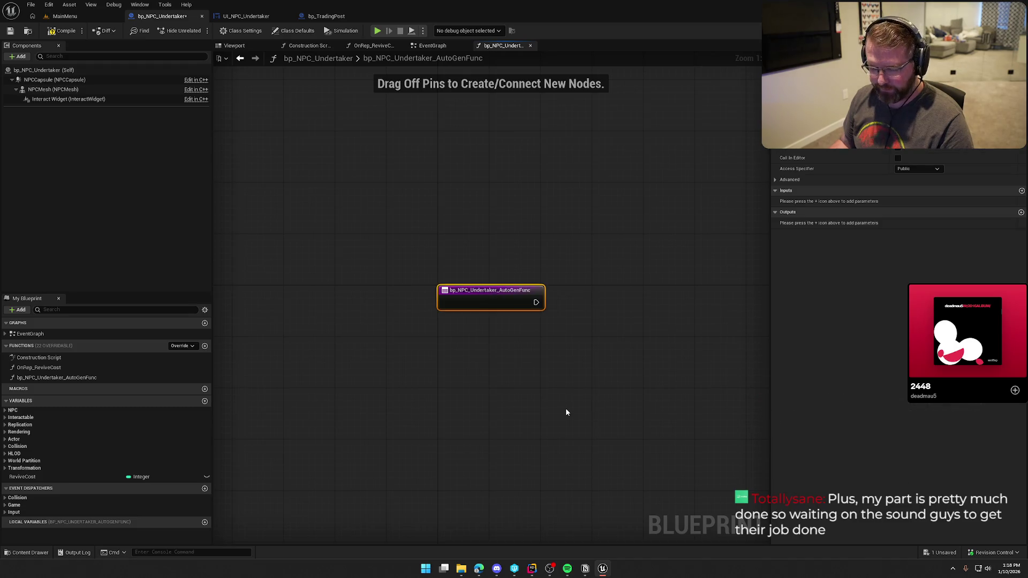
- Rename the generated function to RecalculateReviveCost
key(F2)
text(Rec)
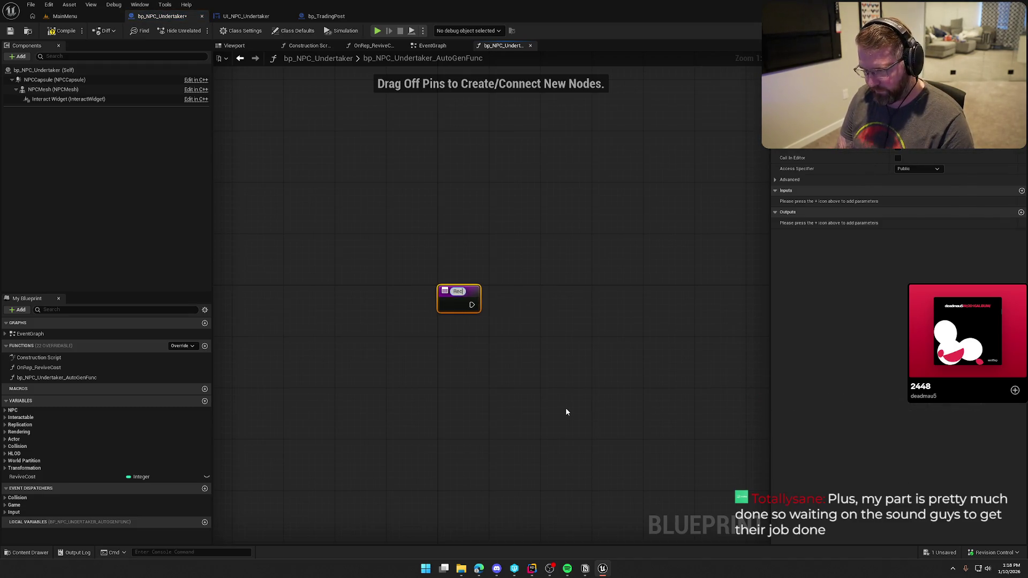
text(alculateR)
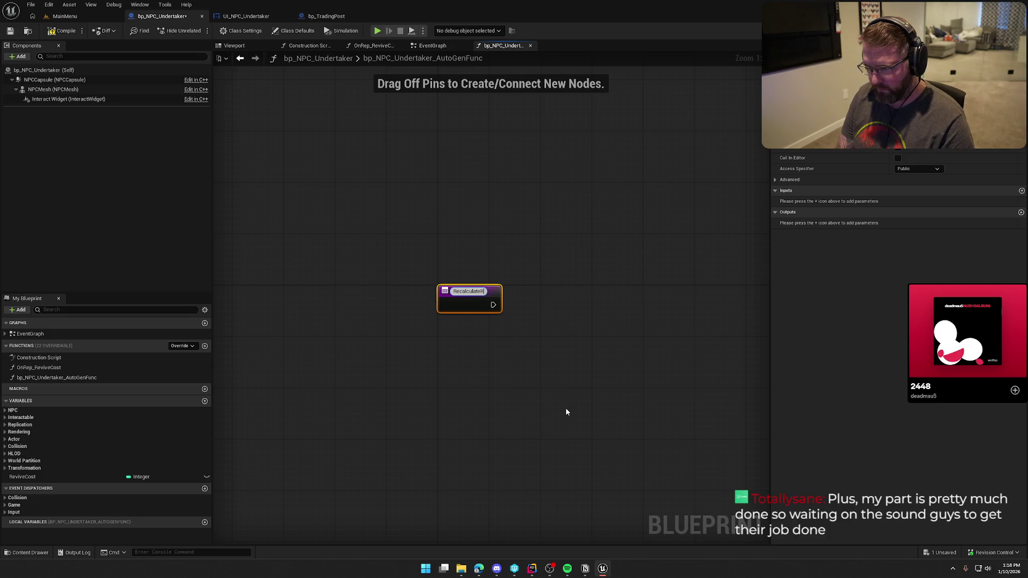
text(eviveCost)
key(Return)
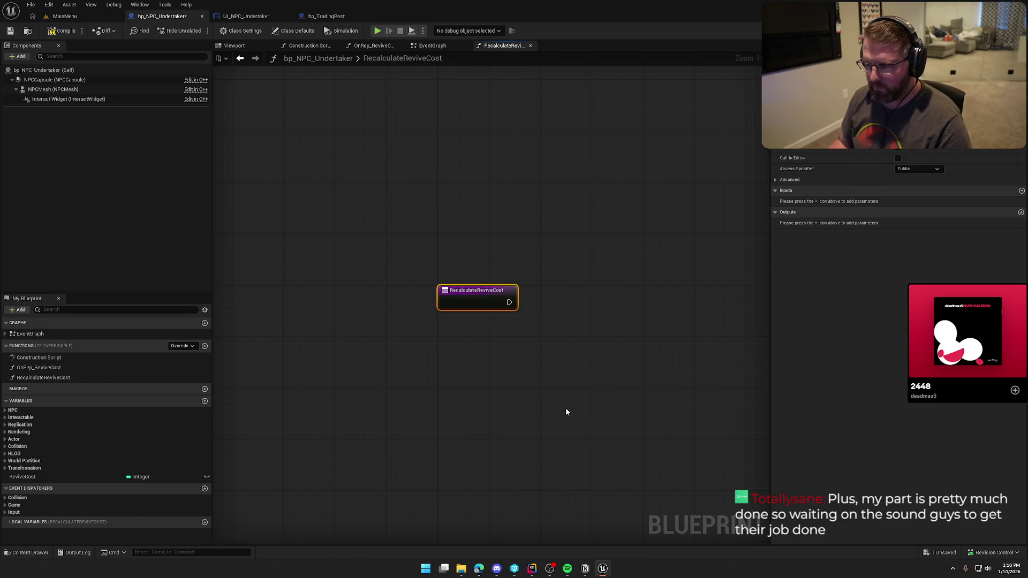
drag(566, 407, 464, 360)
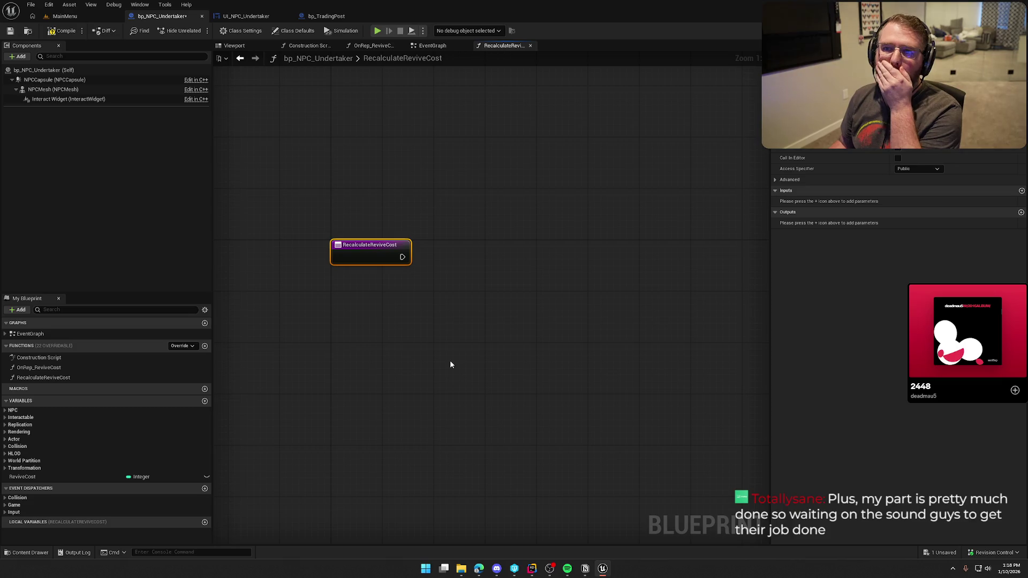
- Tidy the EventGraph by moving the Create Event node left, then compile and save
click(432, 46)
scroll(432, 366, down, 2)
drag(384, 403, 383, 332)
scroll(428, 369, up, 2)
drag(429, 369, 434, 302)
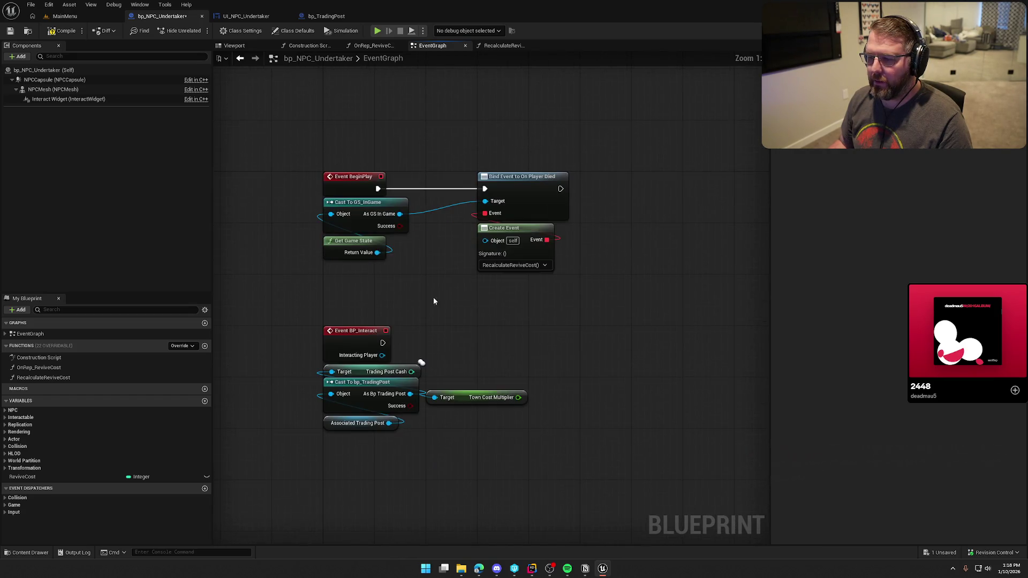
drag(515, 253, 463, 254)
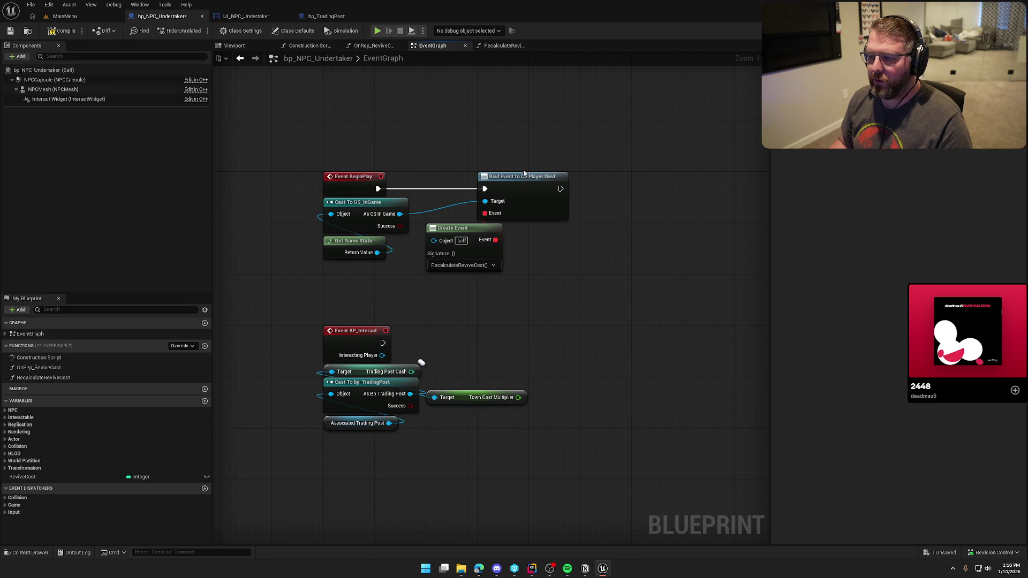
key(ctrl+s)
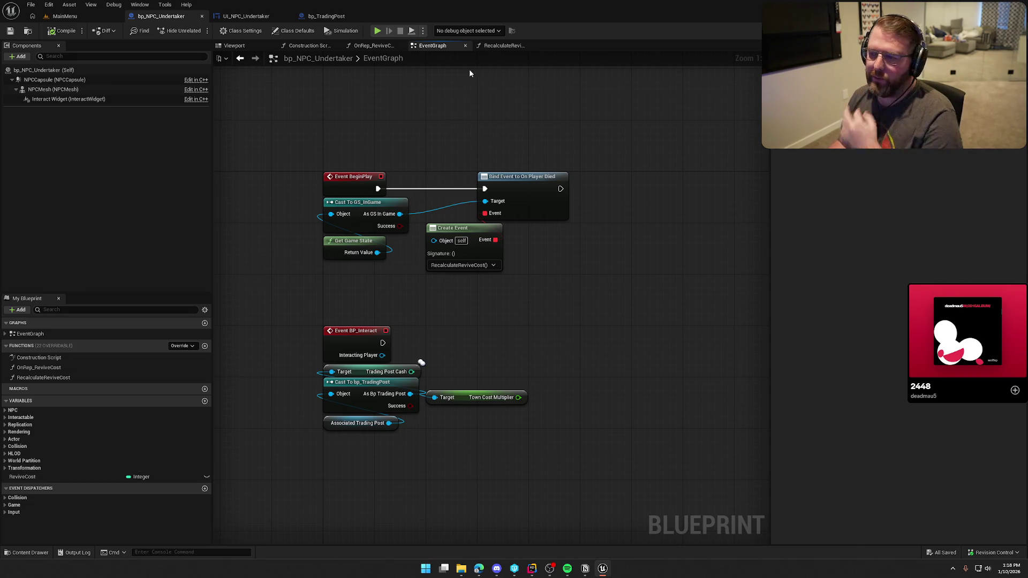
- Start RecalculateReviveCost with a Switch Has Authority node and add a ReviveCost setter
click(505, 45)
drag(379, 276, 416, 276)
drag(388, 218, 456, 219)
text(ha)
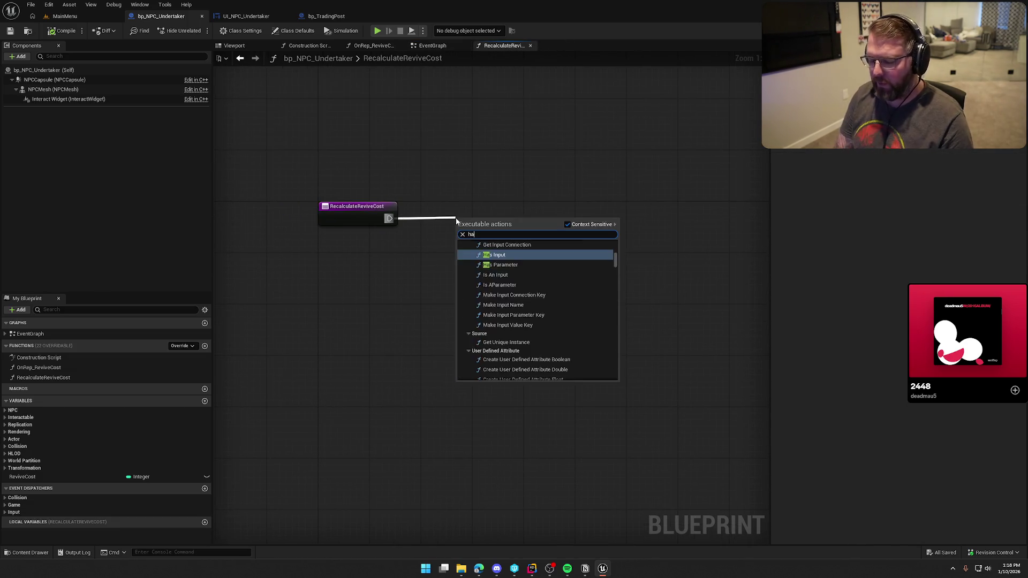
key(BackSpace)
key(BackSpace)
text(swith)
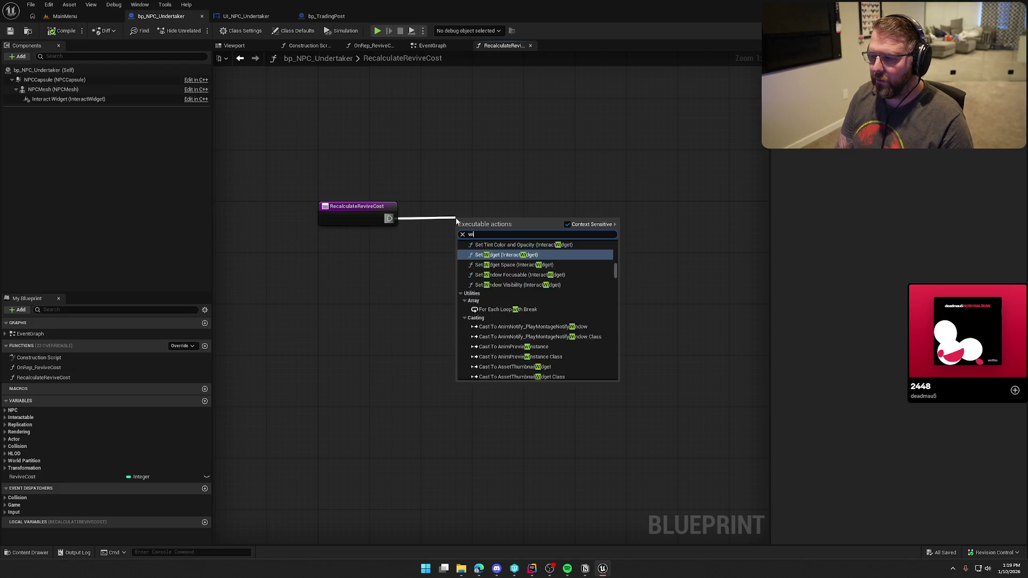
key(BackSpace)
text(ch has)
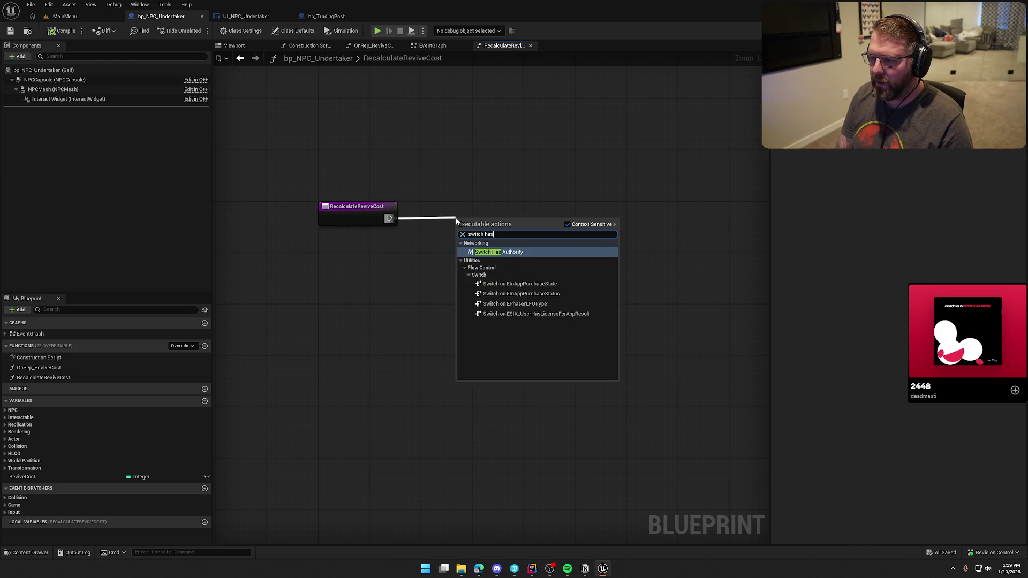
key(Return)
drag(489, 229, 457, 216)
click(441, 289)
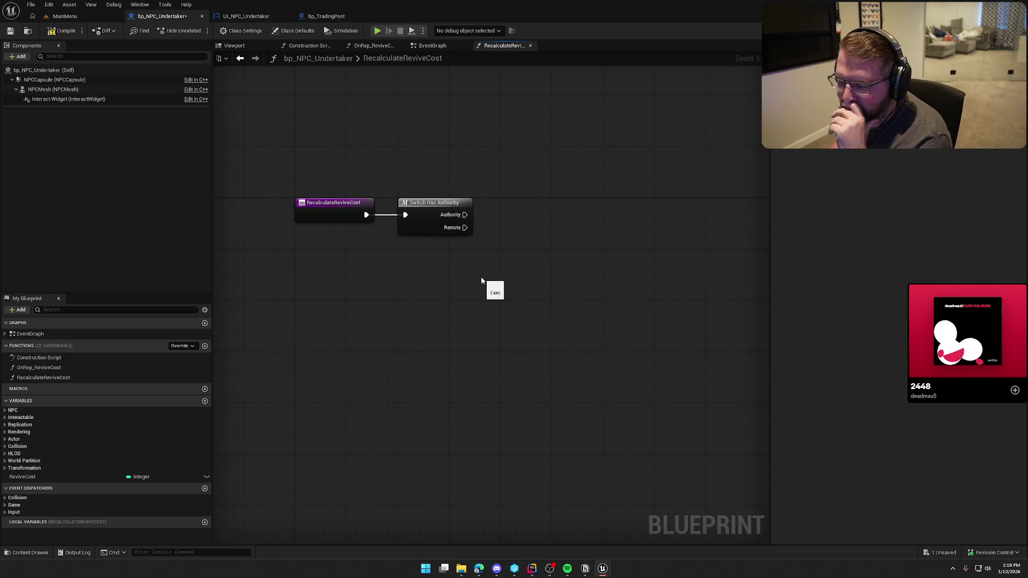
mouse_move(60, 477)
mouse_down()
mouse_move(465, 330)
mouse_move(541, 214)
mouse_move(593, 209)
mouse_up()
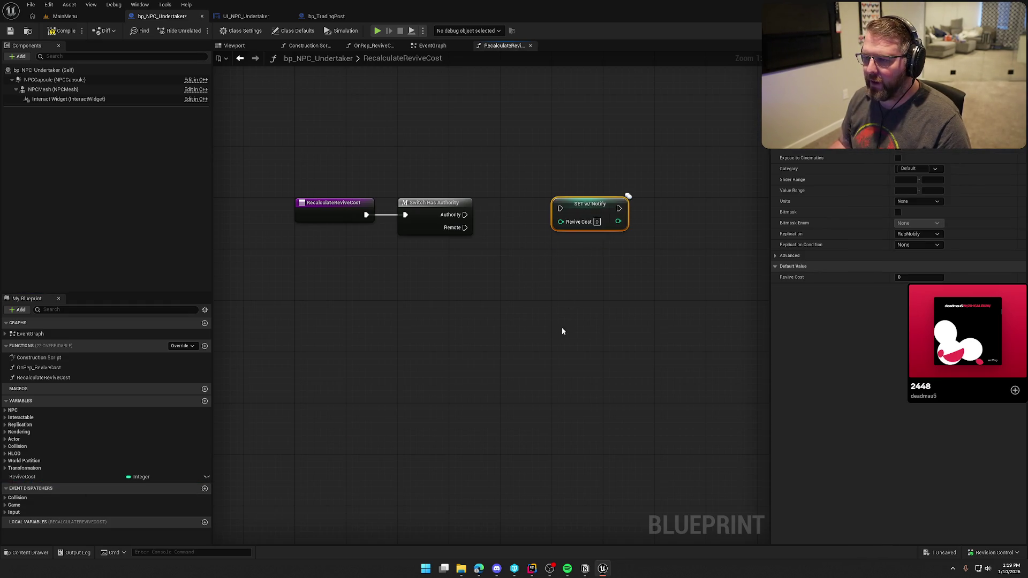
click(561, 326)
- Paste the trading post cast and Town Cost Multiplier nodes from the EventGraph into RecalculateReviveCost
click(431, 47)
mouse_move(395, 471)
mouse_down()
mouse_move(356, 420)
mouse_move(378, 422)
mouse_up()
drag(523, 439, 335, 394)
click(501, 46)
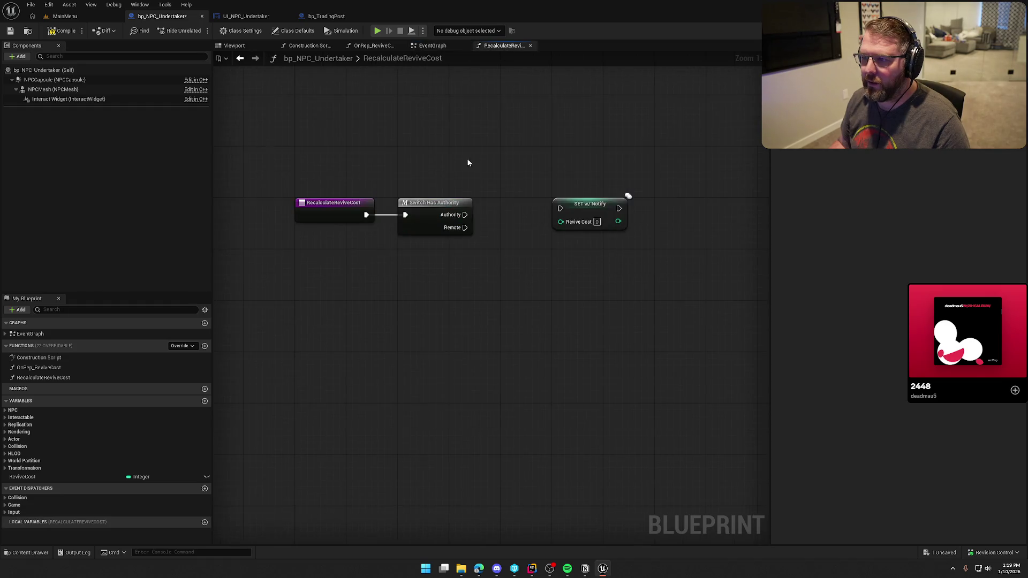
key(ctrl+v)
right_click(349, 276)
key(Escape)
drag(337, 275, 325, 249)
click(470, 368)
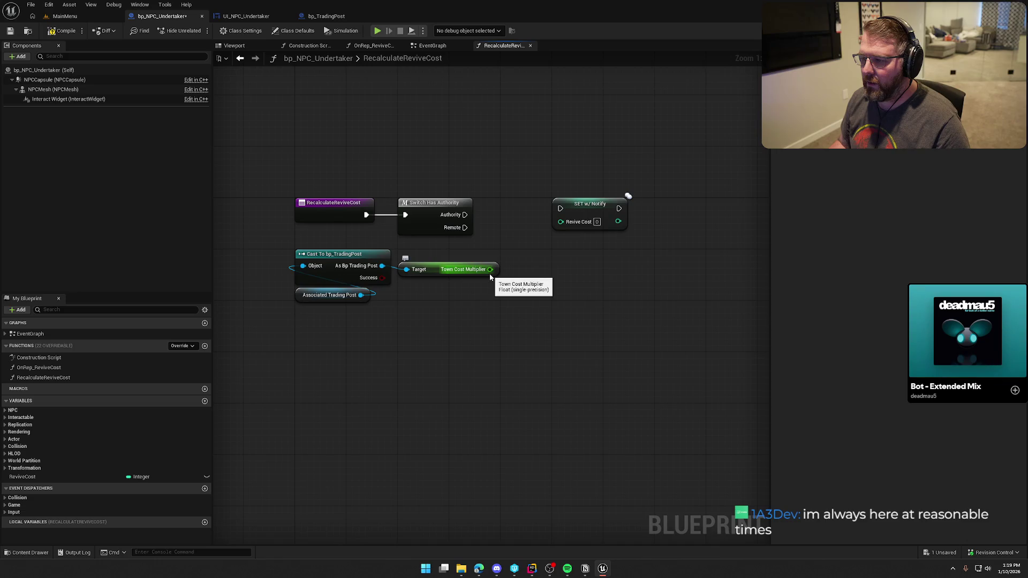
mouse_move(474, 322)
mouse_down()
mouse_move(326, 256)
mouse_move(326, 275)
mouse_up()
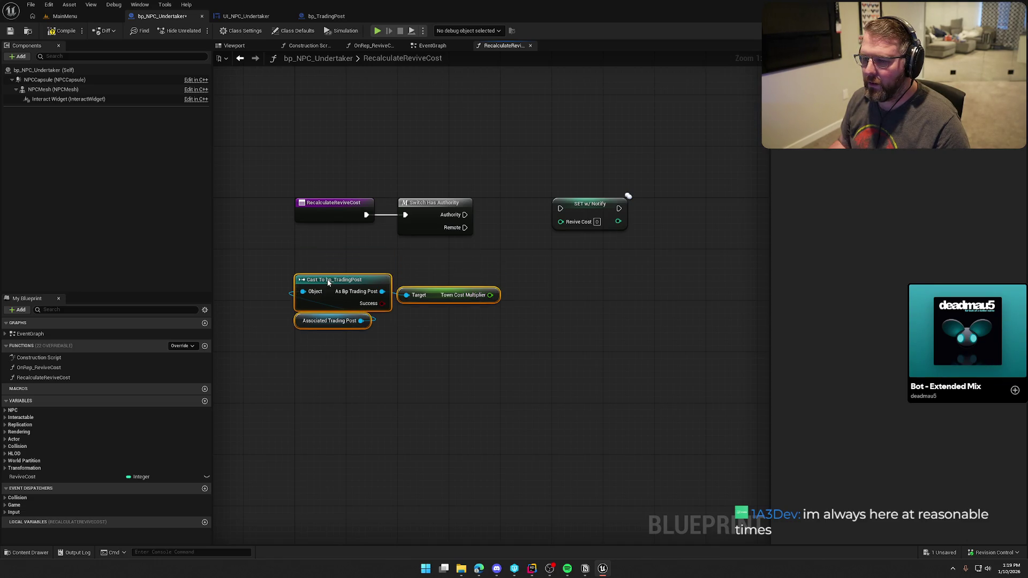
- Add an Integer variable BaseReviveCost, compile, and set its default value to 5
click(465, 397)
click(205, 400)
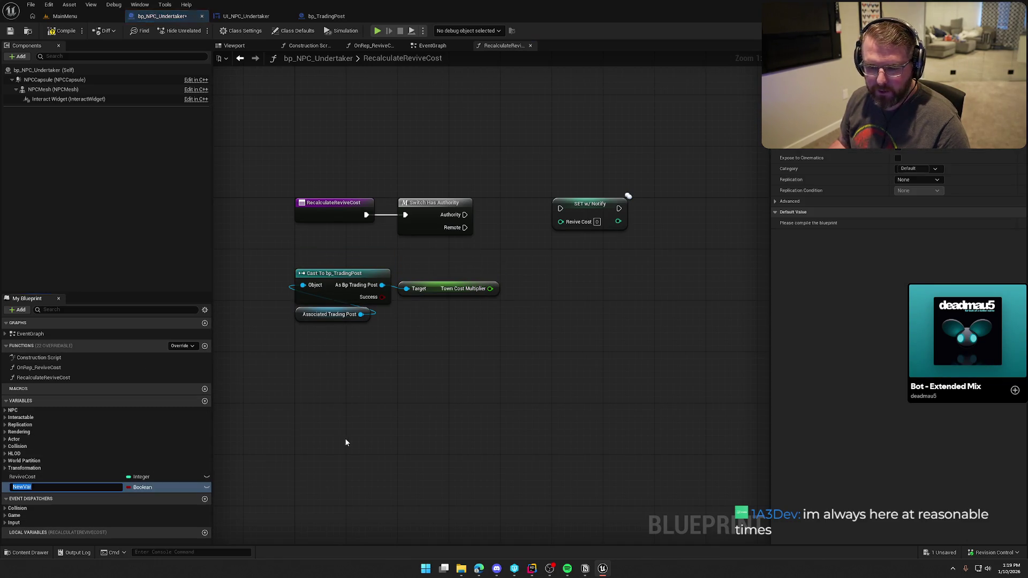
text(BaseReviveCost)
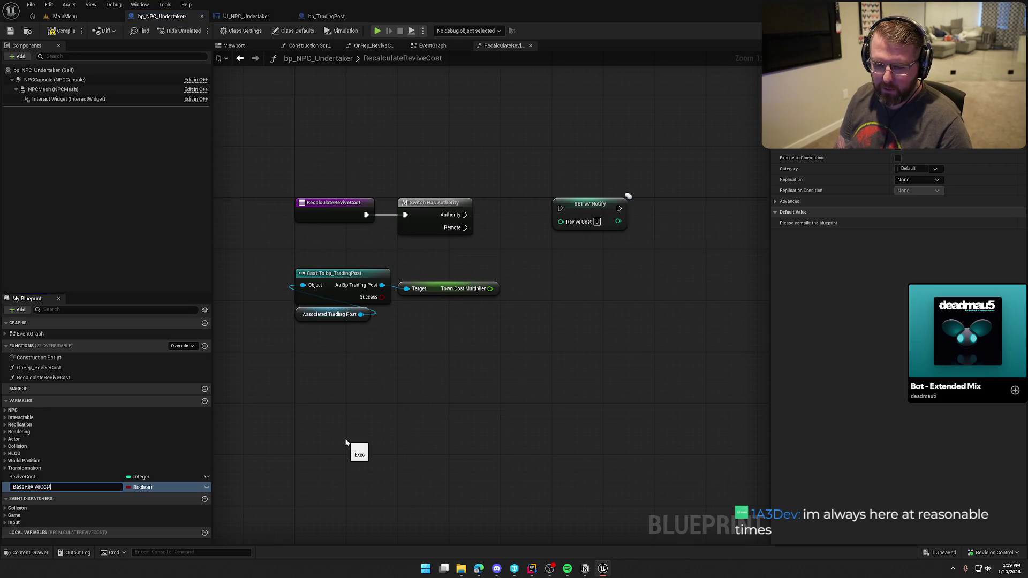
key(Return)
click(142, 487)
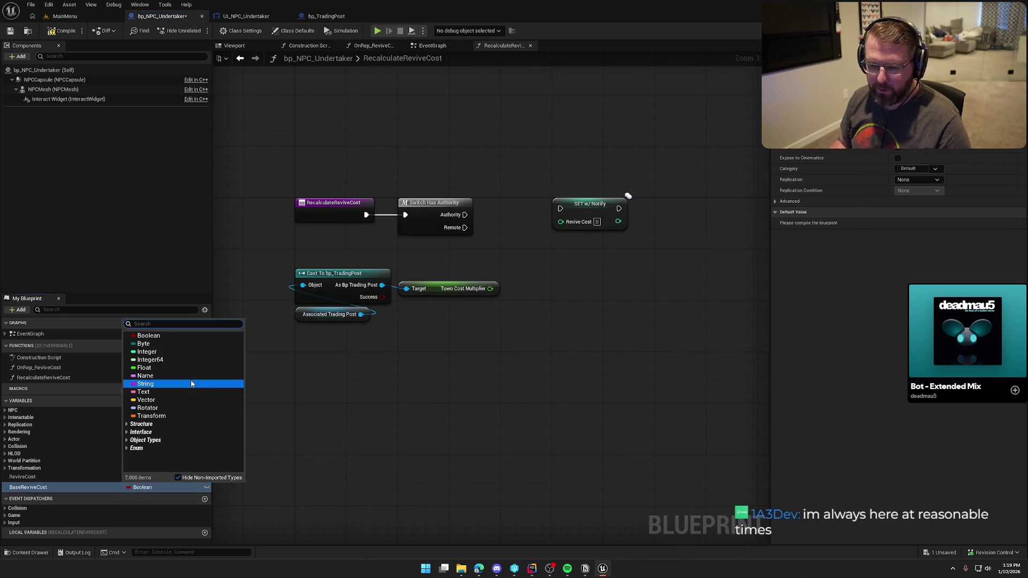
click(172, 354)
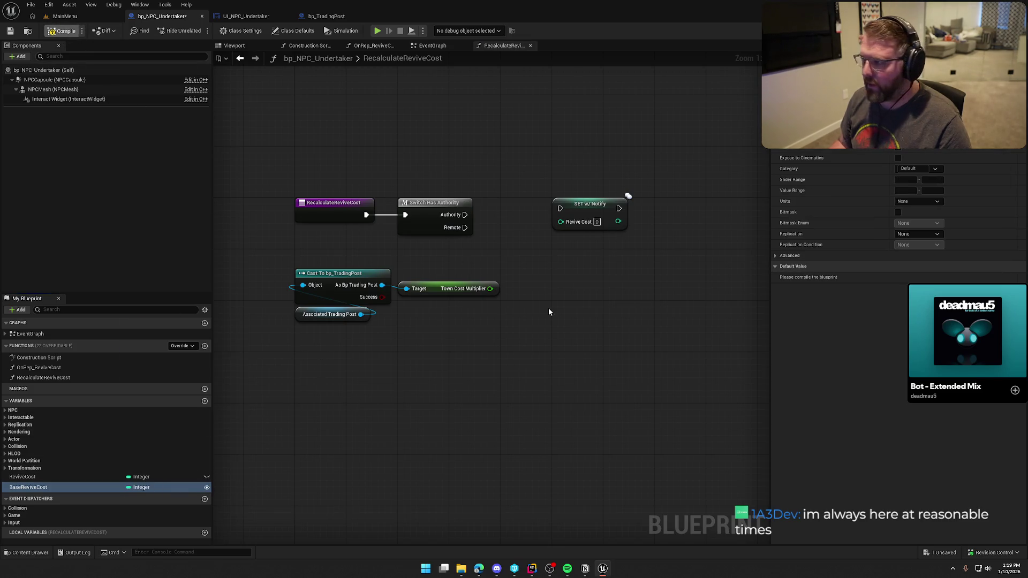
click(919, 277)
text(5)
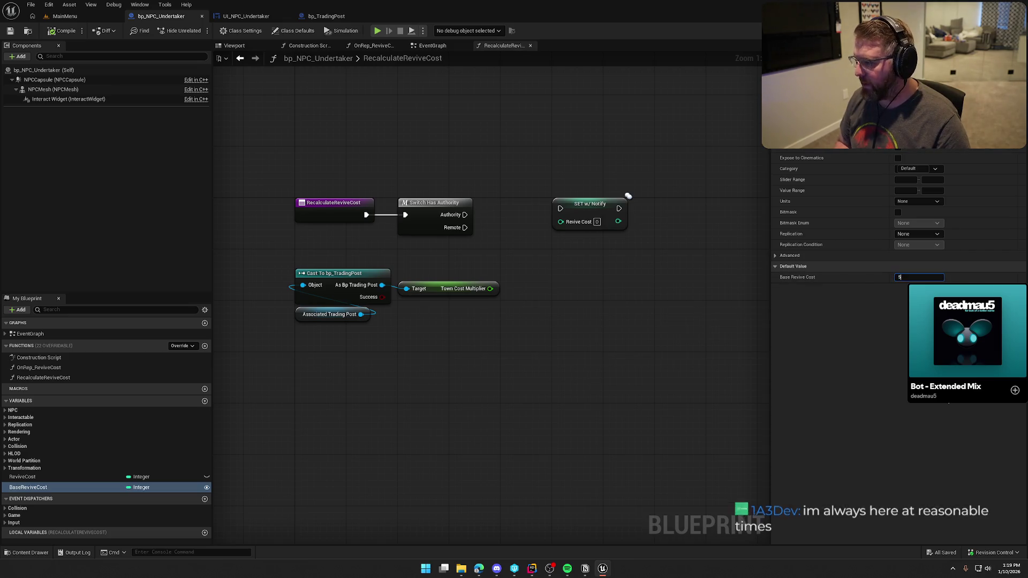
key(Return)
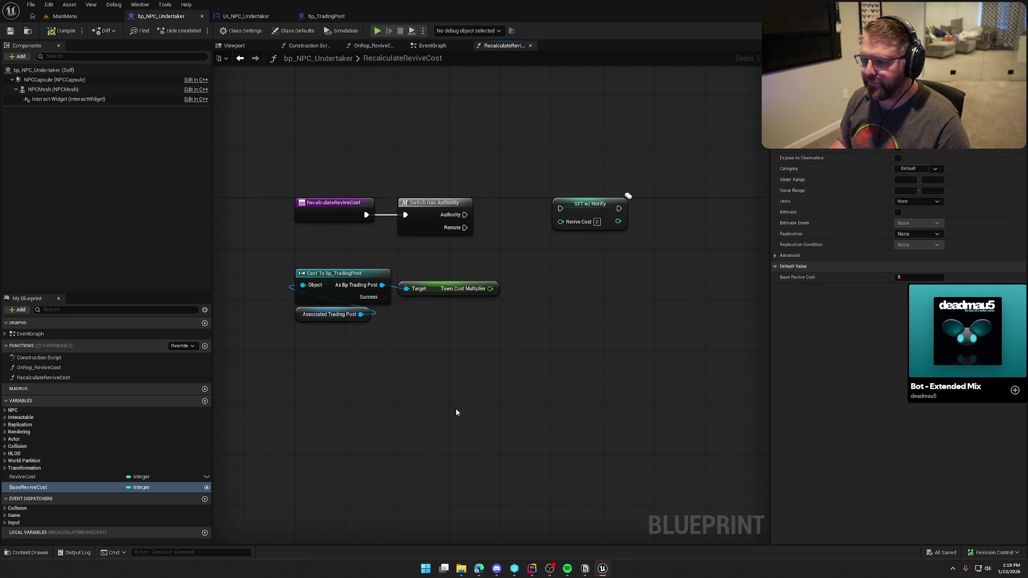
- Copy Cast To GS_InGame and Get Game State from the EventGraph into RecalculateReviveCost
drag(478, 408, 504, 402)
mouse_move(429, 371)
mouse_down()
mouse_move(318, 260)
mouse_move(368, 299)
mouse_up()
click(368, 255)
drag(367, 255, 410, 260)
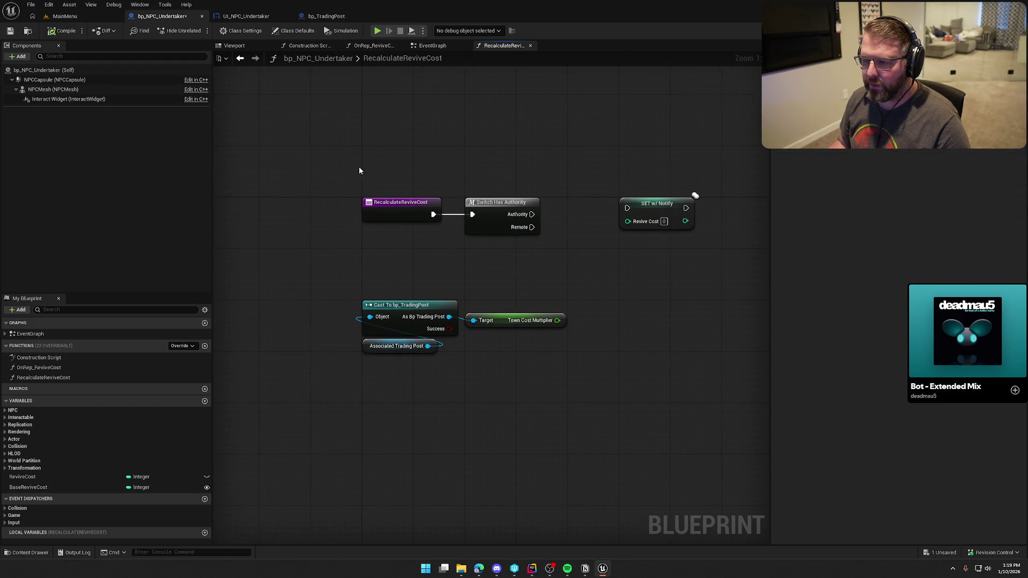
click(426, 46)
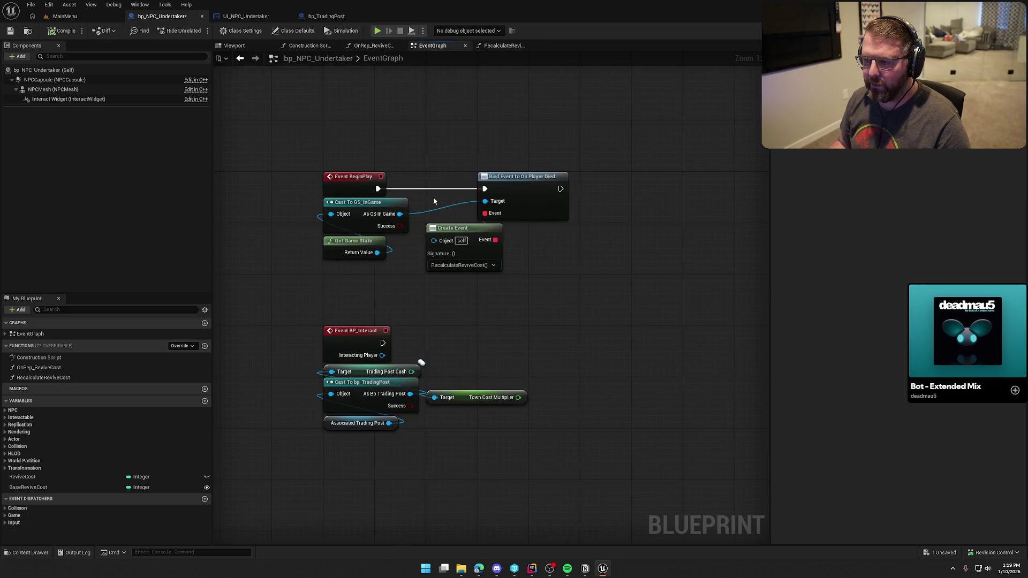
drag(369, 271, 316, 229)
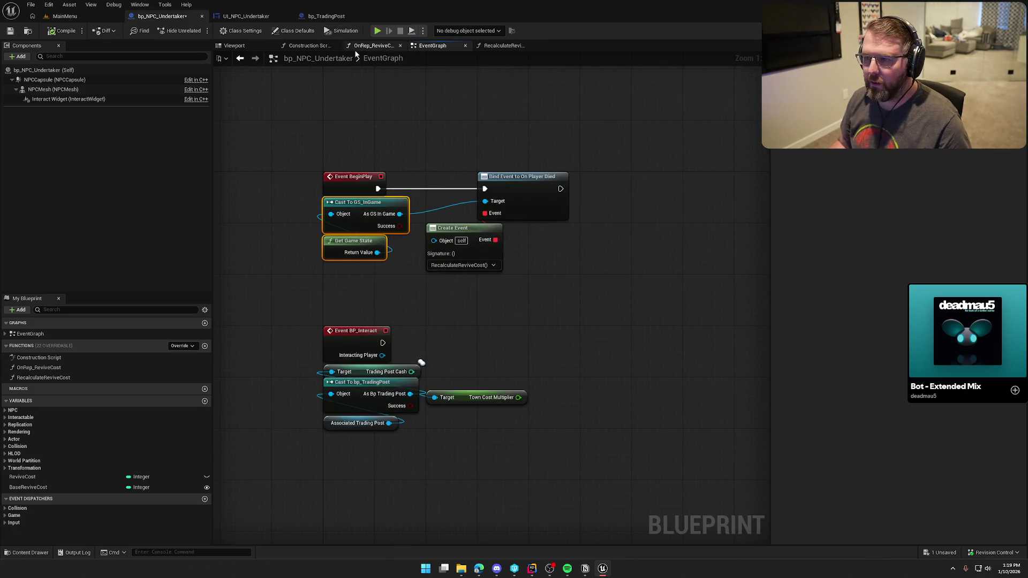
click(503, 46)
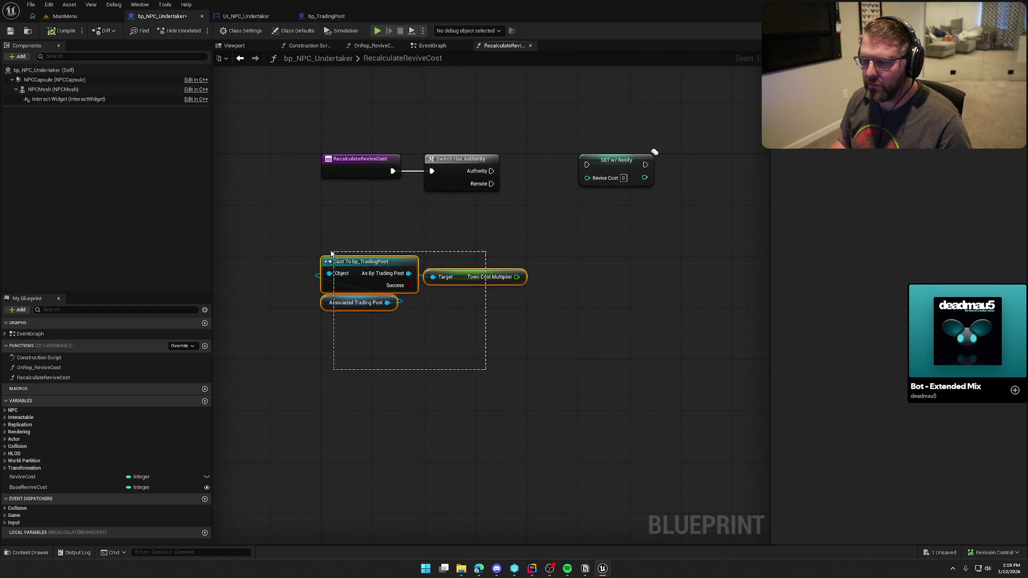
key(ctrl+v)
right_click(394, 236)
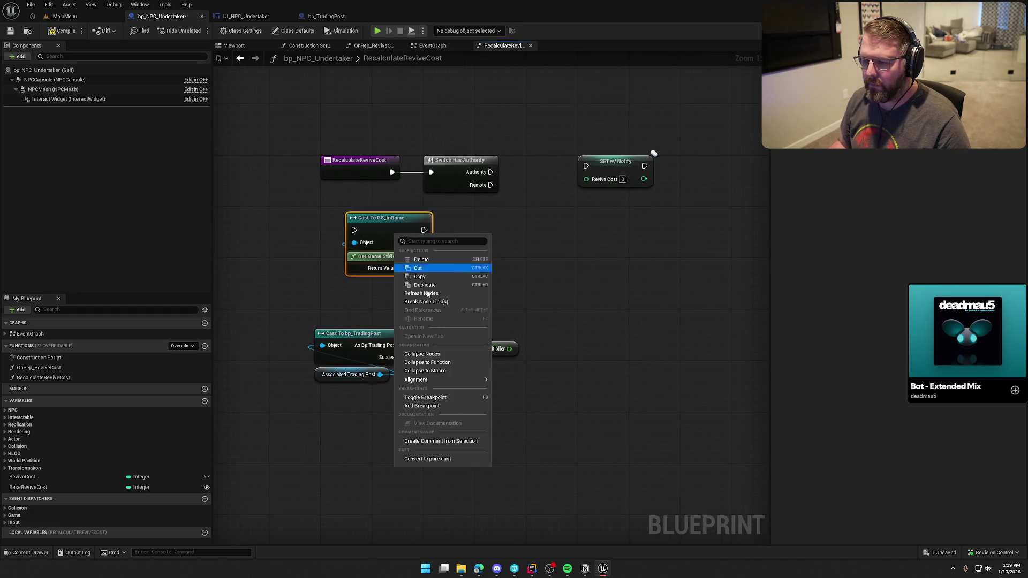